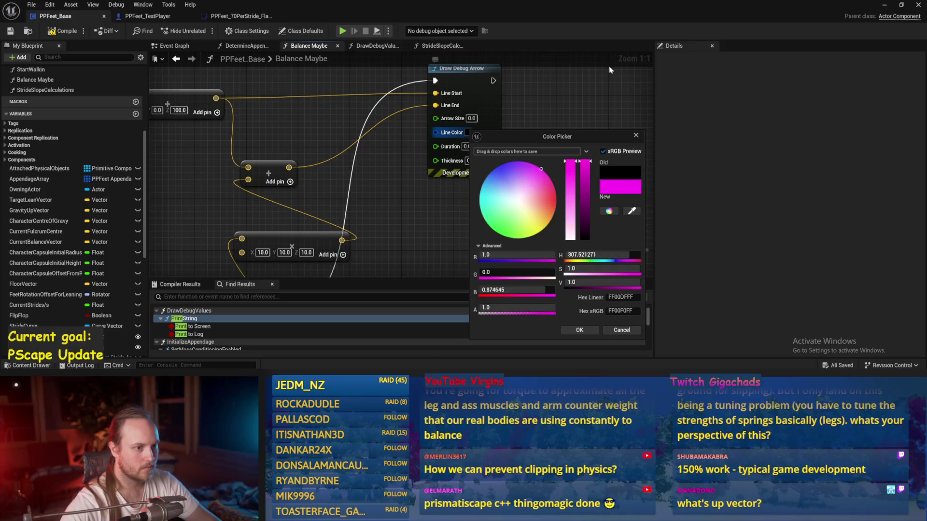
# Confirm magenta as the Balance Maybe debug arrow colour and save PPFeet_Base
pyautogui.click(580, 330)
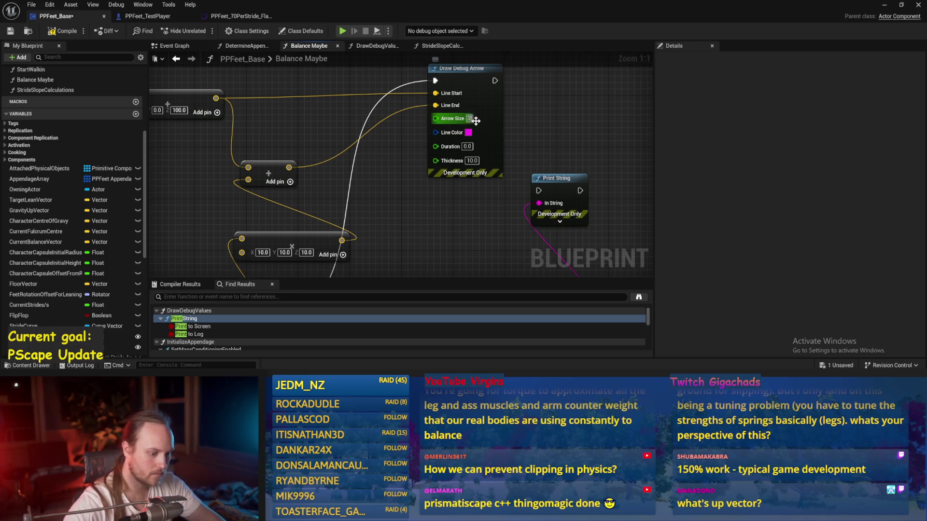
pyautogui.scroll(-4, 430, 68)
pyautogui.hotkey('ctrl', 's')
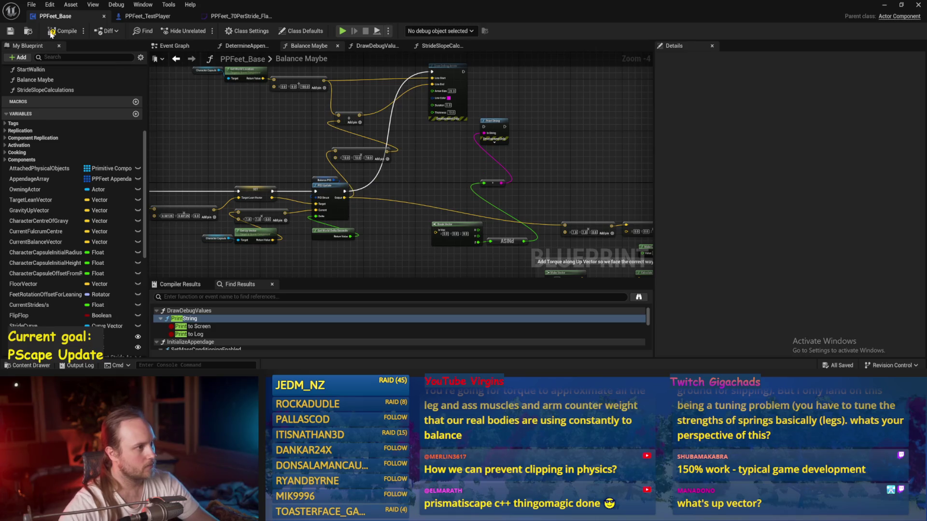
# Go back to the level editor and start a play session of PPFeet_TestLevel
pyautogui.scroll(1, 363, 208)
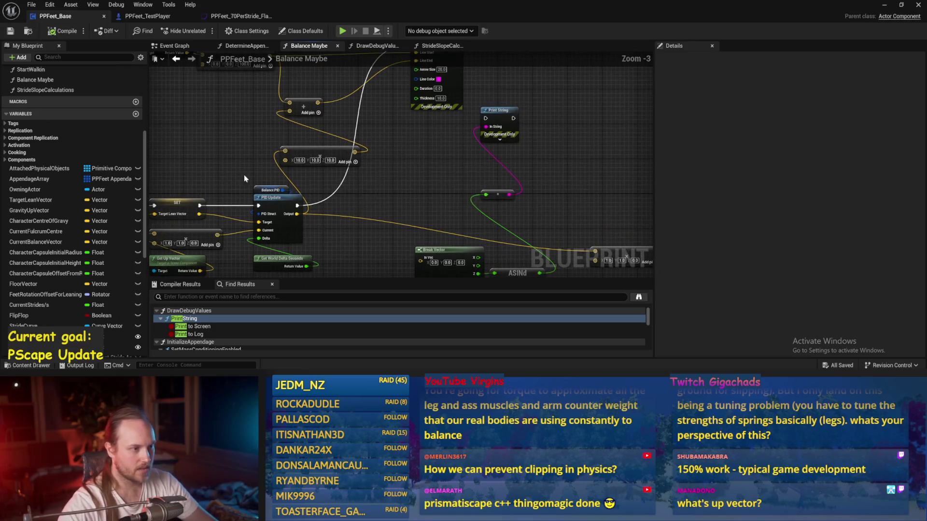
pyautogui.click(909, 5)
pyautogui.click(201, 30)
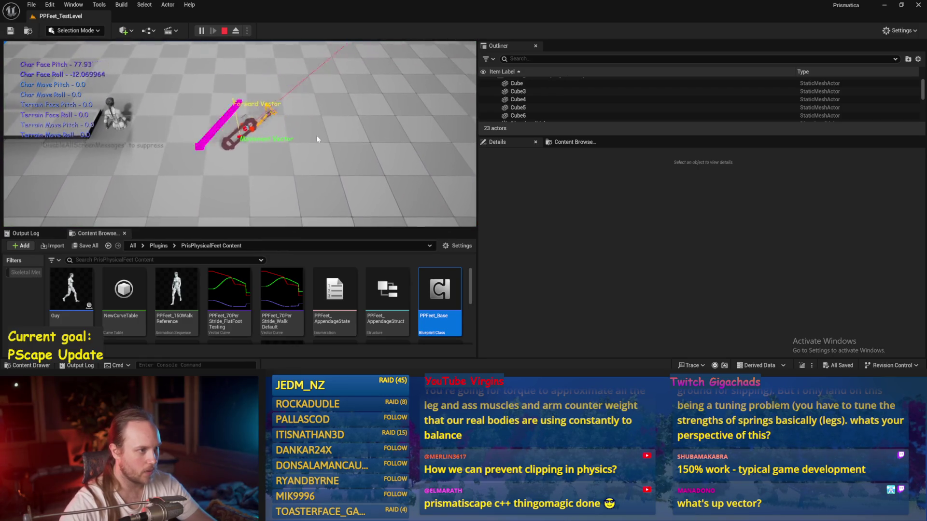
# Stop and restart PPFeet_TestLevel play sessions repeatedly to watch the character balance, then return to PPFeet_Base
pyautogui.press('Escape')
pyautogui.click(199, 31)
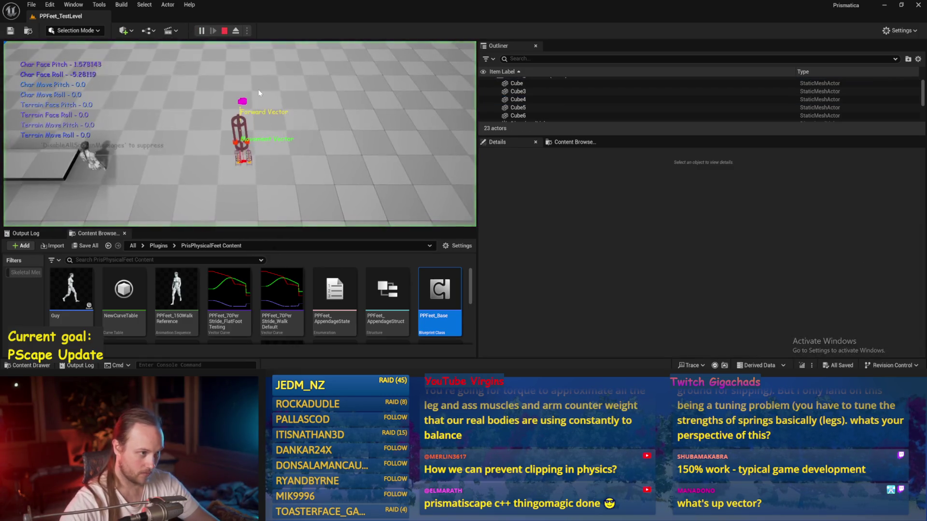
pyautogui.press('Escape')
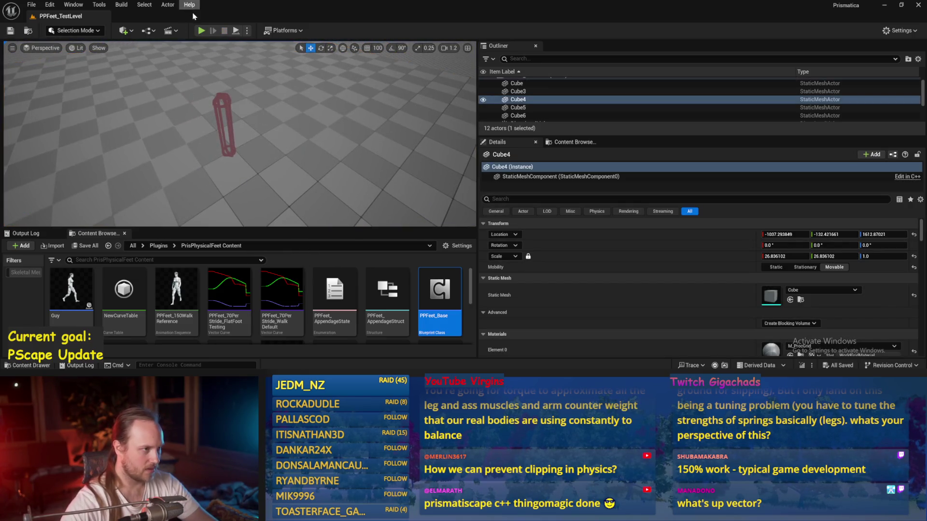
pyautogui.hotkey('alt', 'p')
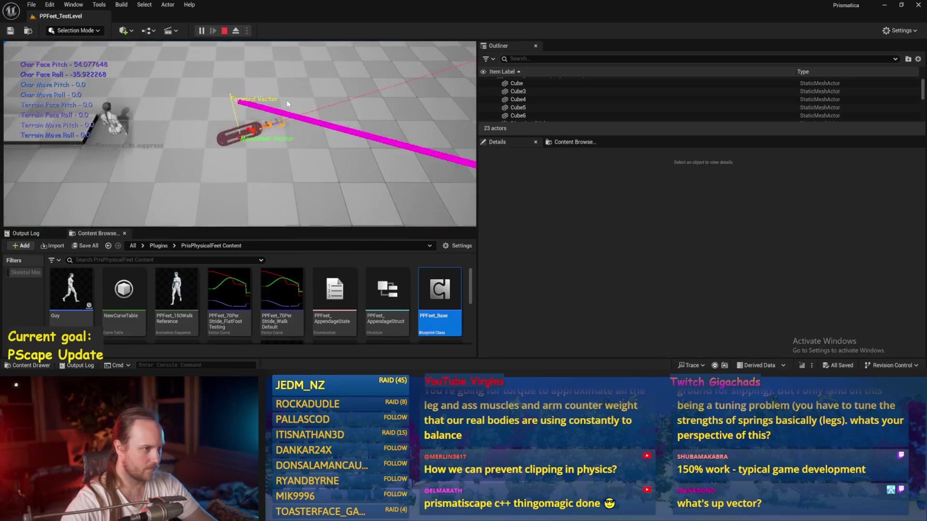
pyautogui.press('Escape')
pyautogui.hotkey('alt', 'p')
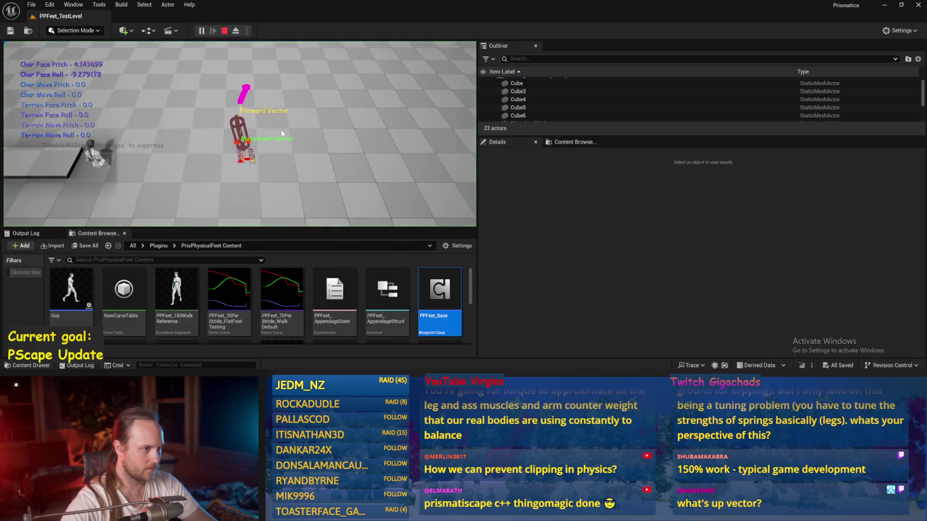
pyautogui.press('Escape')
pyautogui.hotkey('alt', 'p')
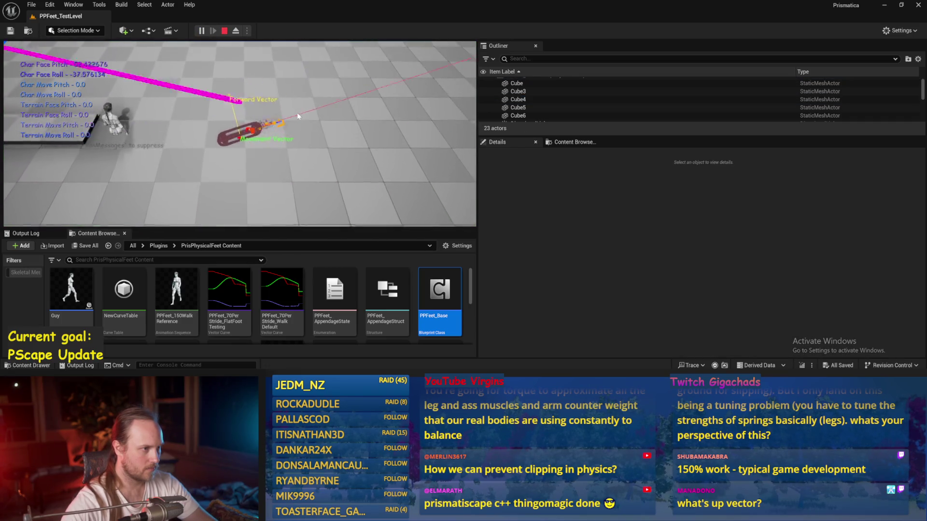
pyautogui.press('Escape')
pyautogui.click(201, 33)
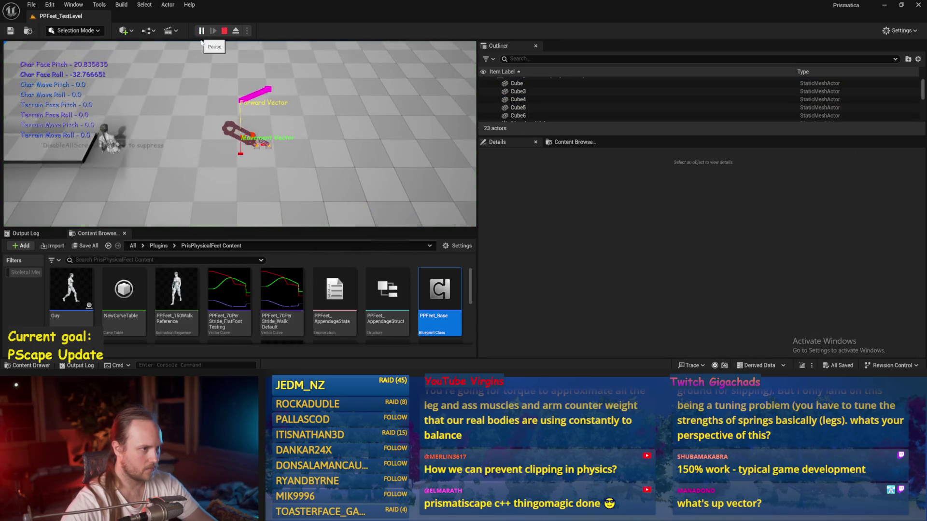
pyautogui.press('Escape')
pyautogui.hotkey('alt', 'Tab')
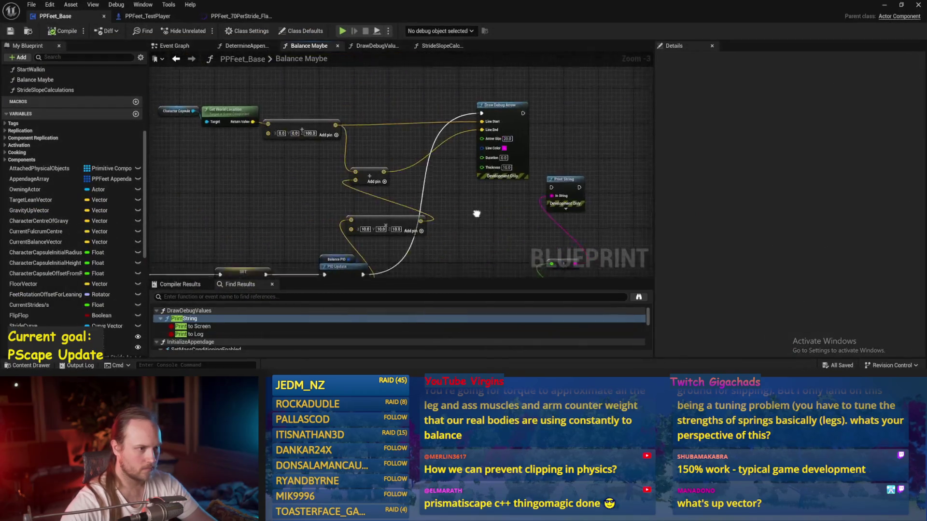
# Save PPFeet_Base with Balance PID at proportional 10.0, derivative 2.0, and start a test play
pyautogui.moveTo(376, 148); pyautogui.dragTo(376, 149)
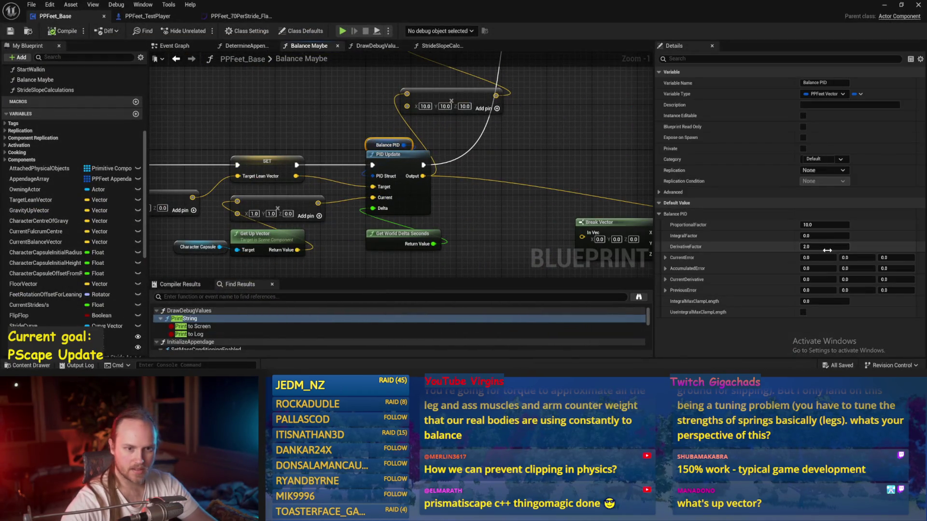
pyautogui.hotkey('ctrl', 's')
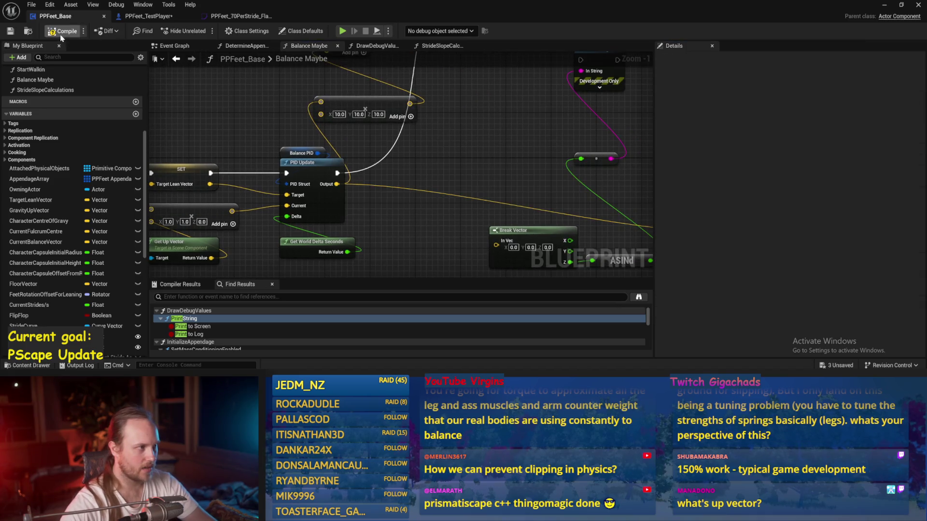
pyautogui.hotkey('alt', 'Tab')
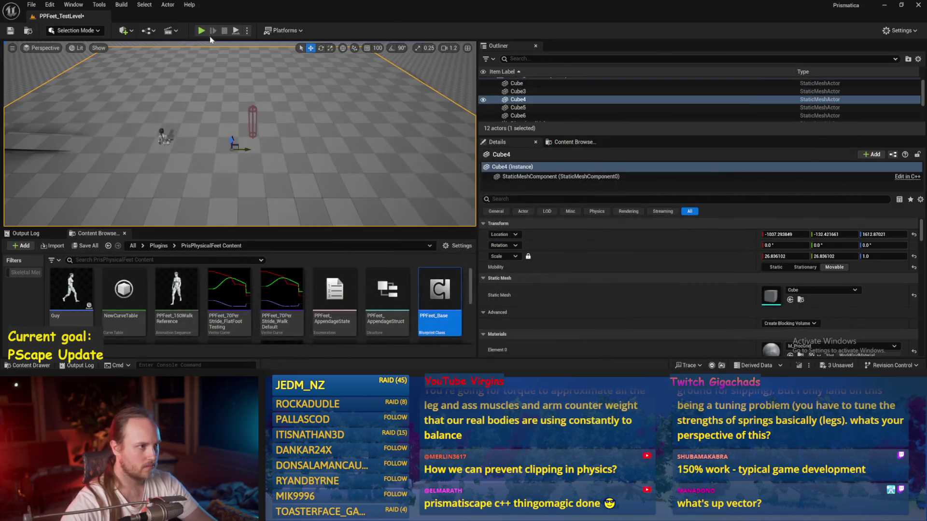
pyautogui.click(201, 31)
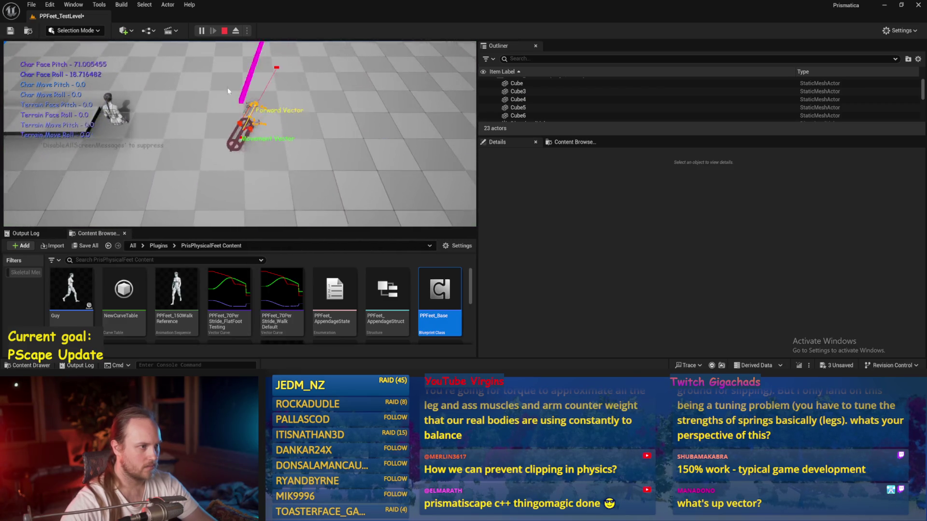
# Restart the play session a few times to retest balancing, then bring PPFeet_Base forward
pyautogui.press('Escape')
pyautogui.hotkey('alt', 'p')
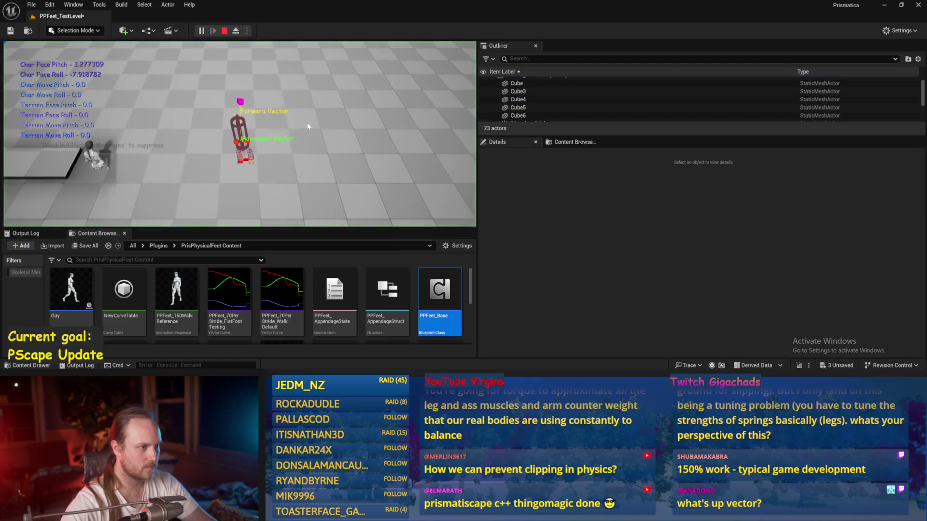
pyautogui.press('Escape')
pyautogui.click(202, 30)
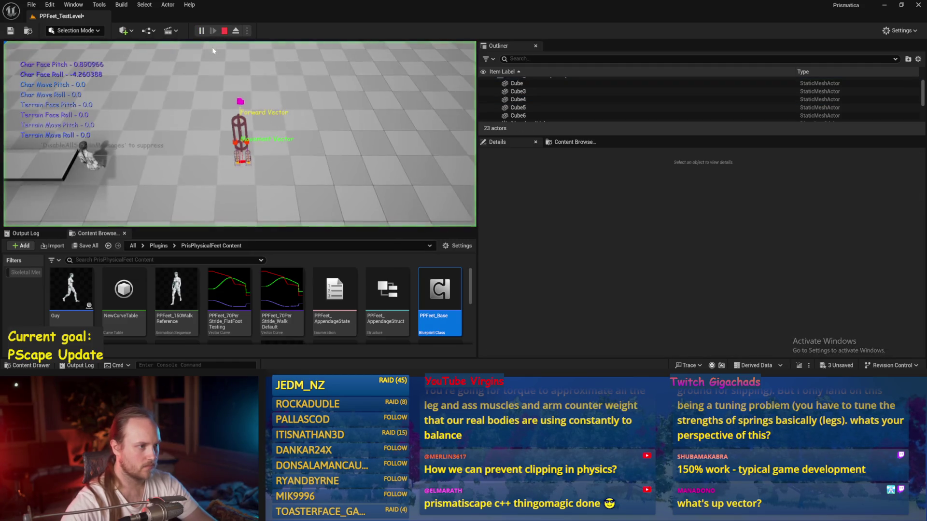
pyautogui.press('Escape')
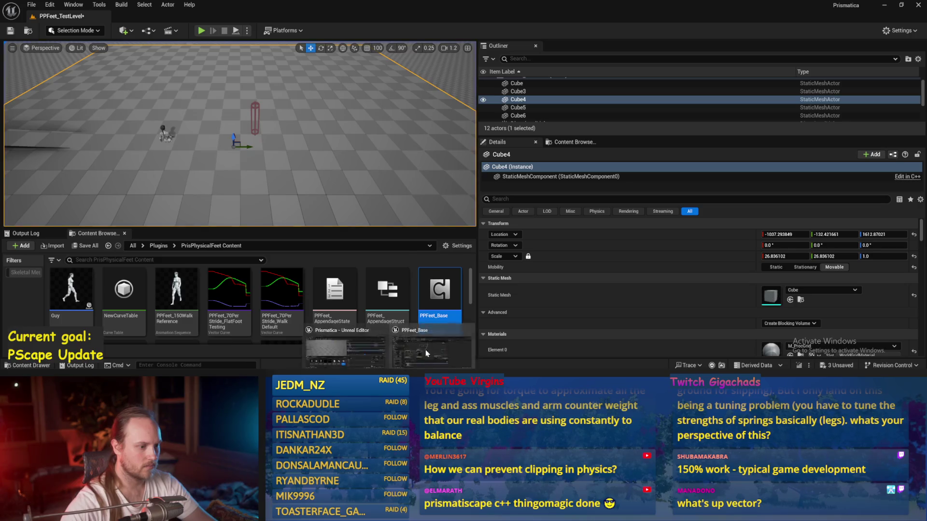
pyautogui.doubleClick(439, 309)
# Move the up-vector nodes lower in the Balance Maybe graph and save
pyautogui.click(301, 153)
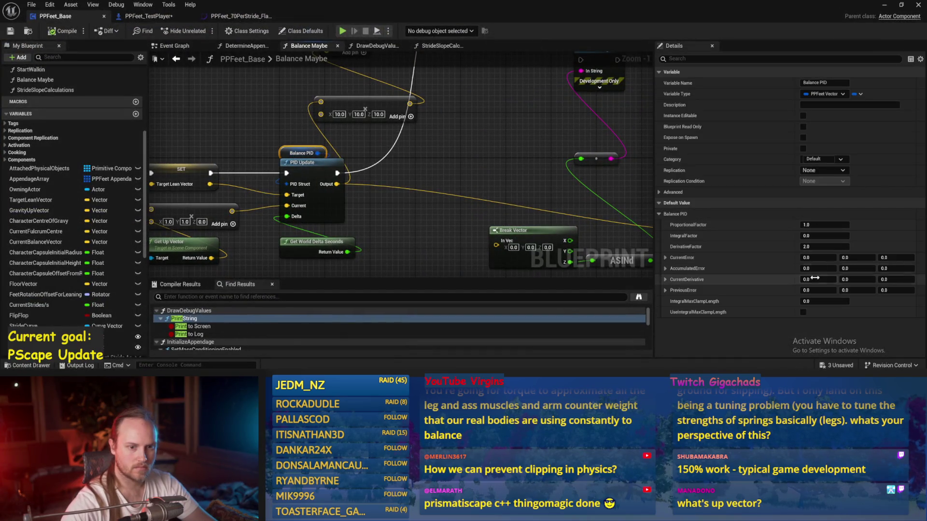
pyautogui.moveTo(419, 206); pyautogui.dragTo(516, 193)
pyautogui.click(516, 194)
pyautogui.moveTo(247, 274); pyautogui.dragTo(392, 223)
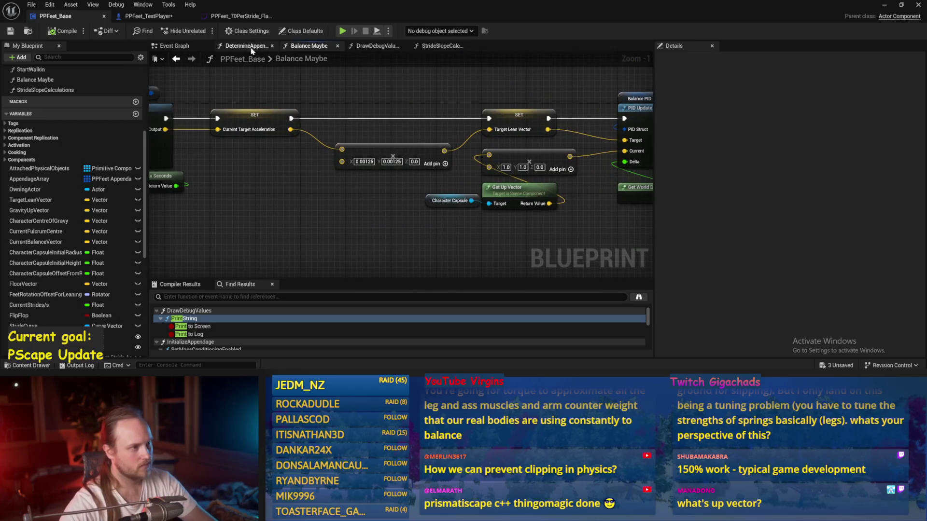
pyautogui.click(256, 128)
pyautogui.moveTo(417, 91); pyautogui.dragTo(327, 105)
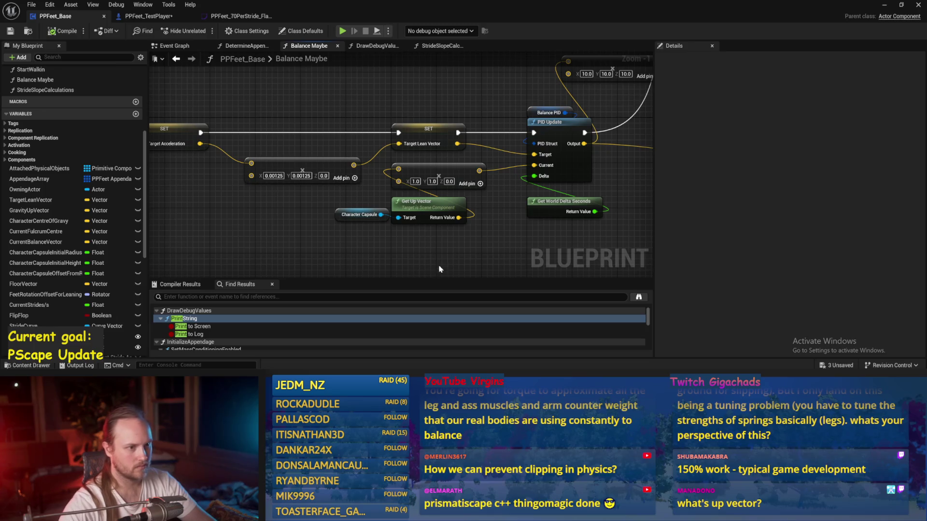
pyautogui.moveTo(393, 200)
pyautogui.mouseDown()
pyautogui.moveTo(384, 166)
pyautogui.moveTo(421, 211)
pyautogui.mouseUp()
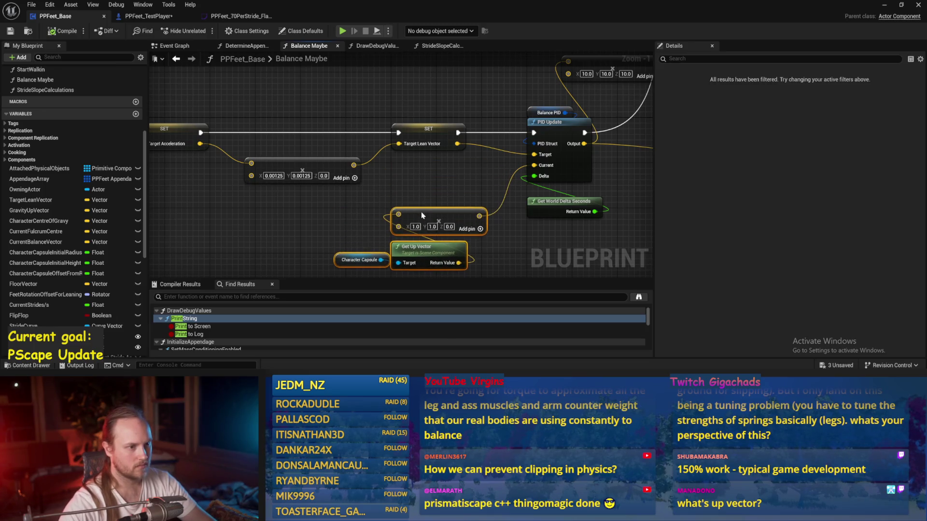
pyautogui.hotkey('ctrl', 's')
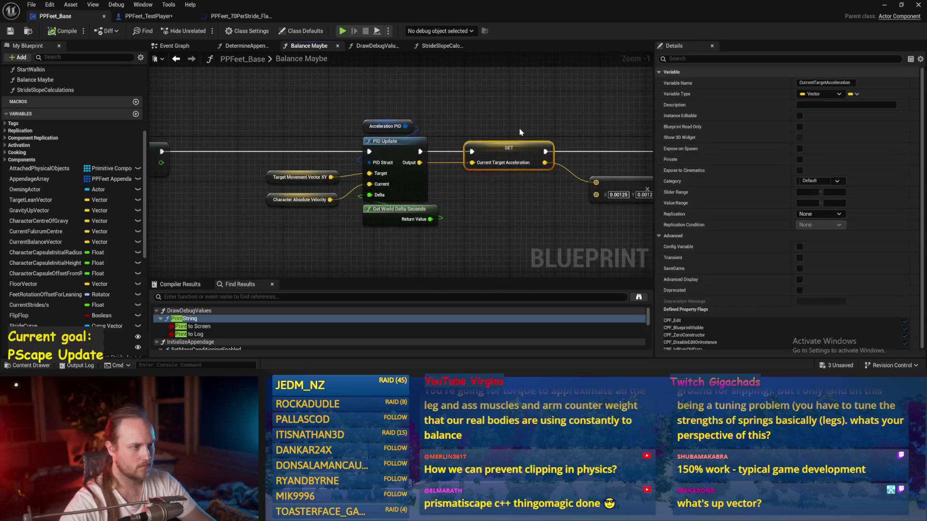
# Nudge the 0.00125 vector node down, discard a duplicate of it, and save
pyautogui.moveTo(302, 178); pyautogui.dragTo(303, 177)
pyautogui.moveTo(523, 206); pyautogui.dragTo(159, 170)
pyautogui.moveTo(404, 170)
pyautogui.mouseDown()
pyautogui.moveTo(416, 180)
pyautogui.moveTo(544, 184)
pyautogui.mouseUp()
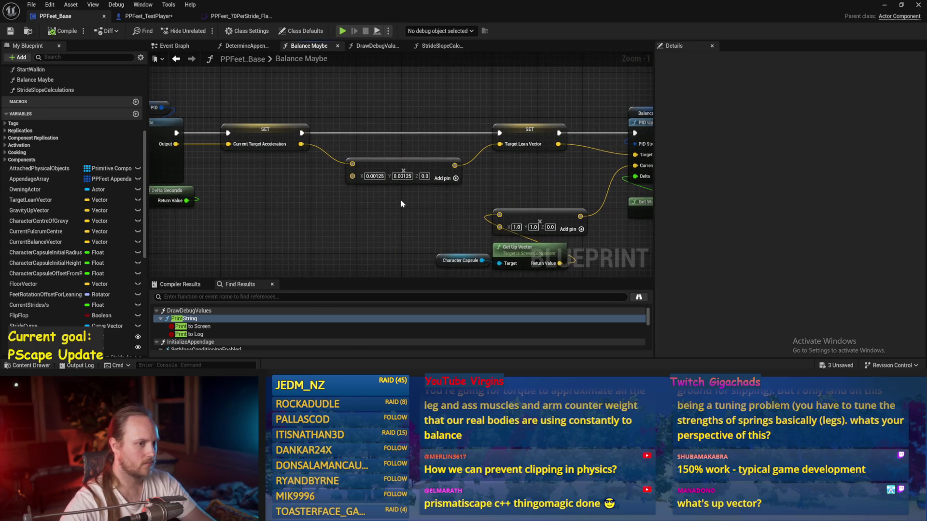
pyautogui.moveTo(396, 170); pyautogui.dragTo(390, 199)
pyautogui.scroll(1, 382, 150)
pyautogui.hotkey('ctrl', 'd')
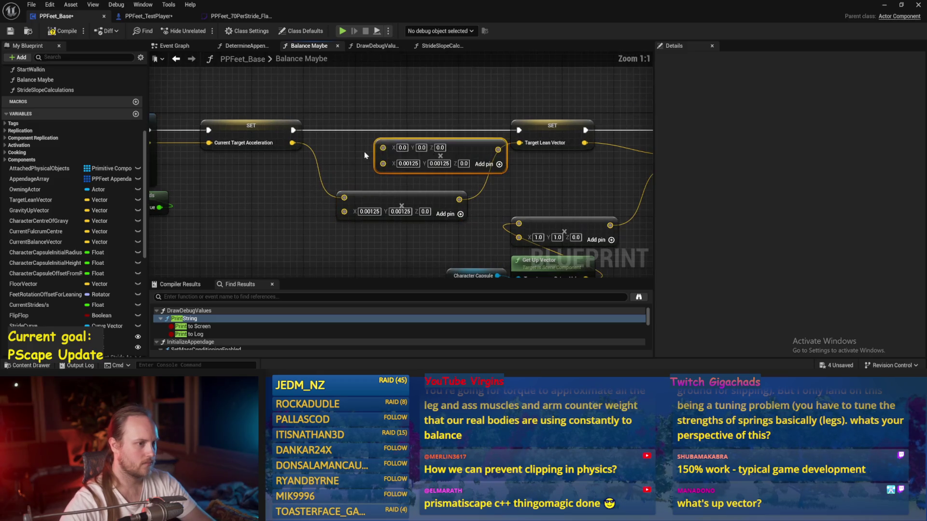
pyautogui.moveTo(448, 164); pyautogui.dragTo(367, 164)
pyautogui.press('Delete')
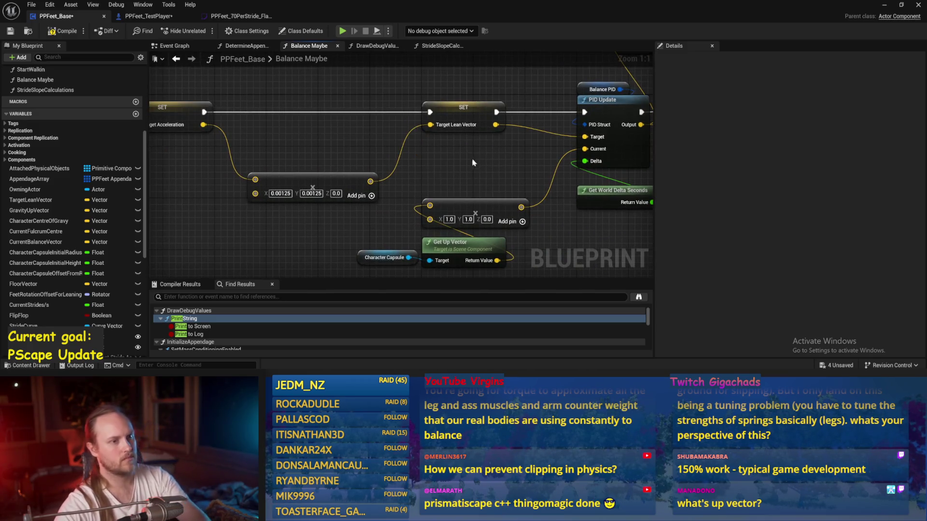
pyautogui.moveTo(472, 165); pyautogui.dragTo(363, 181)
pyautogui.hotkey('ctrl', 's')
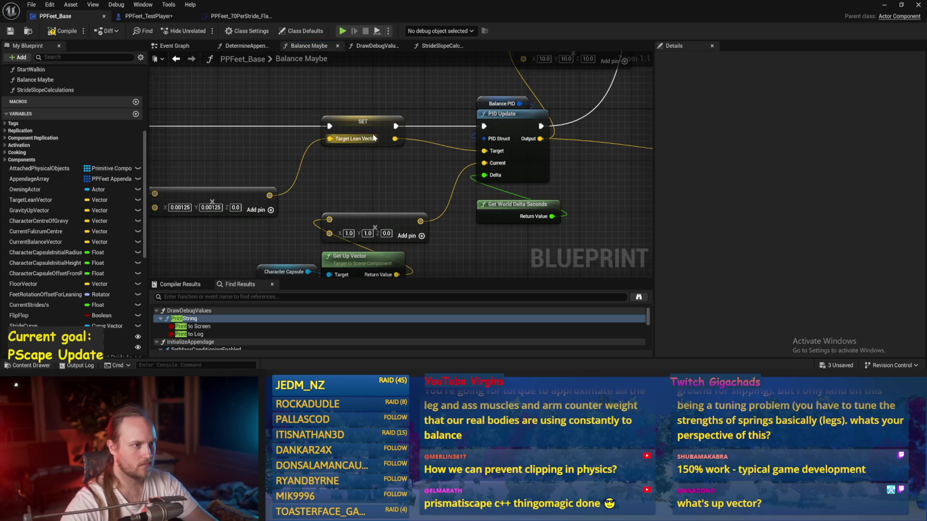
# Review the SET Target Lean Vector node and Balance PID section, saving along the way
pyautogui.click(374, 139)
pyautogui.moveTo(344, 180)
pyautogui.mouseDown()
pyautogui.moveTo(305, 192)
pyautogui.moveTo(417, 174)
pyautogui.mouseUp()
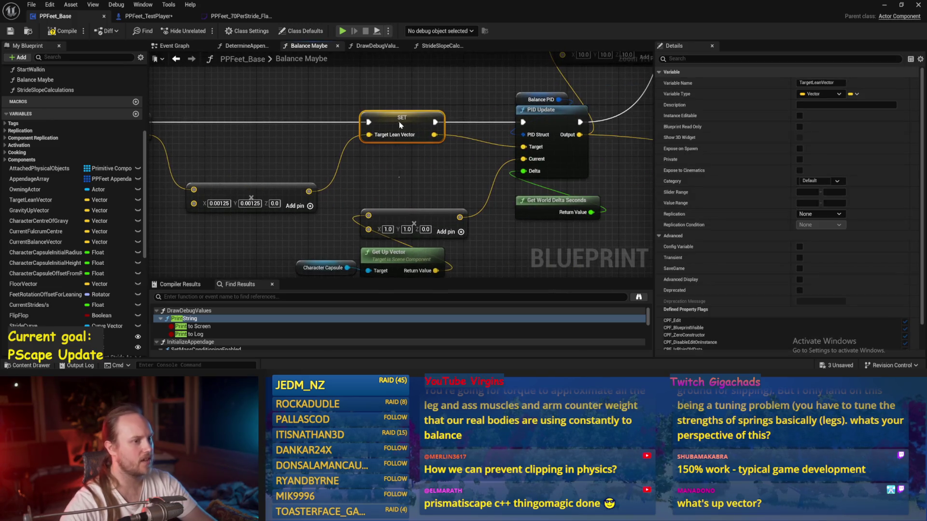
pyautogui.hotkey('ctrl', 's')
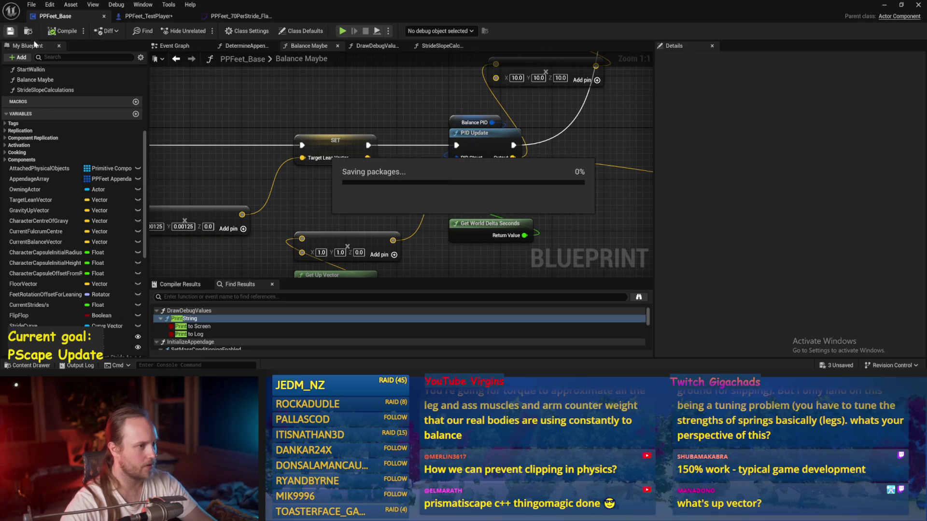
pyautogui.click(335, 147)
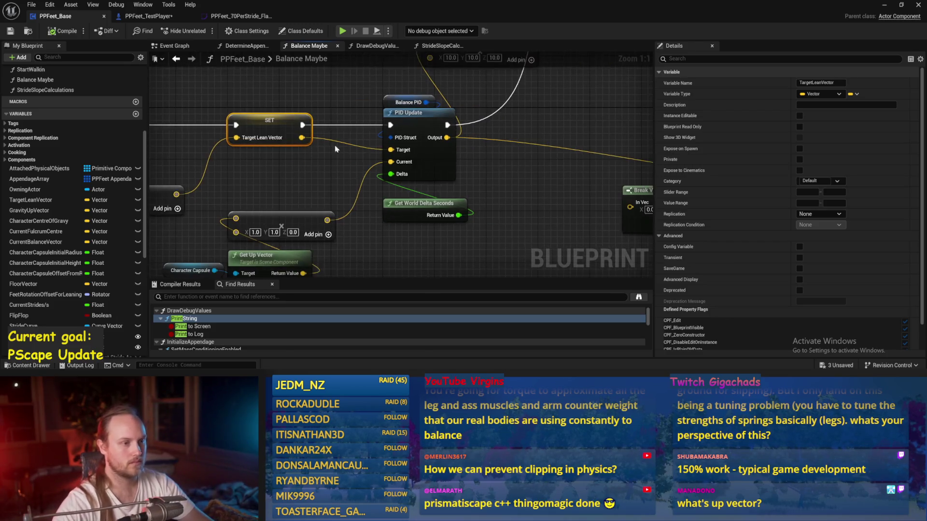
pyautogui.scroll(-2, 364, 179)
pyautogui.hotkey('ctrl', 's')
# Shift the Break Vector node slightly left and down into a tidier spot
pyautogui.moveTo(395, 188); pyautogui.dragTo(320, 182)
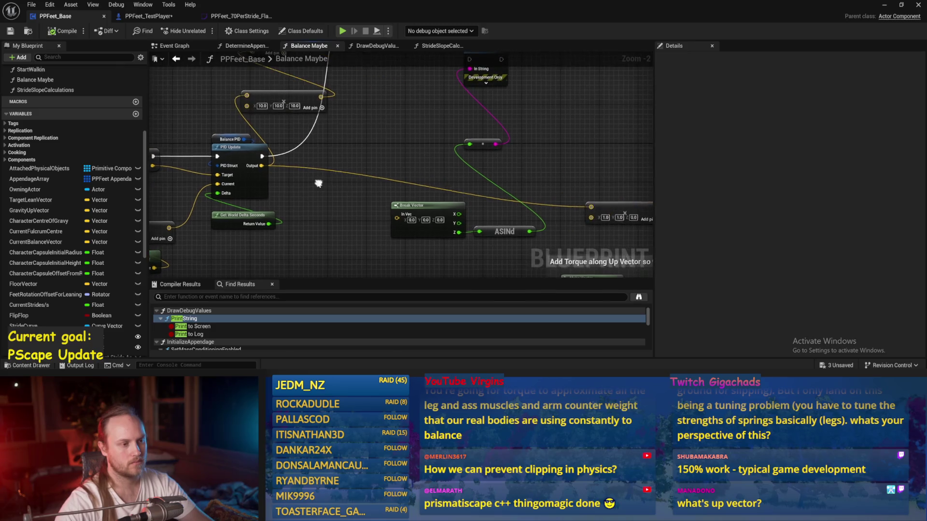
pyautogui.moveTo(403, 204); pyautogui.dragTo(383, 209)
pyautogui.moveTo(317, 164)
pyautogui.mouseDown()
pyautogui.moveTo(322, 201)
pyautogui.moveTo(269, 221)
pyautogui.moveTo(310, 210)
pyautogui.mouseUp()
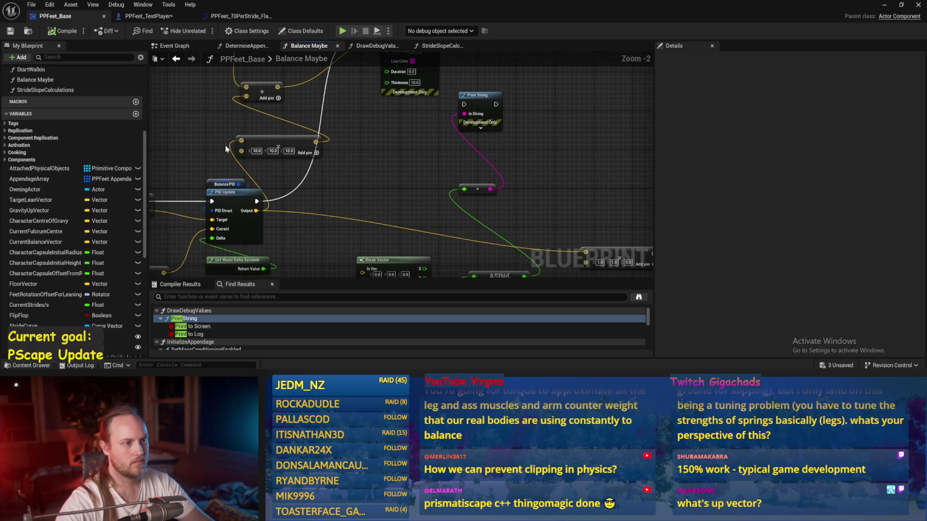
pyautogui.click(886, 4)
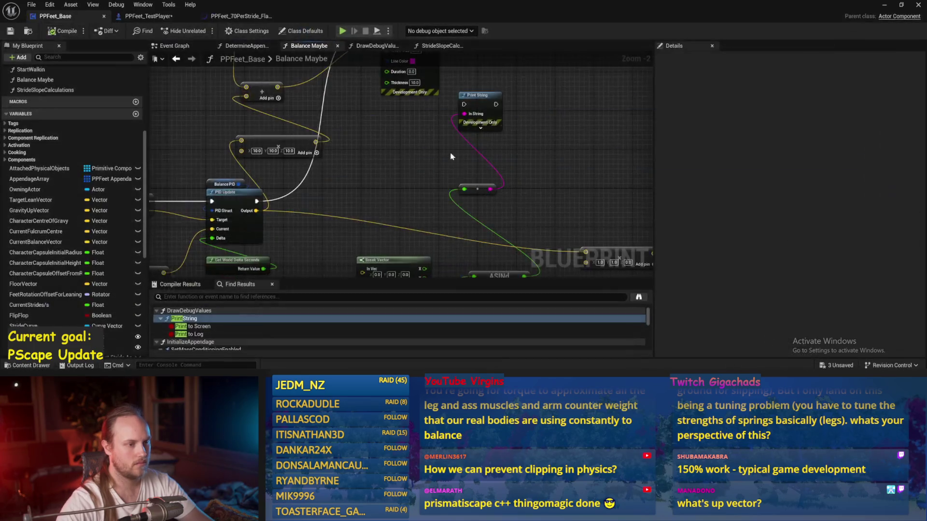
# Save, route Event Graph execution onward from Calc Centre Of Gravy, and play the level
pyautogui.hotkey('ctrl', 's')
pyautogui.click(179, 46)
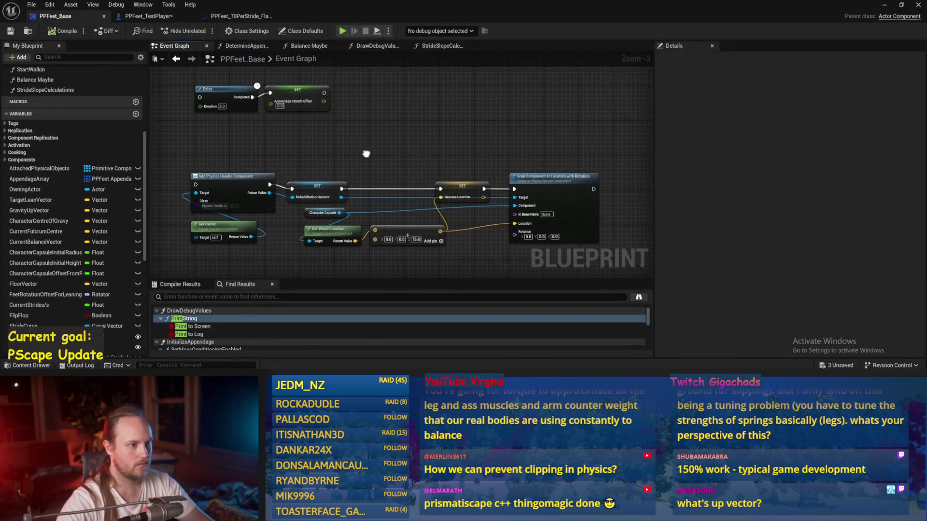
pyautogui.moveTo(418, 131)
pyautogui.mouseDown()
pyautogui.moveTo(538, 124)
pyautogui.moveTo(317, 163)
pyautogui.mouseUp()
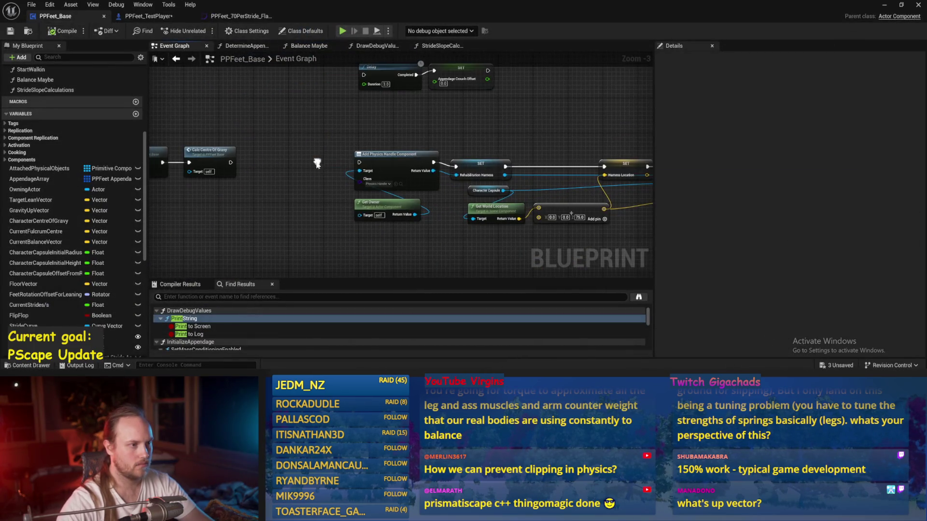
pyautogui.moveTo(231, 162); pyautogui.dragTo(361, 163)
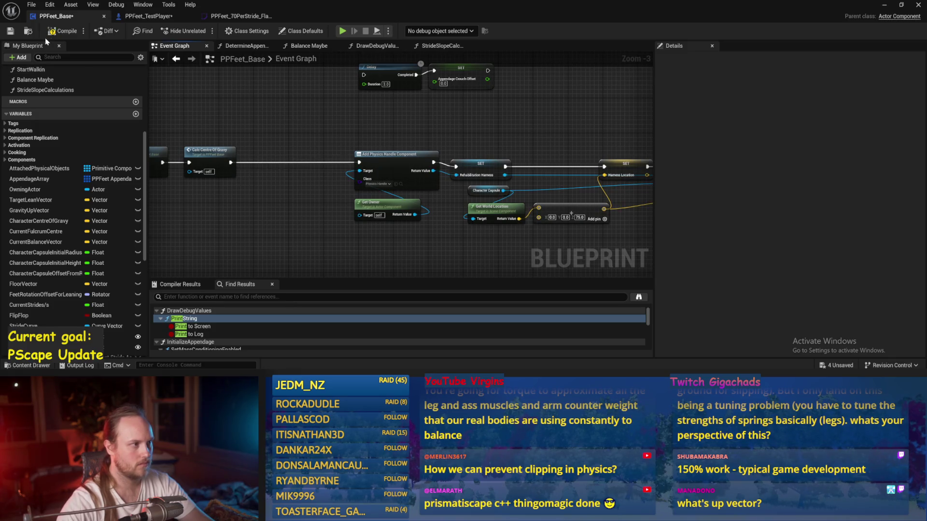
pyautogui.hotkey('alt', 'p')
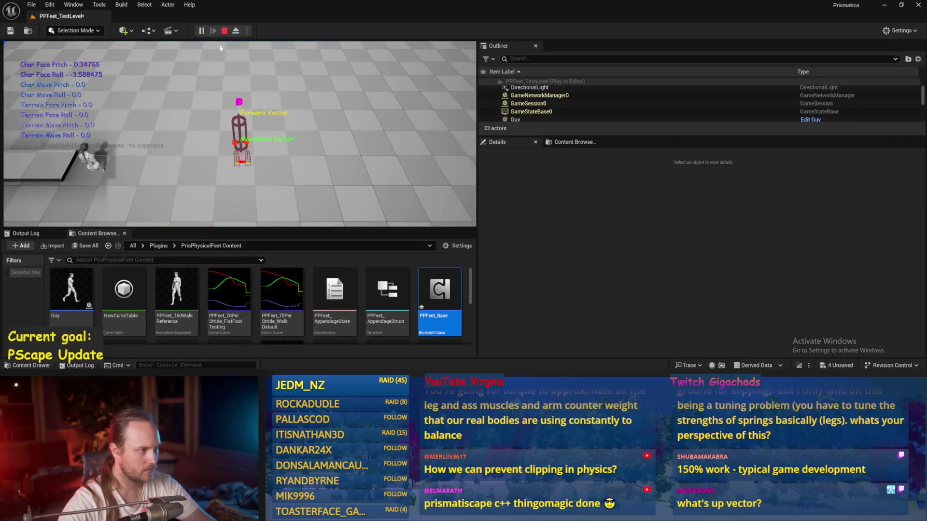
# Stop play, raise PPFeet_TestPlayer higher above the floor, reset its rotation upright, and replay
pyautogui.click(224, 30)
pyautogui.moveTo(240, 121); pyautogui.dragTo(241, 45)
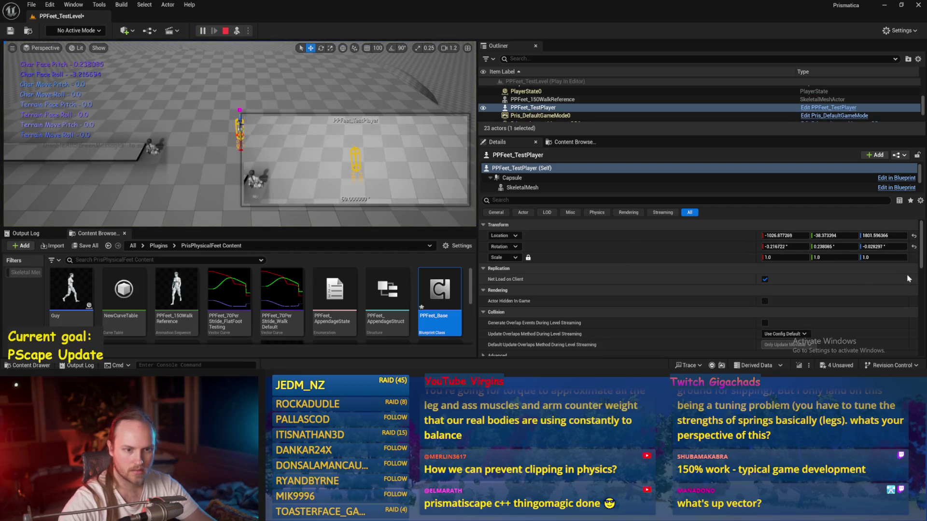
pyautogui.click(914, 246)
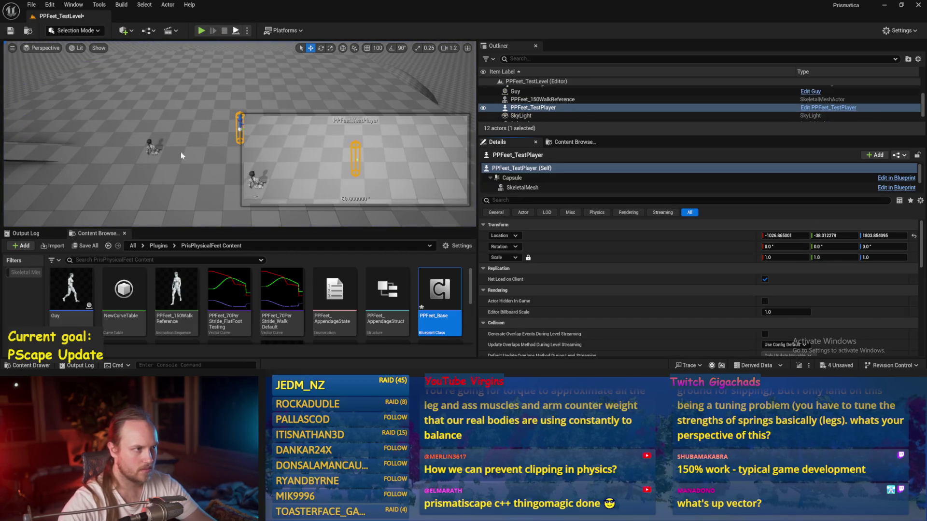
pyautogui.hotkey('alt', 'p')
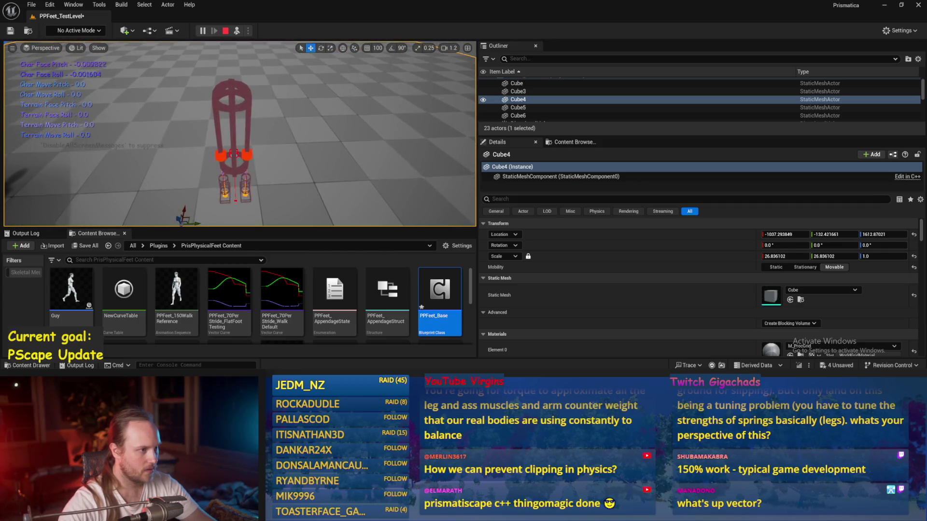
# Tip the test player sideways with the rotate gizmo, then reopen and save PPFeet_Base
pyautogui.click(240, 129)
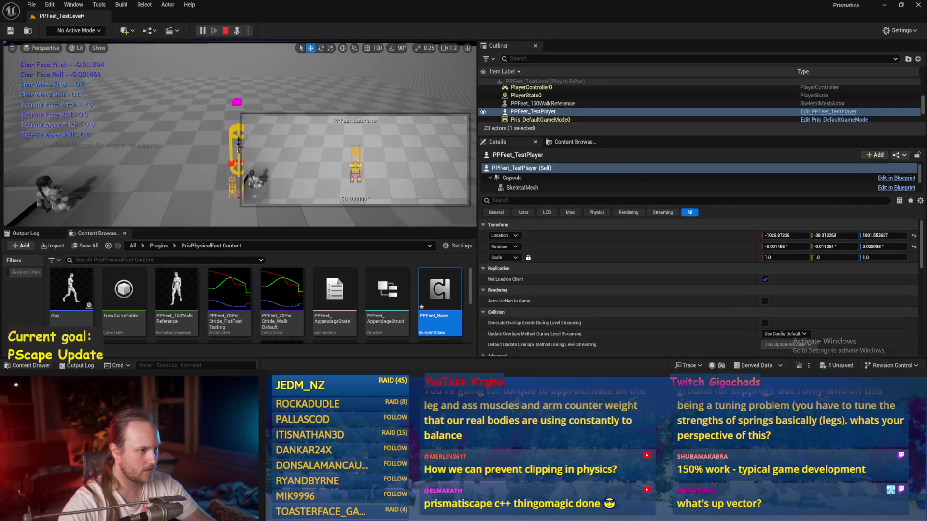
pyautogui.press('e')
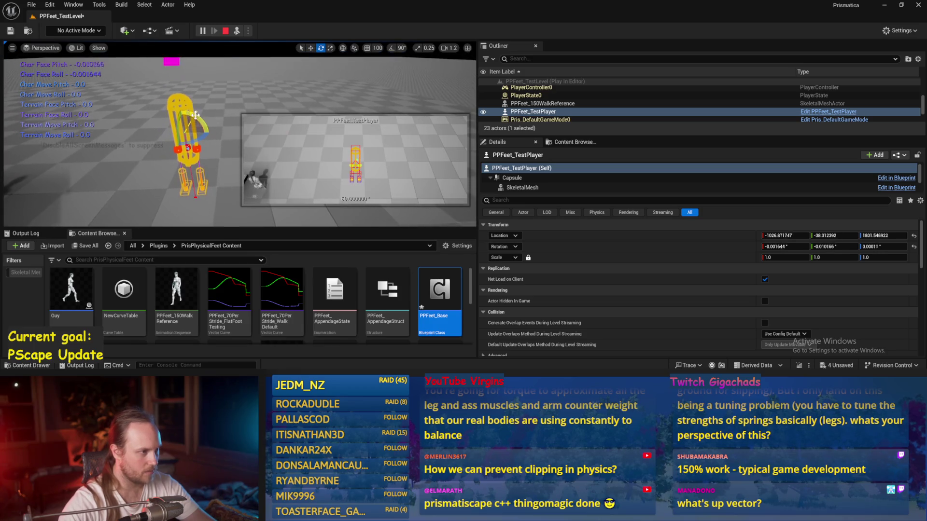
pyautogui.moveTo(188, 146); pyautogui.dragTo(200, 146)
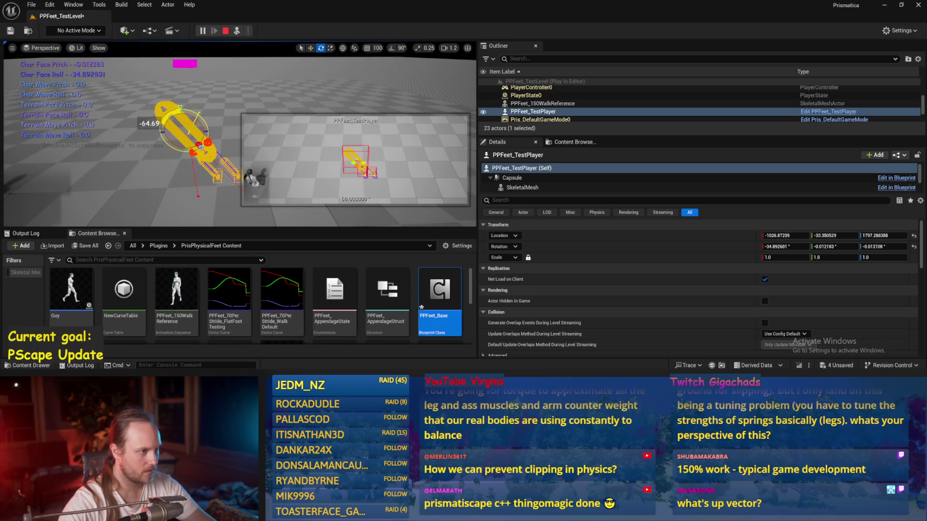
pyautogui.moveTo(200, 146); pyautogui.dragTo(200, 146)
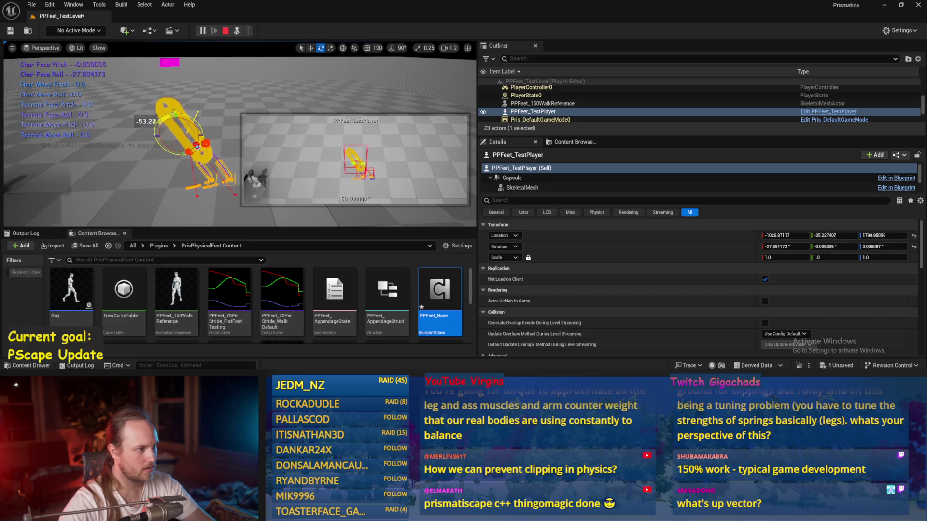
pyautogui.doubleClick(439, 295)
pyautogui.hotkey('ctrl', 's')
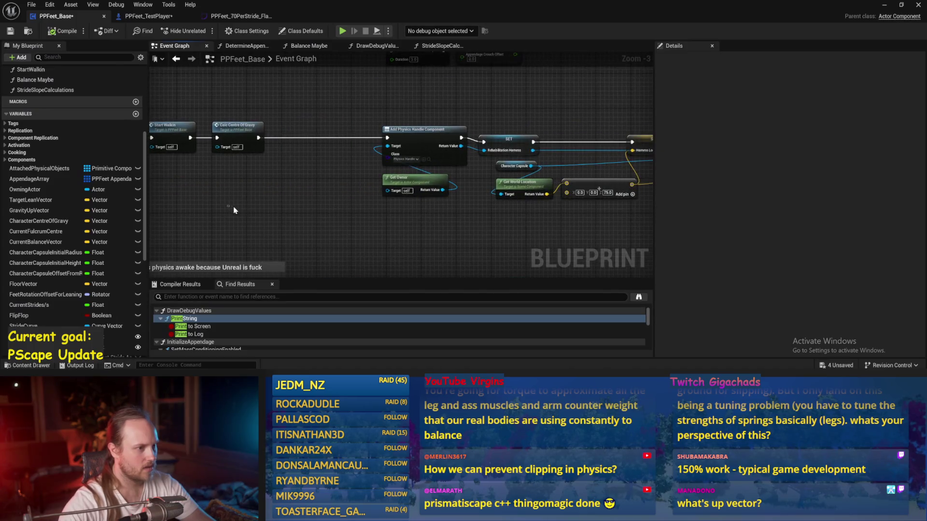
# In the Balance Maybe graph, move the Acceleration PID getter node slightly lower
pyautogui.moveTo(206, 219)
pyautogui.mouseDown()
pyautogui.moveTo(366, 164)
pyautogui.moveTo(482, 144)
pyautogui.mouseUp()
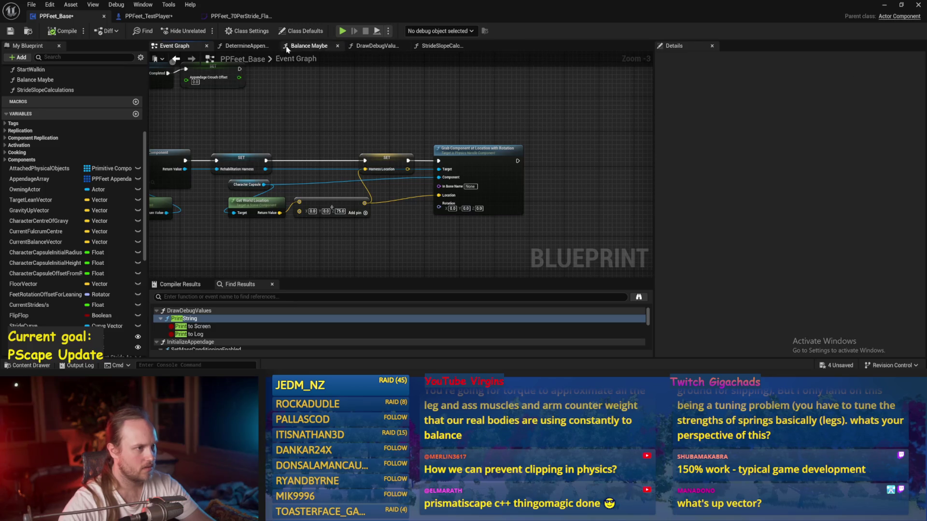
pyautogui.click(309, 45)
pyautogui.moveTo(547, 190); pyautogui.dragTo(563, 88)
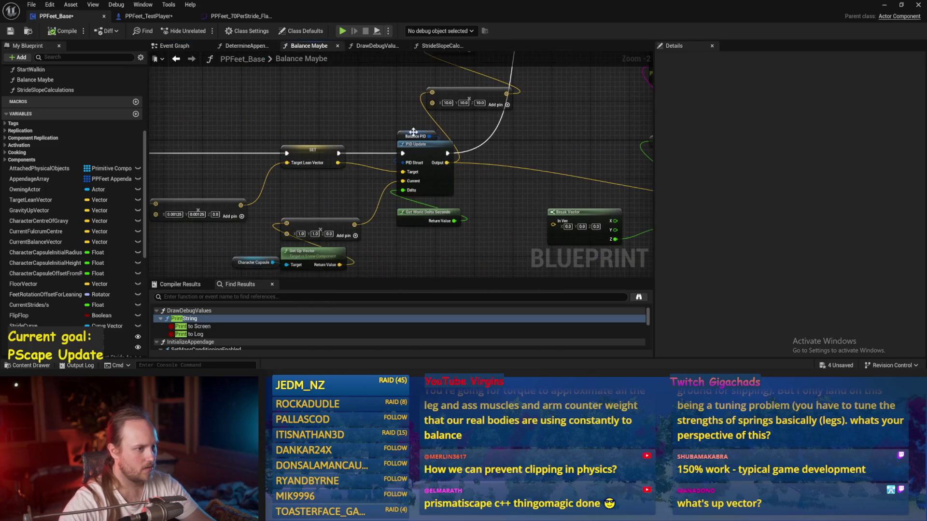
pyautogui.click(408, 138)
pyautogui.click(251, 146)
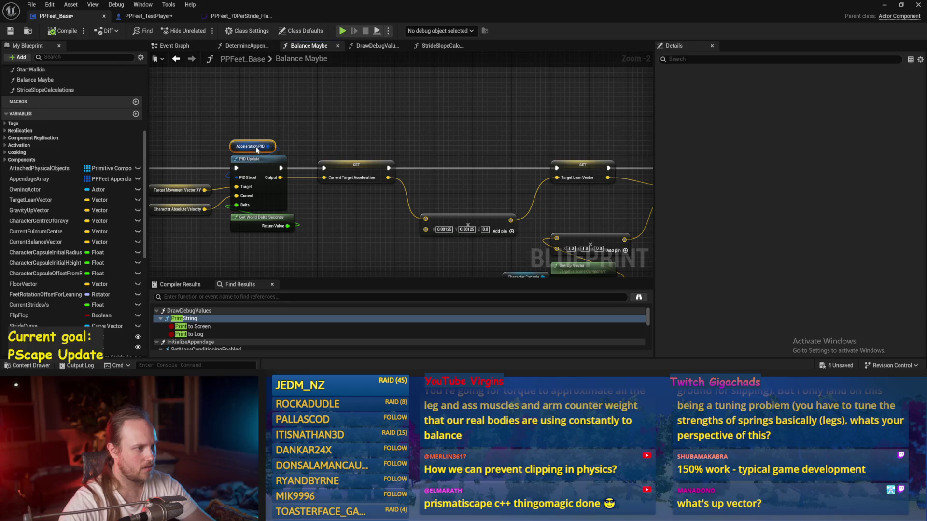
pyautogui.moveTo(231, 146); pyautogui.dragTo(293, 139)
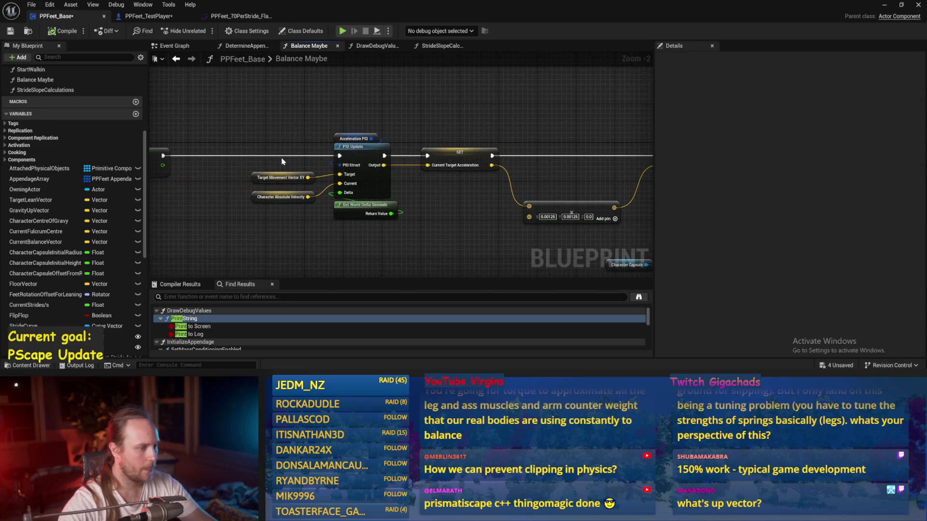
pyautogui.click(282, 182)
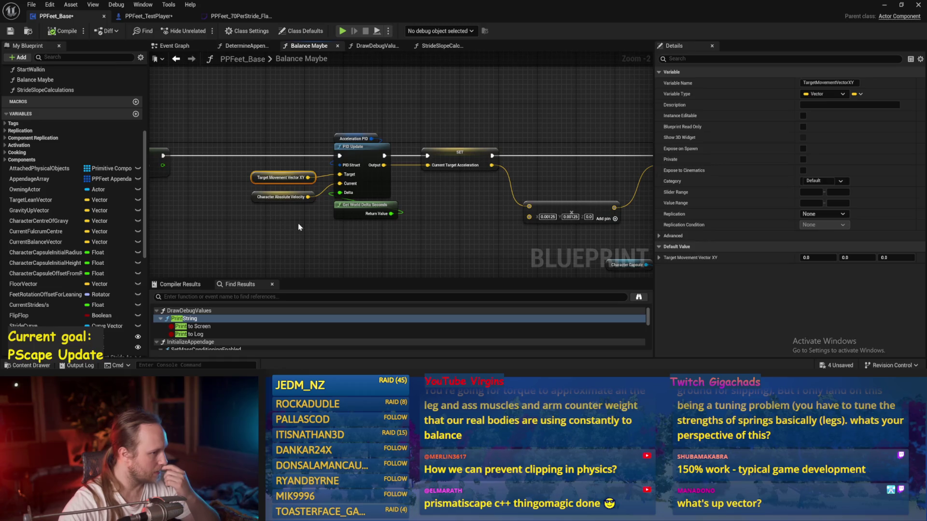
pyautogui.click(299, 226)
pyautogui.moveTo(283, 198)
pyautogui.mouseDown()
pyautogui.moveTo(331, 180)
pyautogui.moveTo(301, 161)
pyautogui.mouseUp()
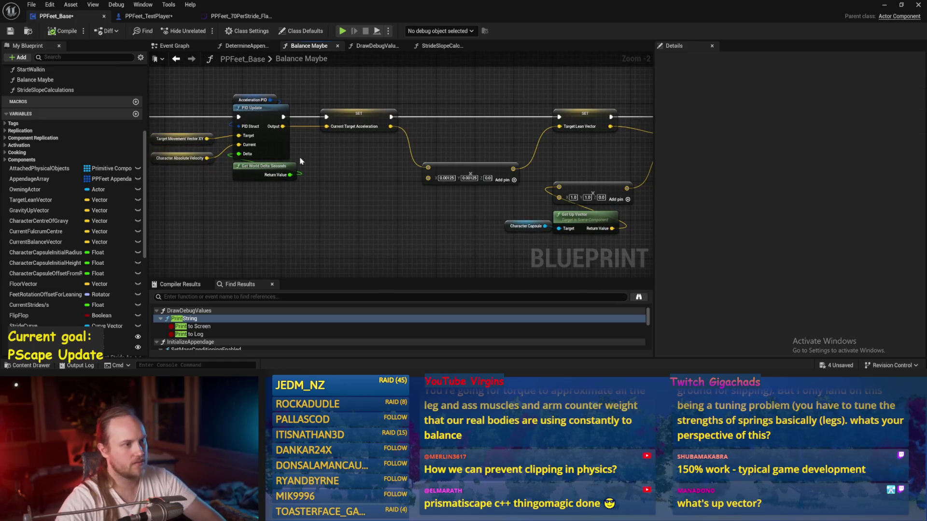
# Edit the Acceleration PID variable's default DerivativeFactor, then save and compile
pyautogui.click(252, 99)
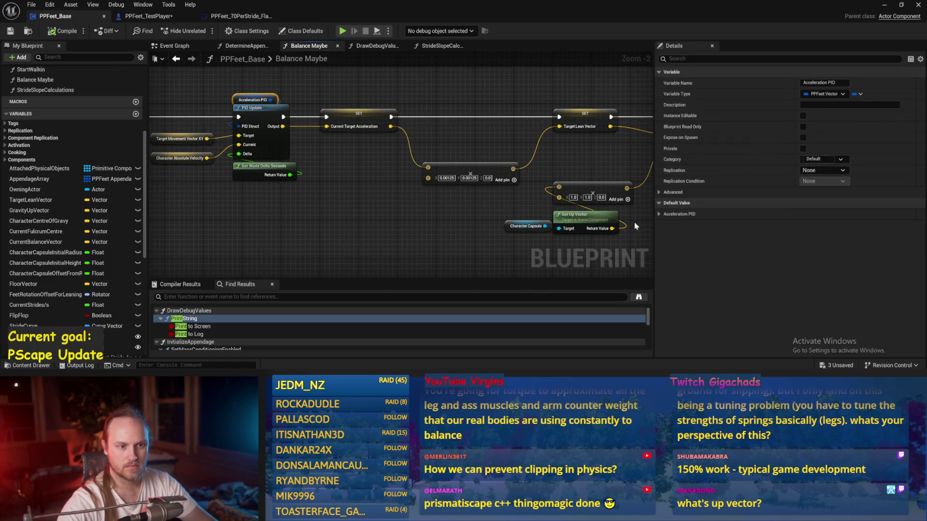
pyautogui.click(659, 214)
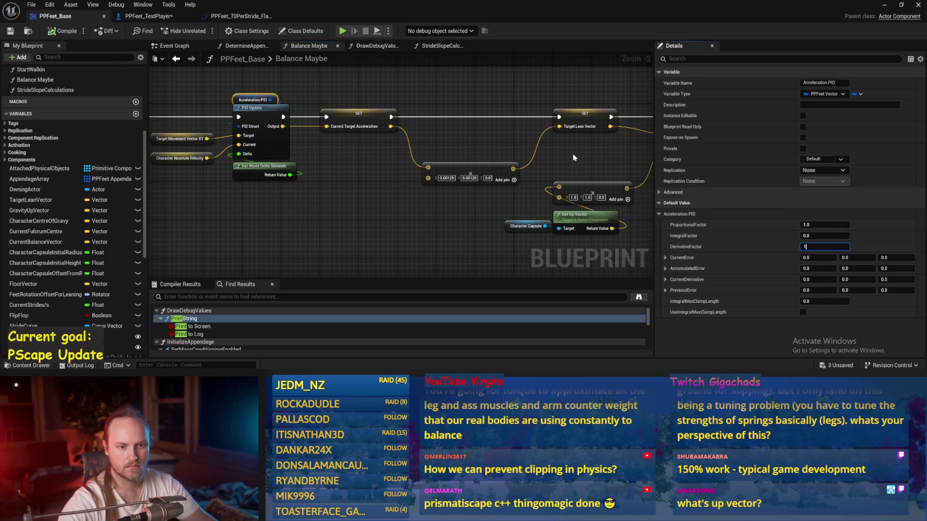
pyautogui.click(573, 153)
pyautogui.hotkey('ctrl', 's')
pyautogui.press('F7')
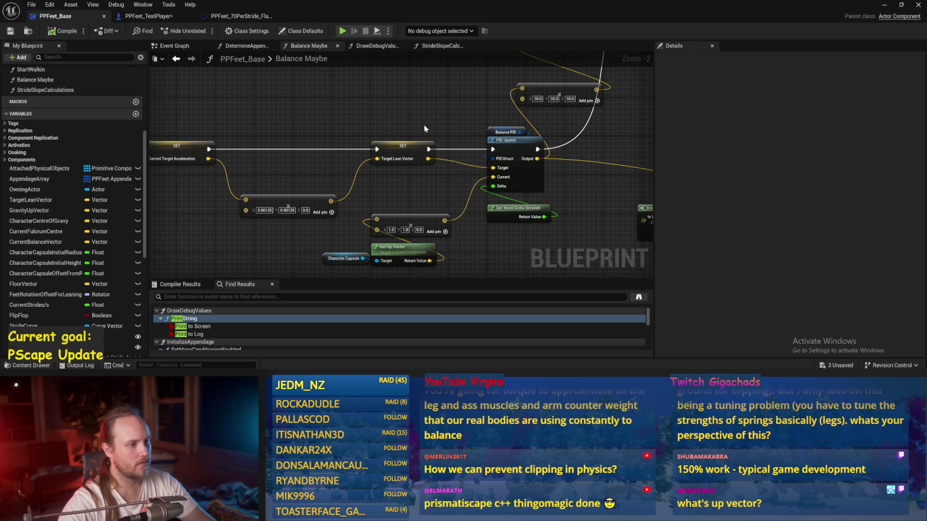
pyautogui.scroll(1, 424, 128)
pyautogui.scroll(2, 462, 162)
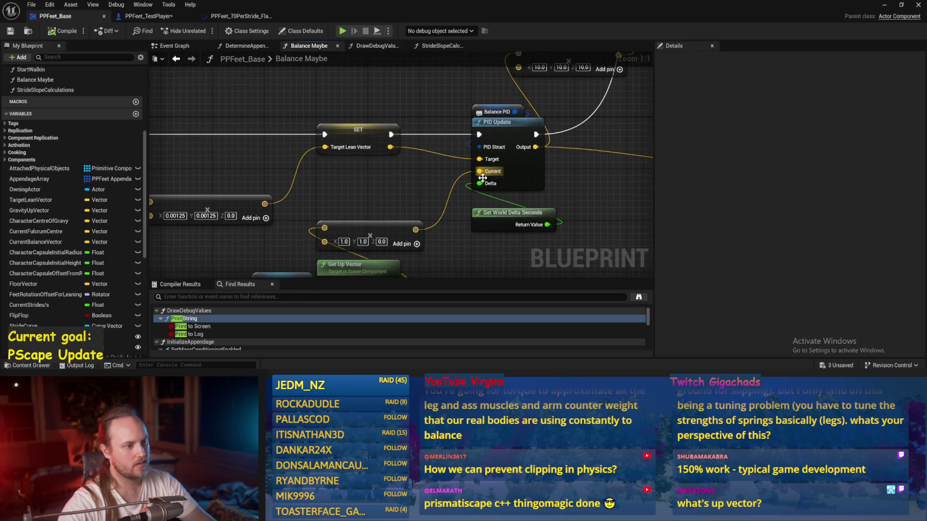
# Disconnect Target Lean Vector's input so it uses the fixed 0, 0, 1, and save
pyautogui.moveTo(482, 178); pyautogui.dragTo(459, 142)
pyautogui.keyDown('alt'); pyautogui.click(303, 111); pyautogui.keyUp('alt')
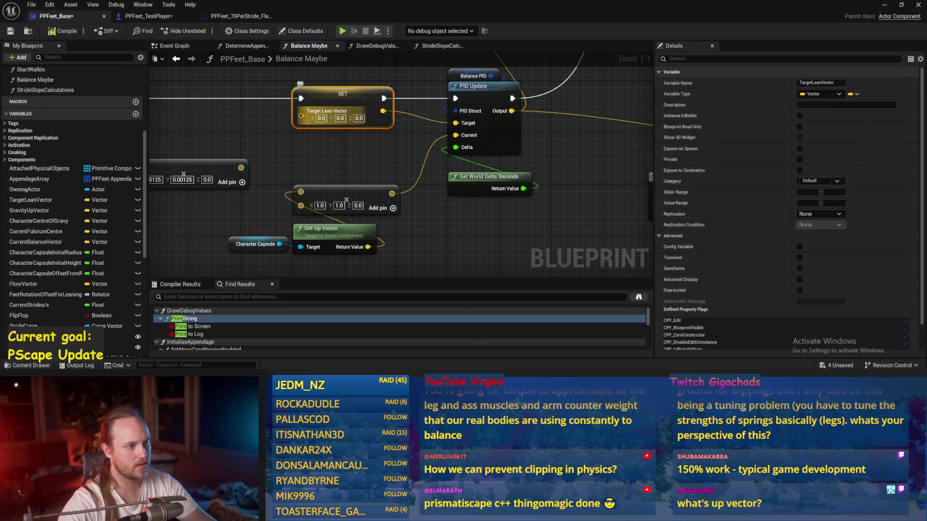
pyautogui.hotkey('ctrl', 's')
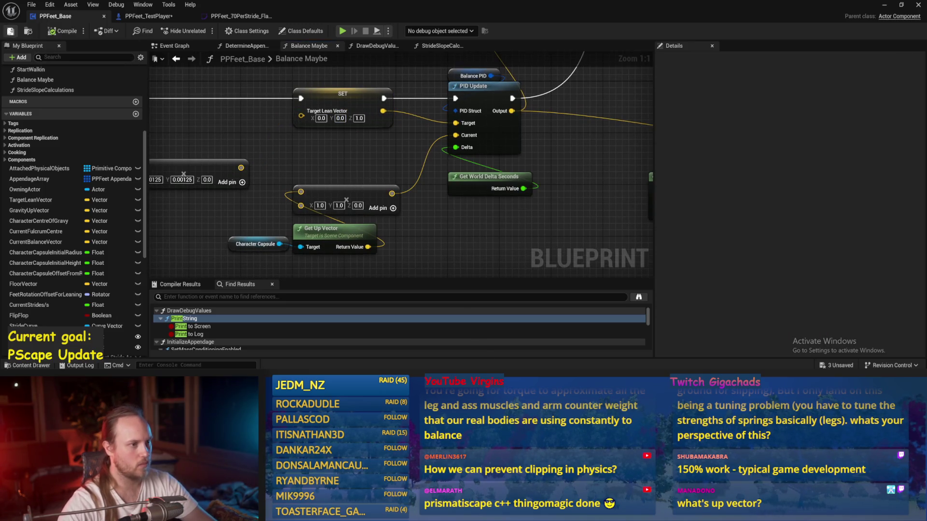
pyautogui.moveTo(634, 159); pyautogui.dragTo(418, 161)
pyautogui.scroll(-1, 418, 161)
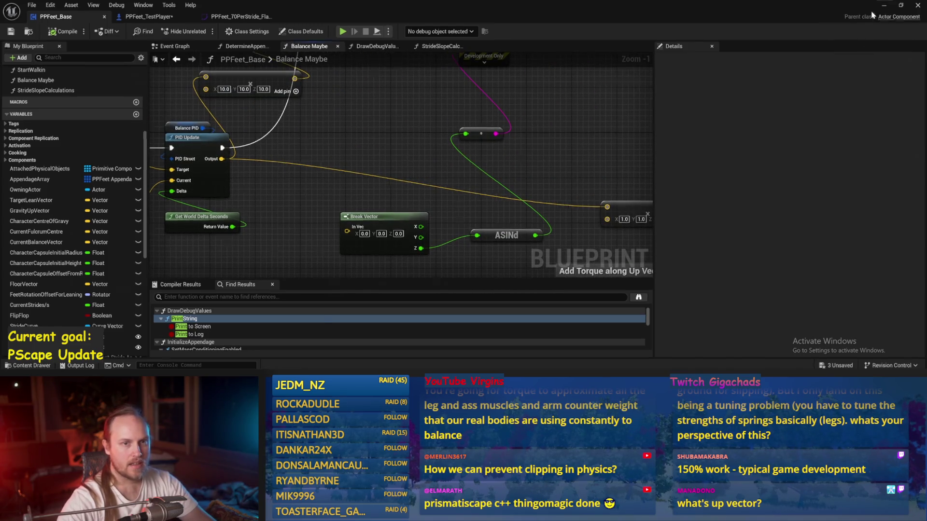
pyautogui.hotkey('alt', 'Tab')
pyautogui.click(201, 31)
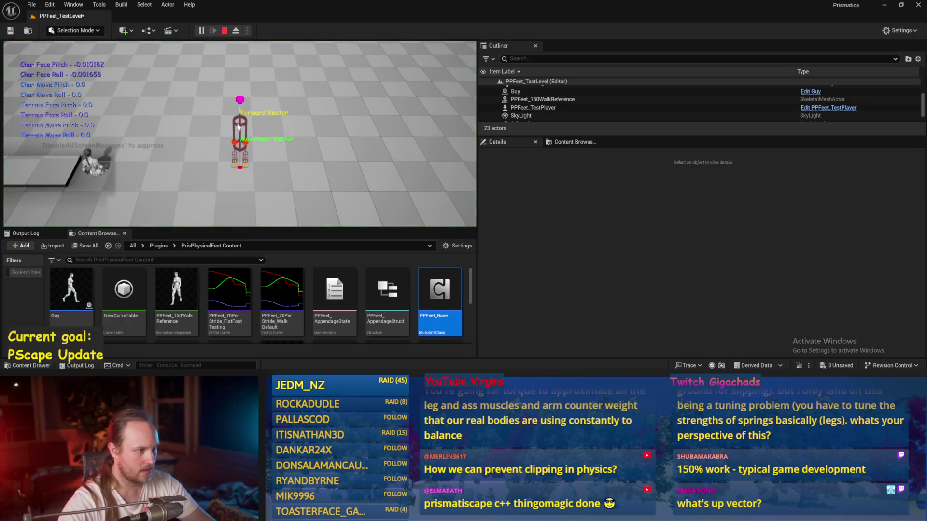
pyautogui.click(236, 30)
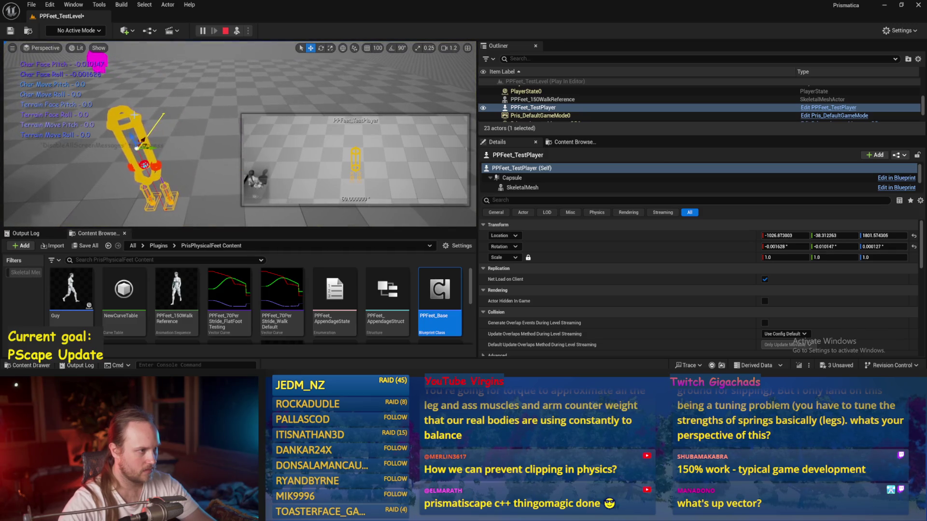
pyautogui.press('e')
pyautogui.moveTo(151, 126)
pyautogui.mouseDown()
pyautogui.moveTo(128, 144)
pyautogui.moveTo(164, 158)
pyautogui.moveTo(197, 152)
pyautogui.moveTo(174, 127)
pyautogui.mouseUp()
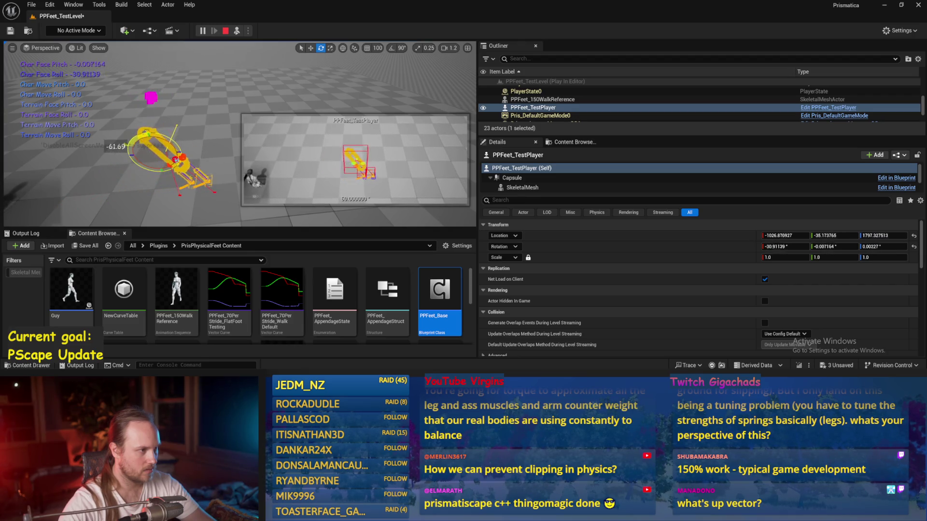
pyautogui.press('Escape')
pyautogui.moveTo(394, 284)
pyautogui.mouseDown()
pyautogui.moveTo(372, 197)
pyautogui.moveTo(493, 177)
pyautogui.moveTo(531, 159)
pyautogui.mouseUp()
pyautogui.moveTo(280, 120)
pyautogui.mouseDown()
pyautogui.moveTo(329, 99)
pyautogui.moveTo(304, 97)
pyautogui.mouseUp()
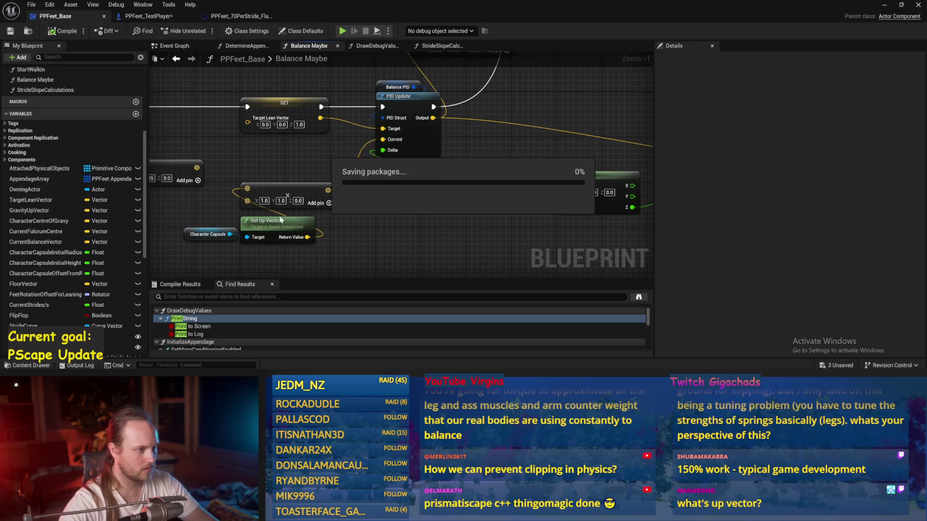
# Save the blueprint and review the debug arrow, delta seconds and Break Vector nodes
pyautogui.click(7, 33)
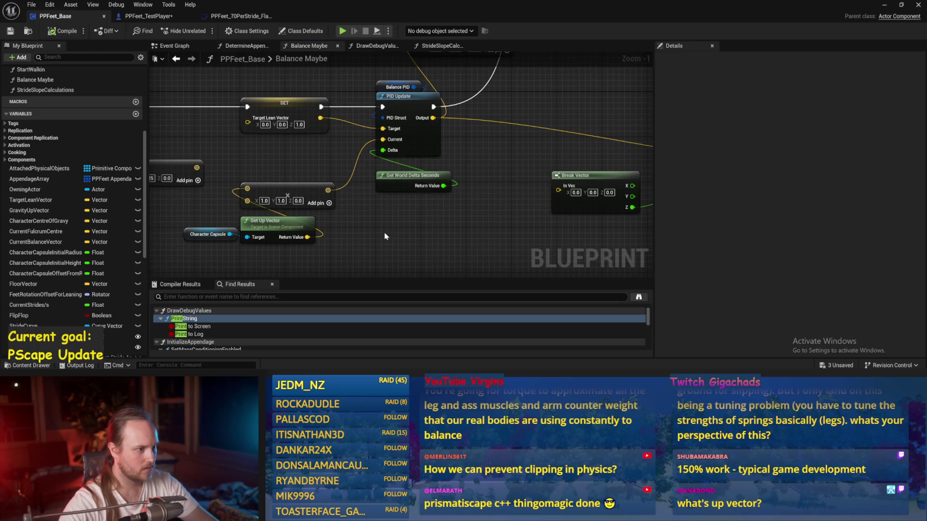
pyautogui.scroll(1, 374, 202)
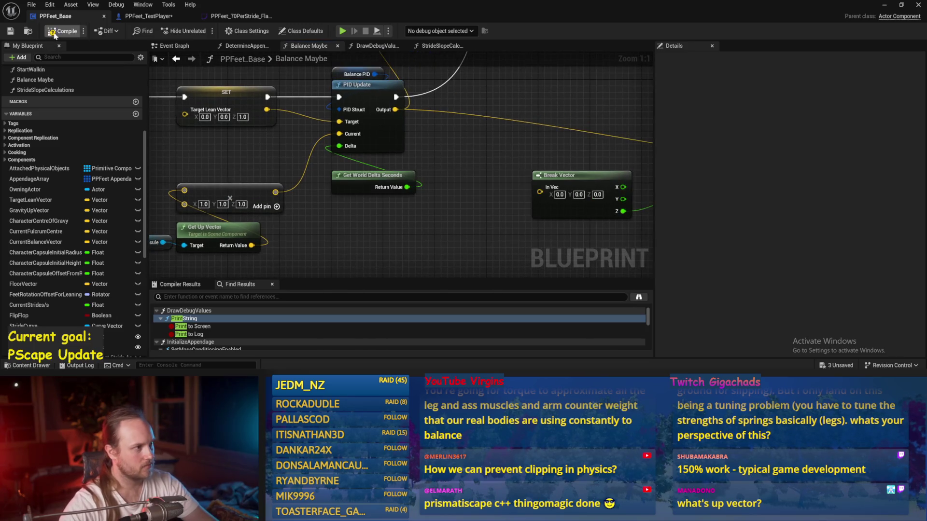
pyautogui.scroll(-3, 328, 184)
pyautogui.moveTo(372, 198)
pyautogui.mouseDown()
pyautogui.moveTo(368, 209)
pyautogui.moveTo(355, 195)
pyautogui.moveTo(418, 210)
pyautogui.mouseUp()
pyautogui.moveTo(473, 187); pyautogui.dragTo(424, 233)
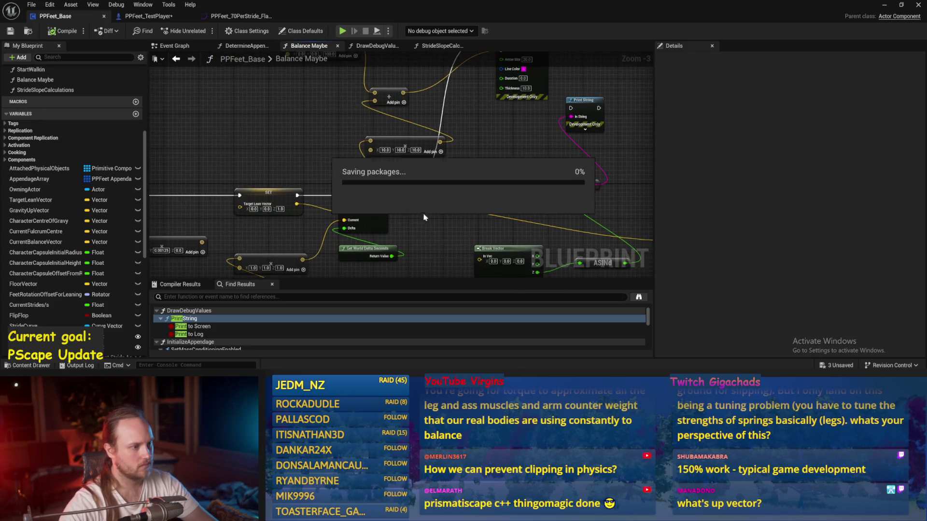
# Play the test level and tip the character over to test its balance
pyautogui.click(884, 5)
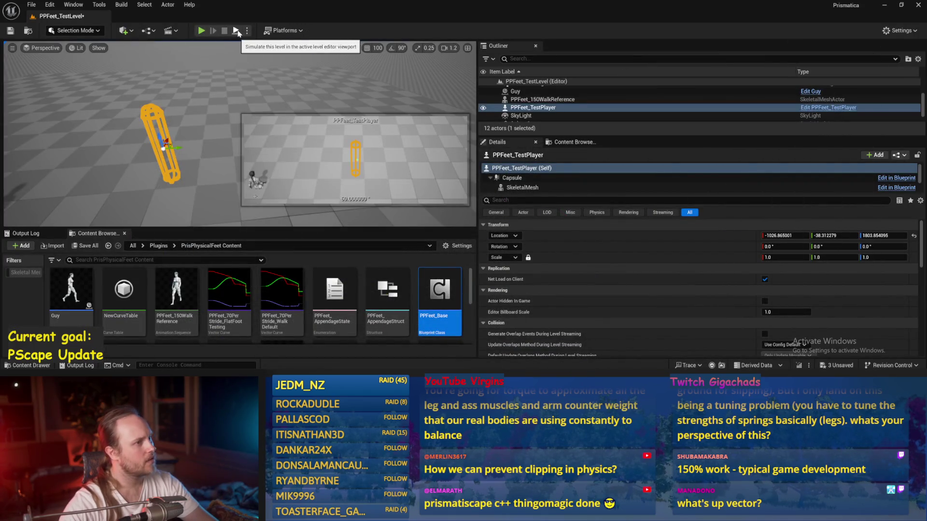
pyautogui.hotkey('alt', 'p')
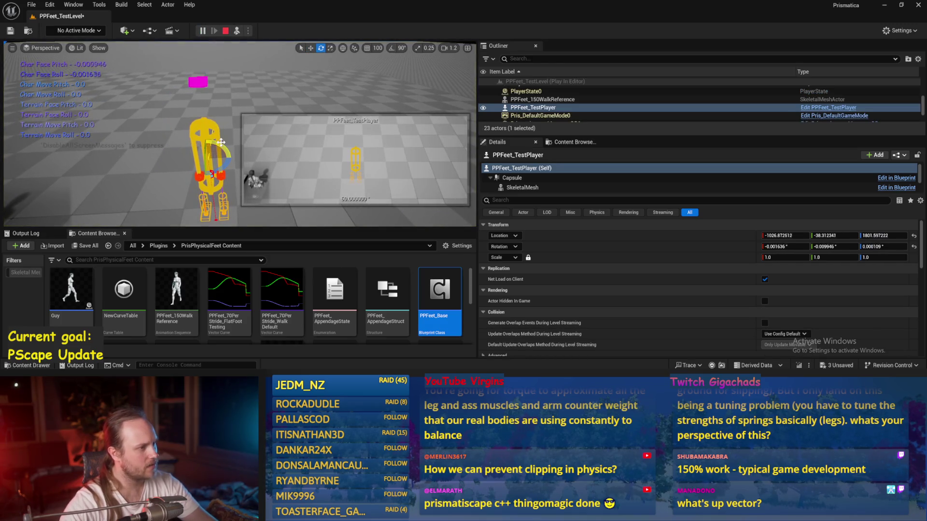
pyautogui.moveTo(203, 134)
pyautogui.mouseDown()
pyautogui.moveTo(177, 148)
pyautogui.moveTo(173, 163)
pyautogui.mouseUp()
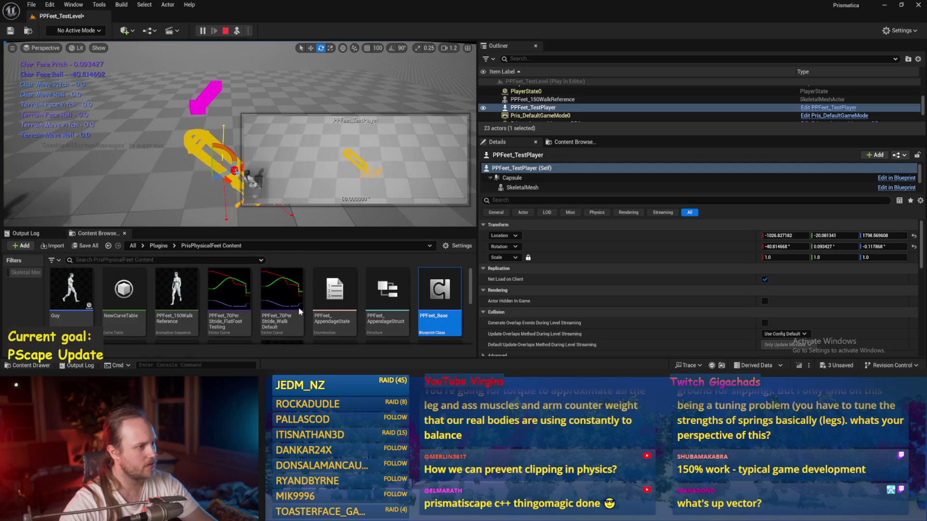
pyautogui.press('Escape')
pyautogui.moveTo(395, 368)
pyautogui.click(420, 350)
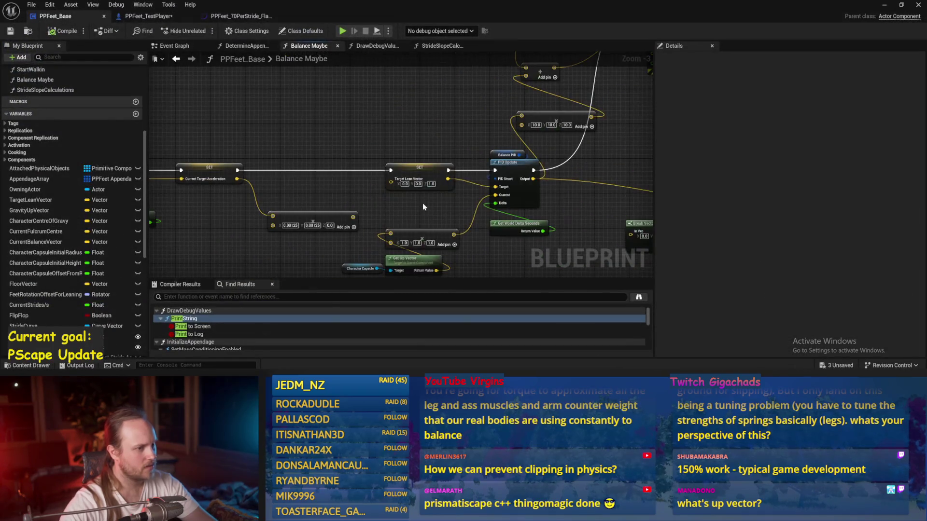
# Wire the up vector into the 10,10,10 Multiply node and retest by tipping the character
pyautogui.moveTo(418, 214); pyautogui.dragTo(358, 160)
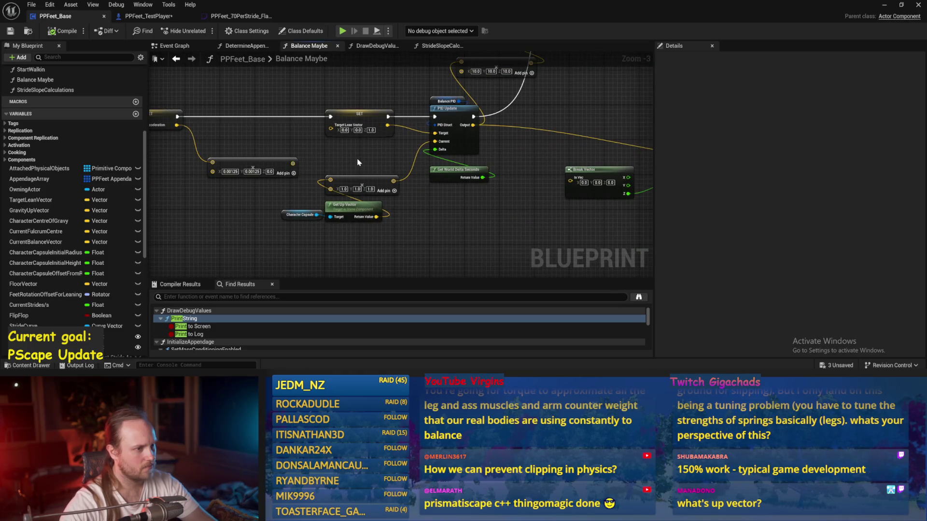
pyautogui.moveTo(480, 202); pyautogui.dragTo(376, 239)
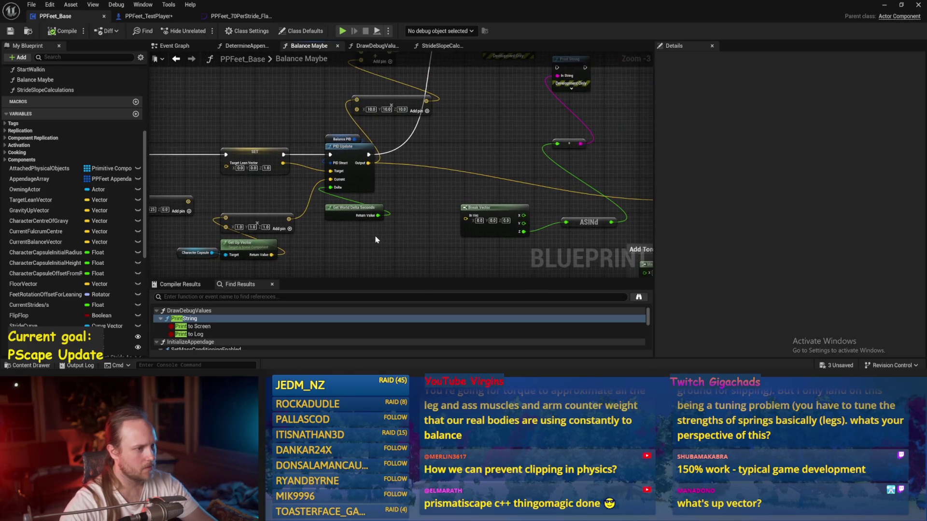
pyautogui.moveTo(265, 257)
pyautogui.mouseDown()
pyautogui.moveTo(410, 155)
pyautogui.moveTo(357, 101)
pyautogui.mouseUp()
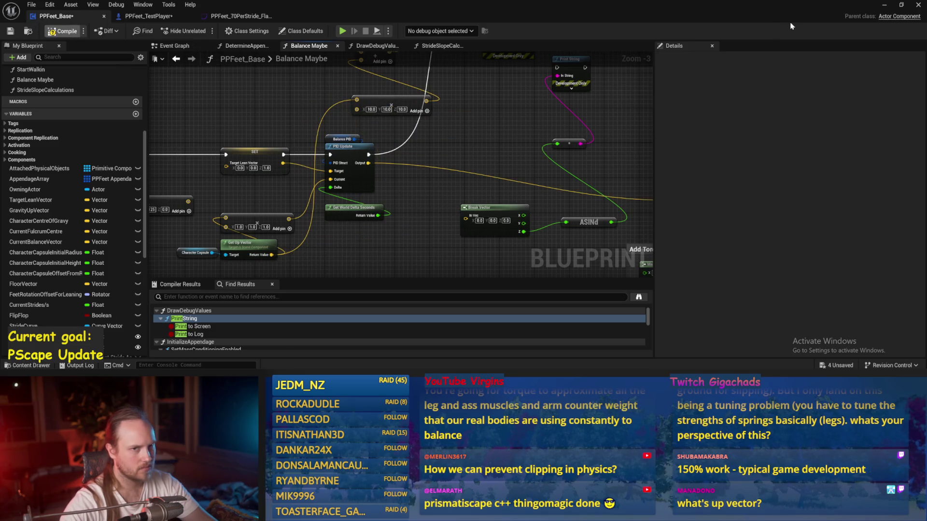
pyautogui.click(883, 6)
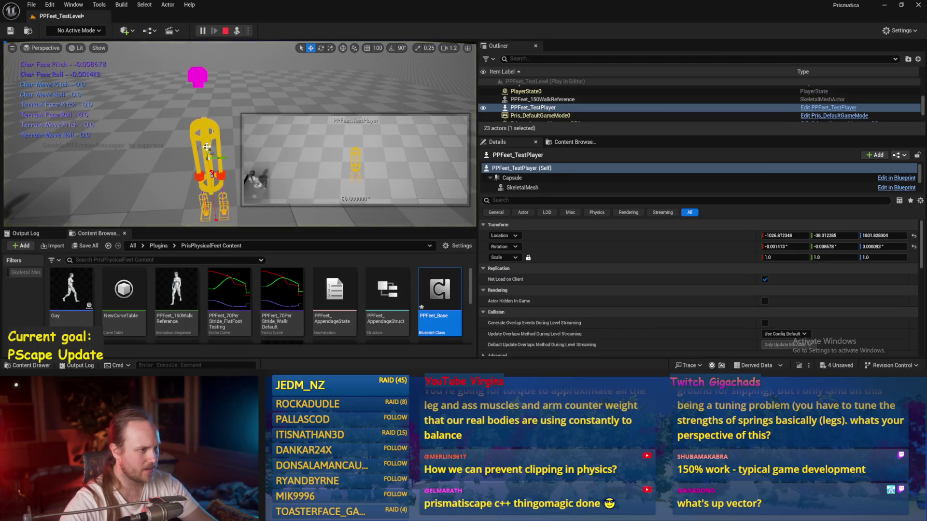
pyautogui.moveTo(219, 148); pyautogui.dragTo(198, 176)
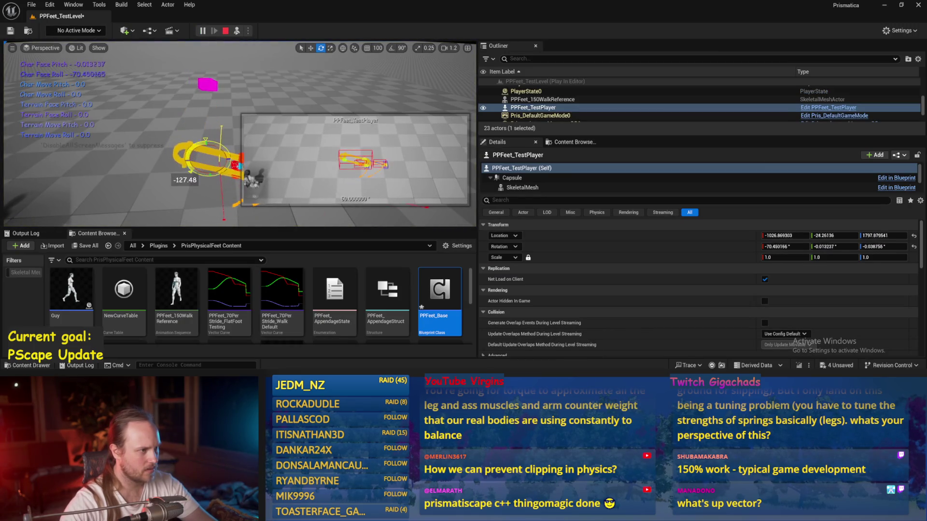
pyautogui.press('Escape')
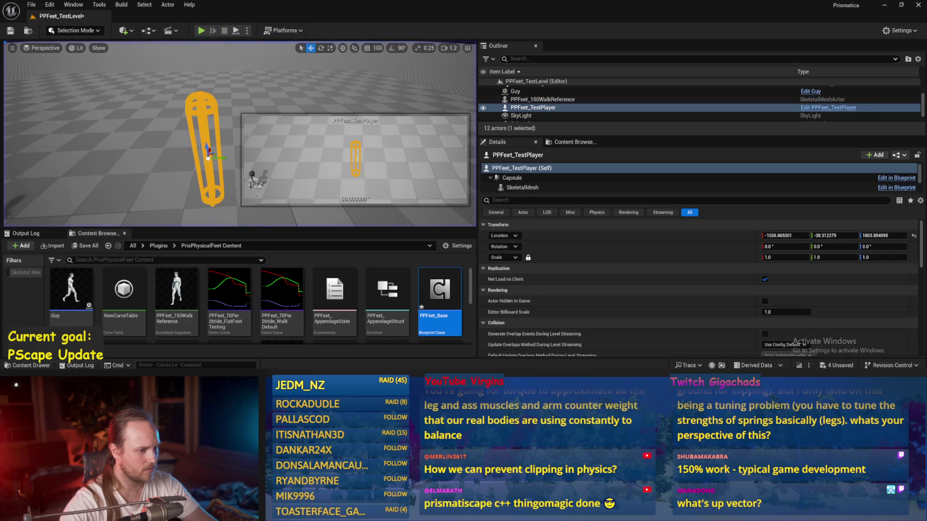
# Feed SET Target Lean Vector's output into the 10,10,10 Multiply instead, and save
pyautogui.click(404, 368)
pyautogui.moveTo(344, 233)
pyautogui.mouseDown()
pyautogui.moveTo(425, 207)
pyautogui.moveTo(445, 258)
pyautogui.moveTo(448, 230)
pyautogui.moveTo(393, 232)
pyautogui.mouseUp()
pyautogui.scroll(1, 393, 231)
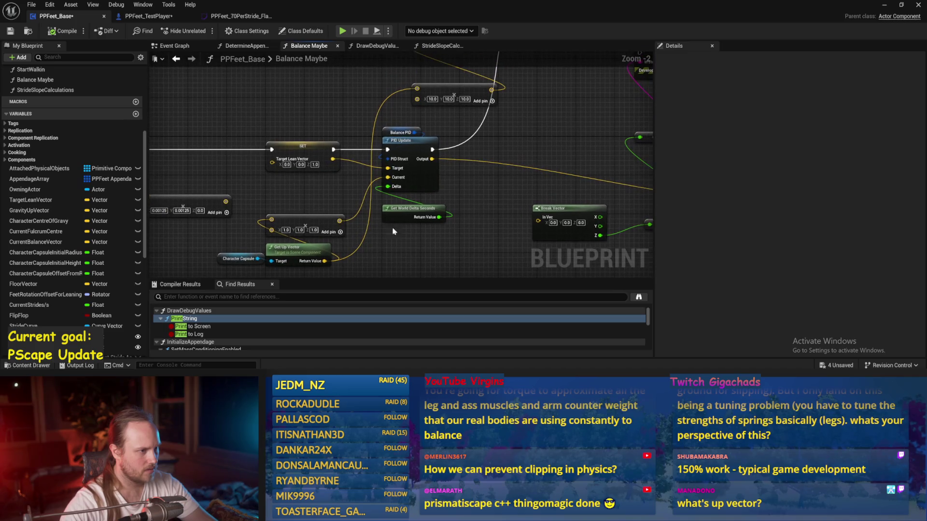
pyautogui.moveTo(333, 159); pyautogui.dragTo(416, 89)
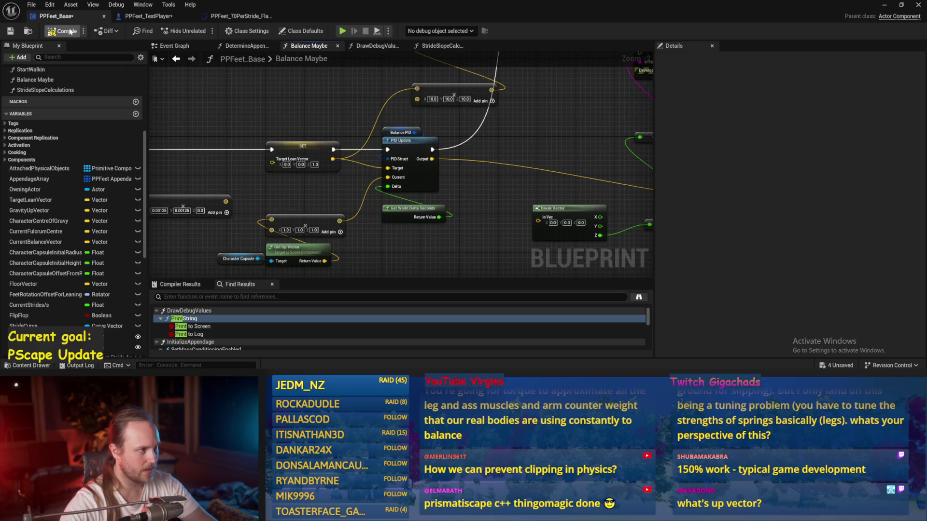
pyautogui.click(10, 31)
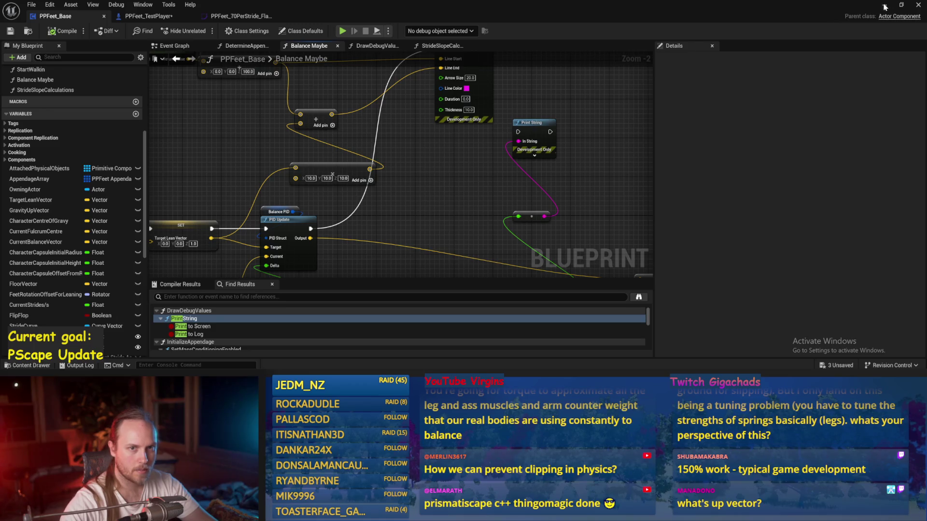
# Replay the test level, rotate the character to test balance, then reopen PPFeet_Base
pyautogui.click(884, 7)
pyautogui.click(236, 31)
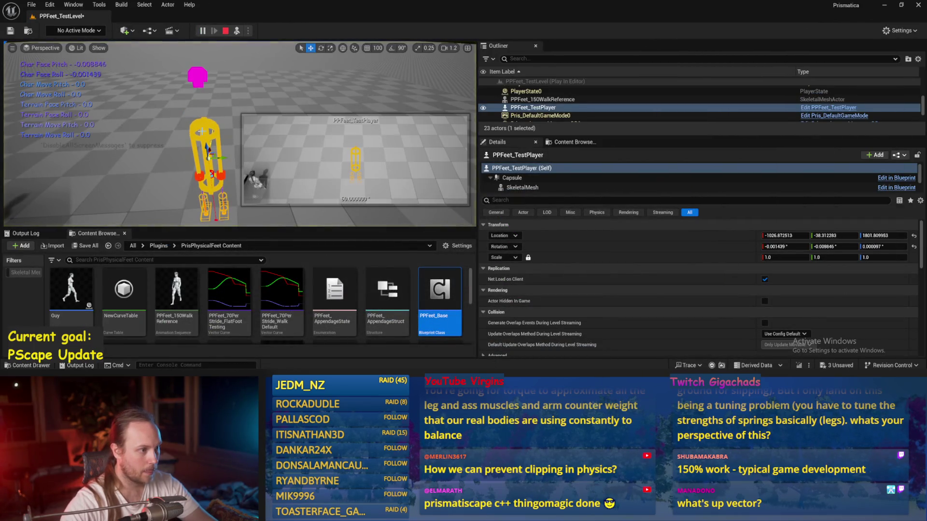
pyautogui.press('e')
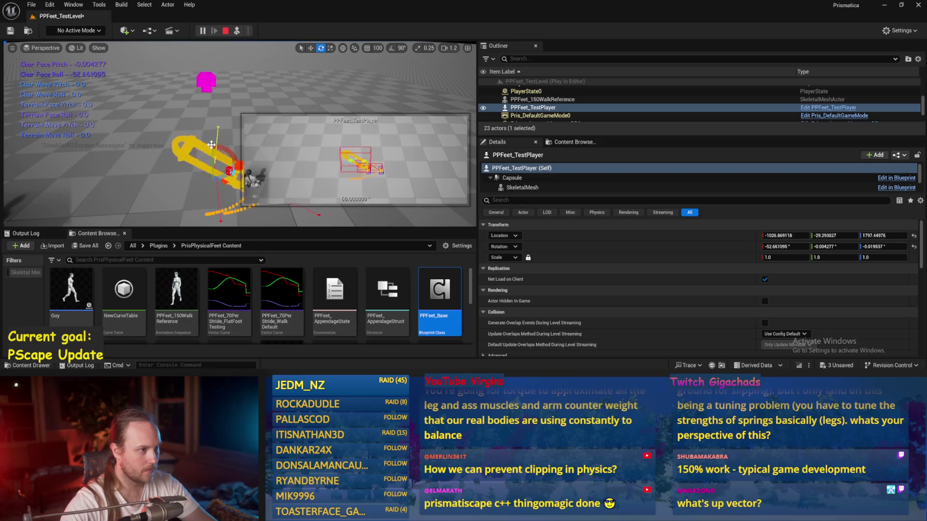
pyautogui.press('Escape')
pyautogui.doubleClick(440, 294)
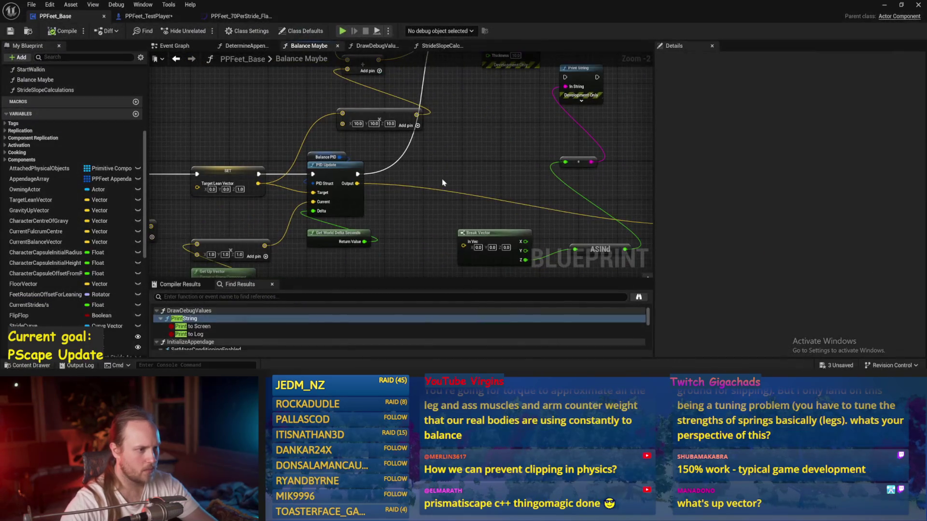
# Change the Balance PID ProportionalFactor to 2 in Details and save the blueprint
pyautogui.scroll(1, 390, 217)
pyautogui.click(268, 155)
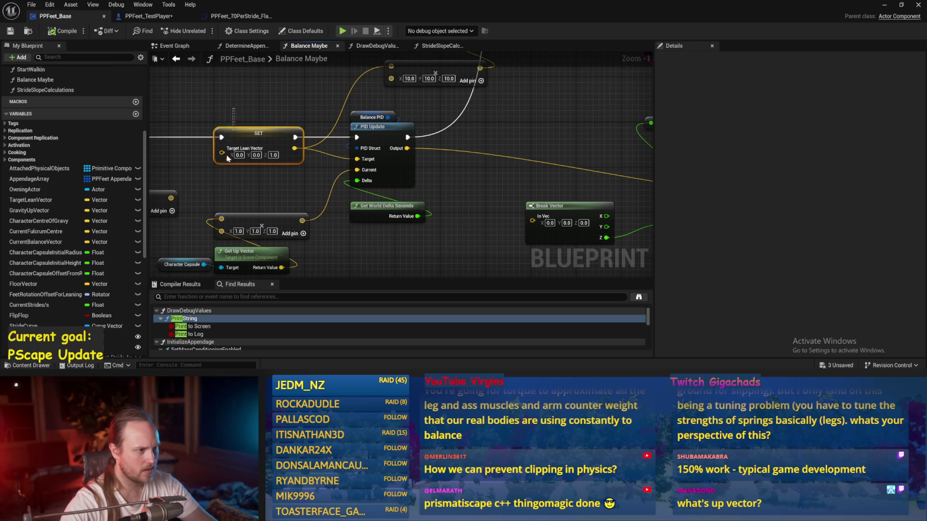
pyautogui.click(270, 190)
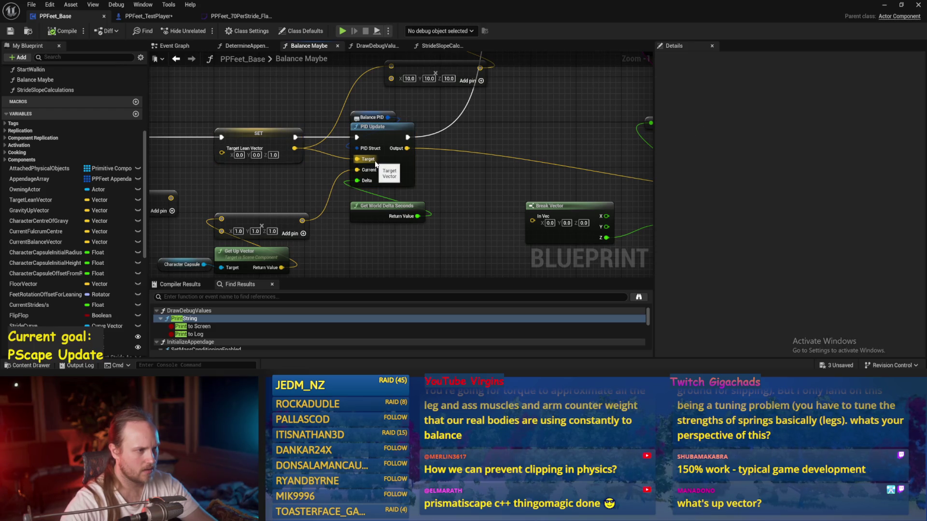
pyautogui.moveTo(362, 164); pyautogui.dragTo(390, 163)
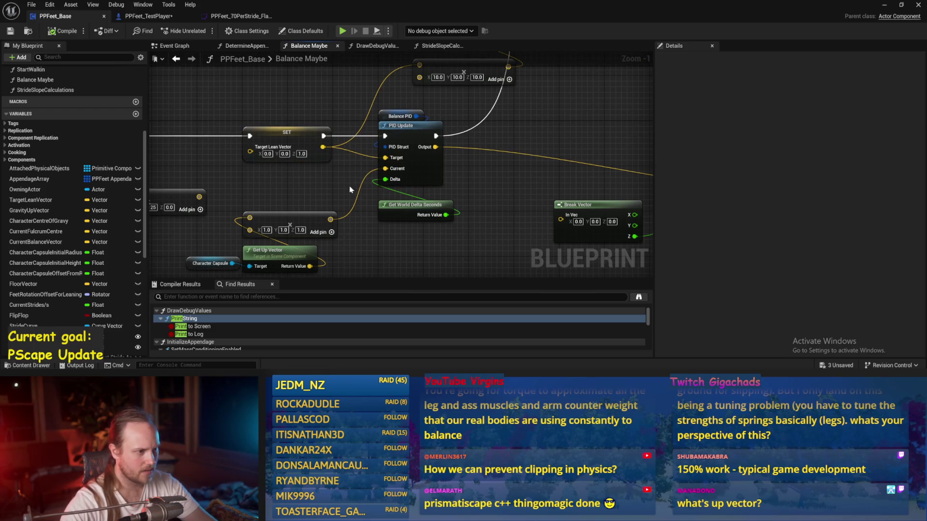
pyautogui.moveTo(271, 238)
pyautogui.mouseDown()
pyautogui.moveTo(360, 215)
pyautogui.moveTo(336, 269)
pyautogui.moveTo(404, 200)
pyautogui.moveTo(227, 201)
pyautogui.moveTo(297, 198)
pyautogui.moveTo(265, 180)
pyautogui.mouseUp()
pyautogui.click(297, 198)
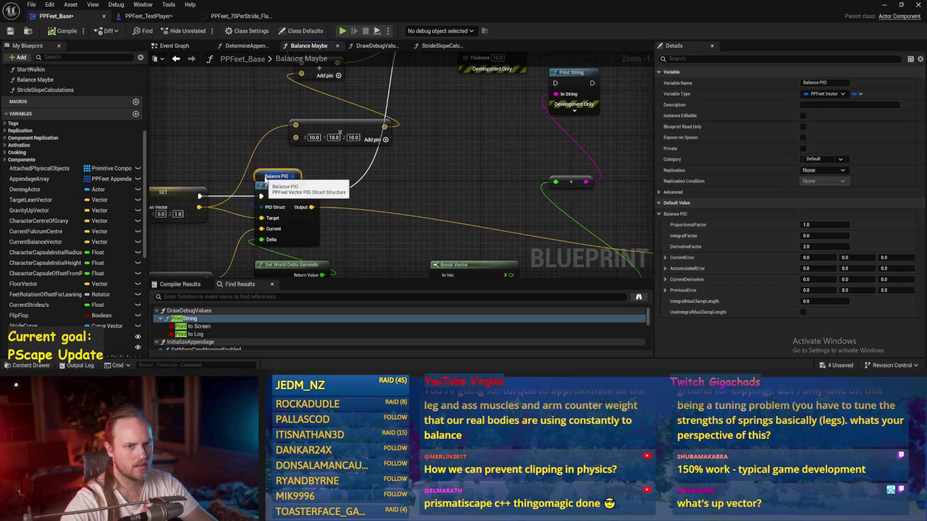
pyautogui.click(816, 225)
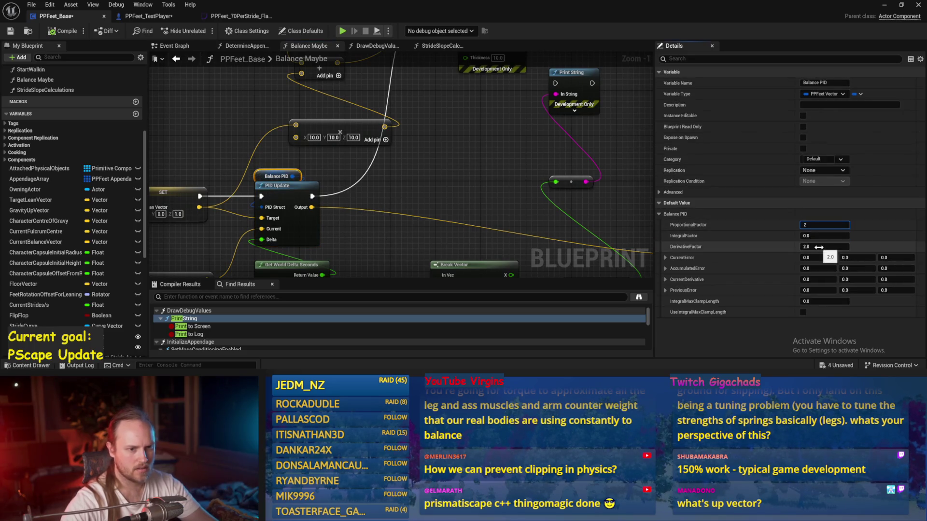
pyautogui.click(435, 133)
pyautogui.click(10, 31)
# Look over the debug print nodes, then start playing the test level
pyautogui.moveTo(437, 160); pyautogui.dragTo(416, 195)
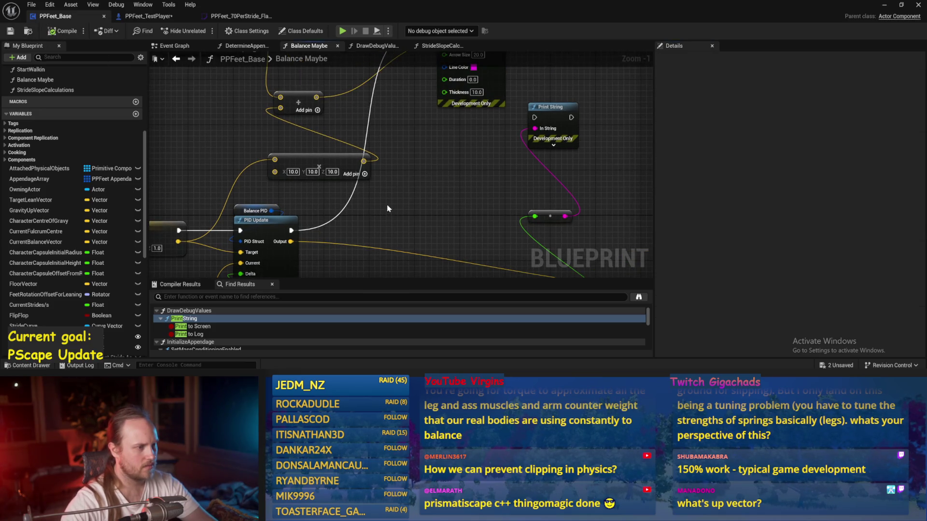
pyautogui.moveTo(385, 226); pyautogui.dragTo(444, 179)
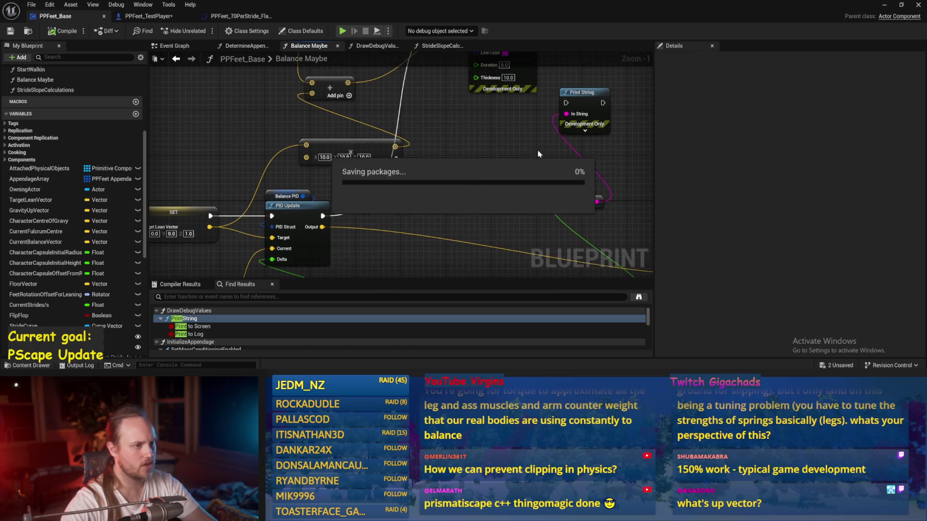
pyautogui.hotkey('alt', 'Tab')
pyautogui.click(202, 31)
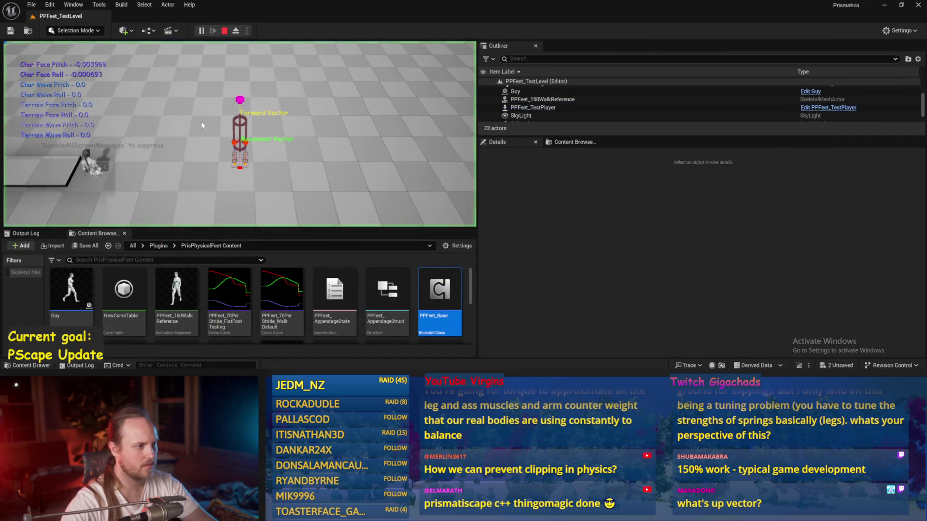
# Eject from the player and tilt the character about 19 degrees to test balancing
pyautogui.press('F8')
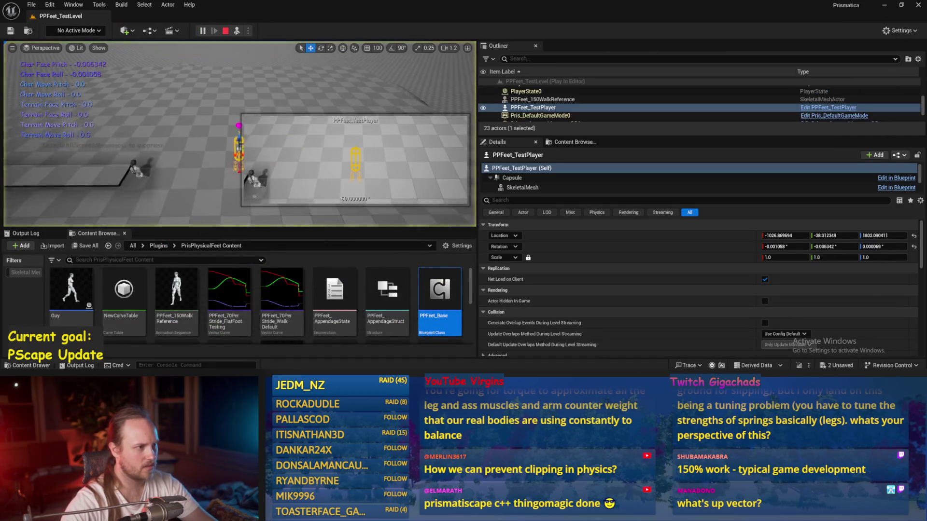
pyautogui.press('e')
pyautogui.moveTo(199, 108); pyautogui.dragTo(216, 128)
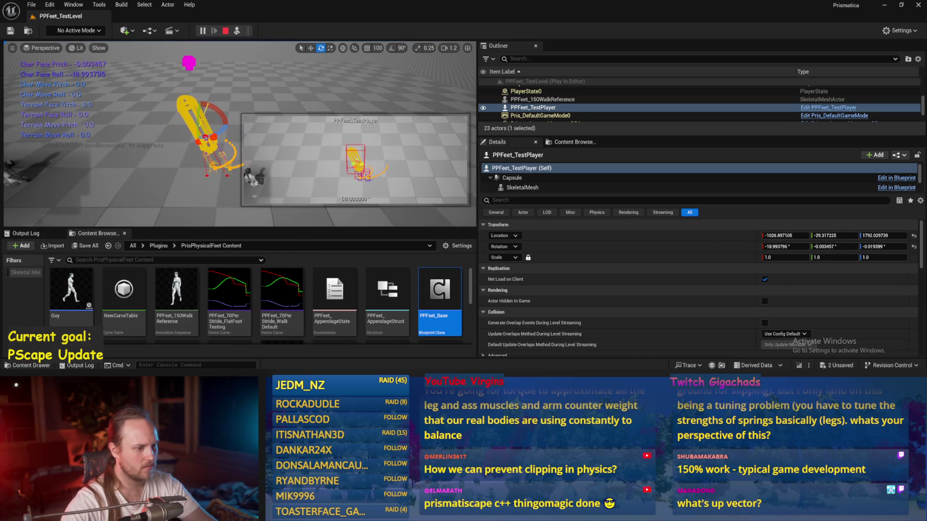
# Back in PPFeet_Base, save and set the Balance PID default DerivativeFactor to 1.0
pyautogui.hotkey('alt', 'Tab')
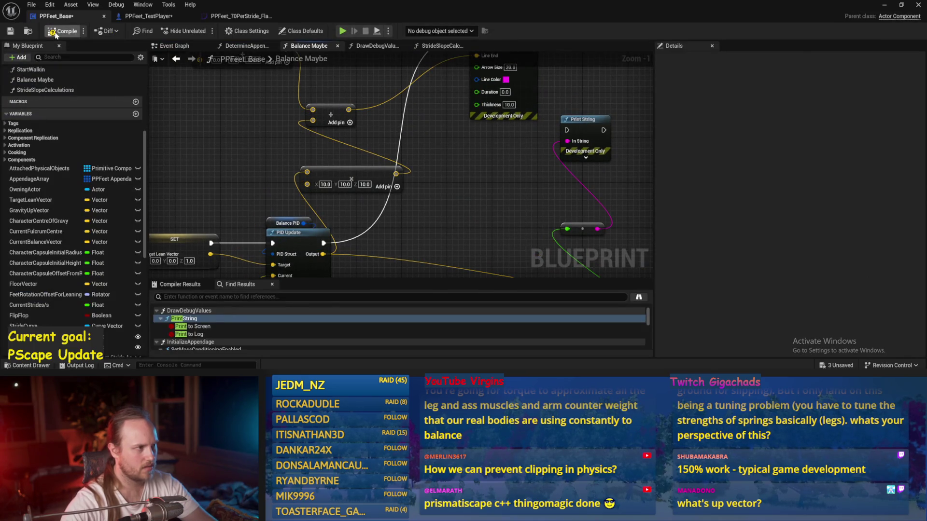
pyautogui.click(9, 32)
pyautogui.click(278, 218)
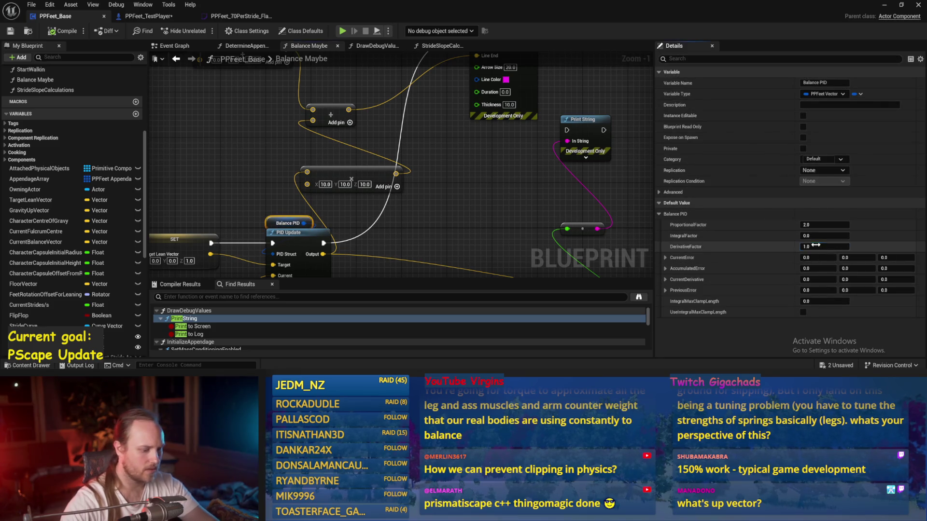
pyautogui.click(554, 182)
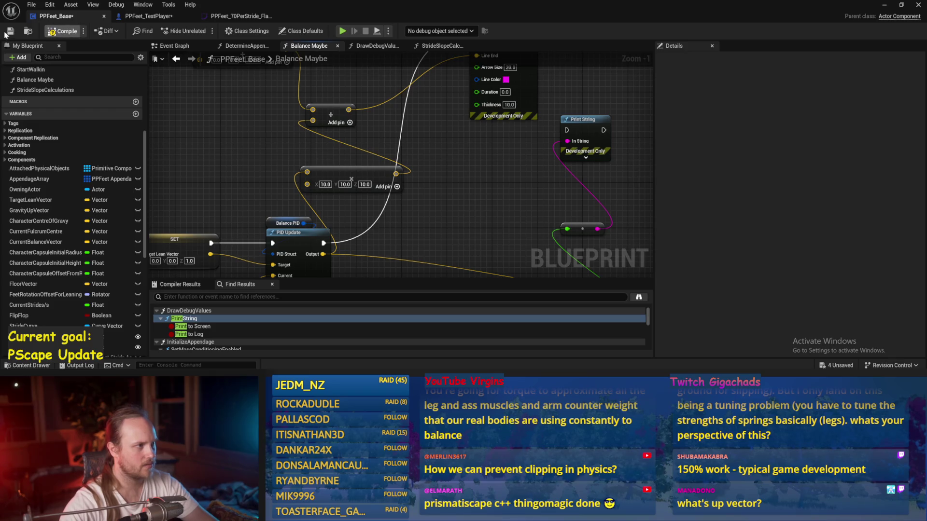
# Play the level and tilt the player character with the gizmo to test its balance
pyautogui.click(885, 6)
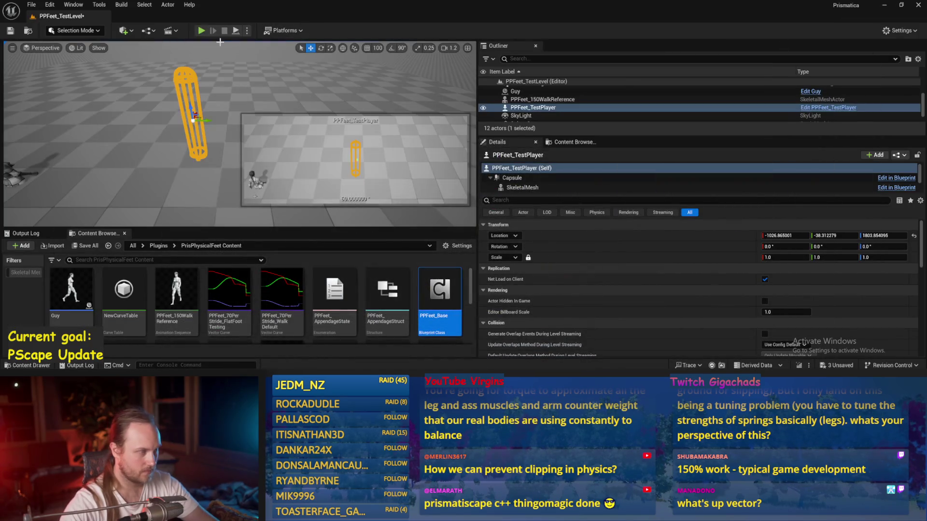
pyautogui.click(235, 32)
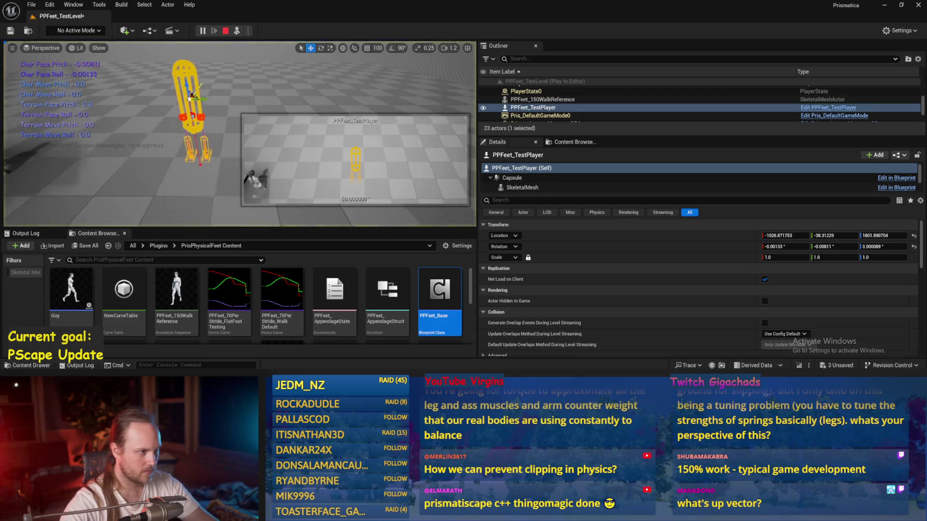
pyautogui.moveTo(215, 128)
pyautogui.mouseDown()
pyautogui.moveTo(186, 150)
pyautogui.moveTo(201, 166)
pyautogui.moveTo(220, 146)
pyautogui.moveTo(220, 126)
pyautogui.mouseUp()
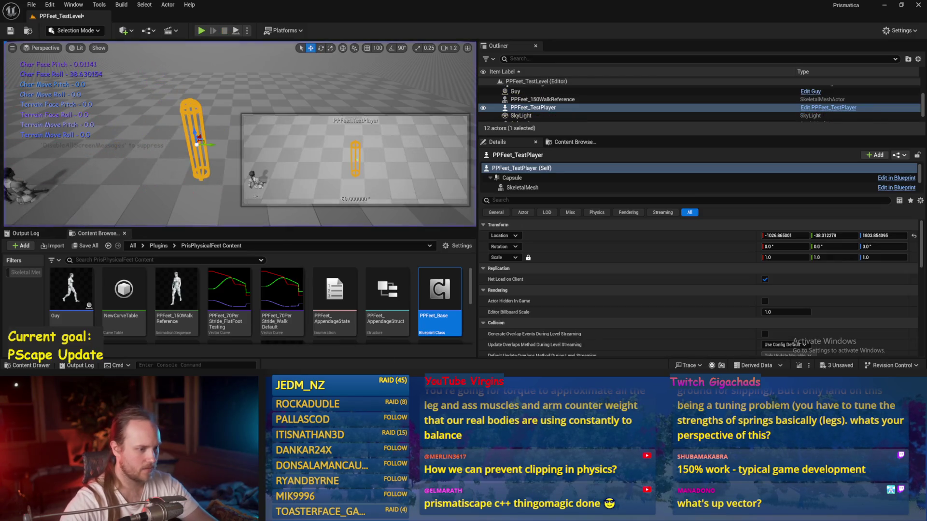
# Set Balance PID's DerivativeFactor back to 0.0 in PPFeet_Base and compile
pyautogui.doubleClick(438, 295)
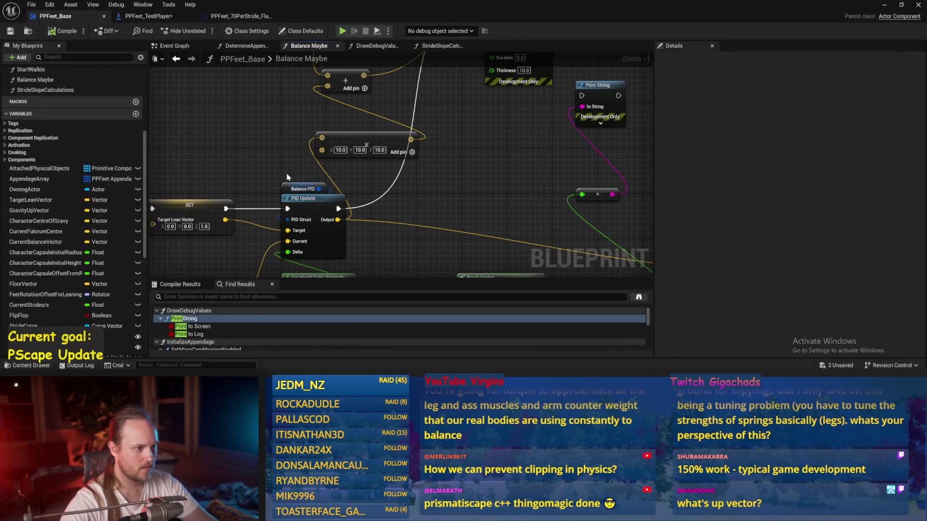
pyautogui.click(297, 189)
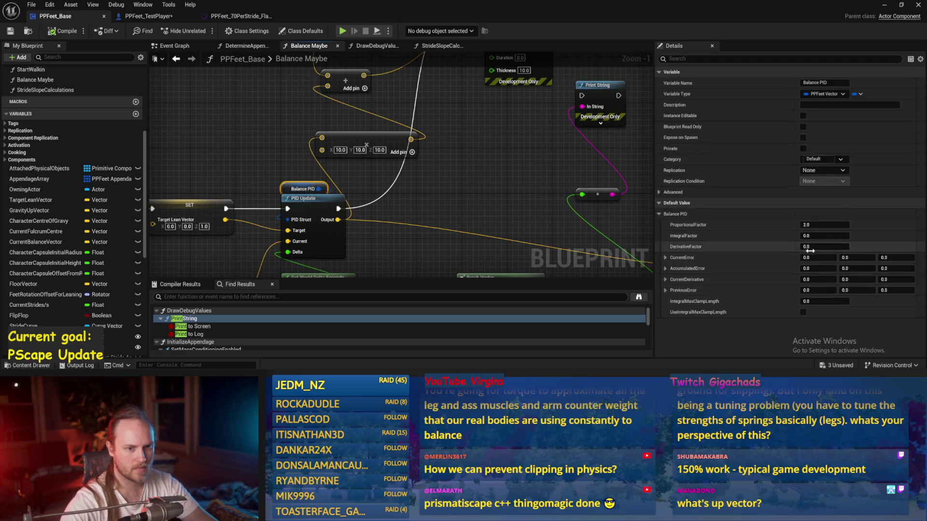
pyautogui.click(366, 163)
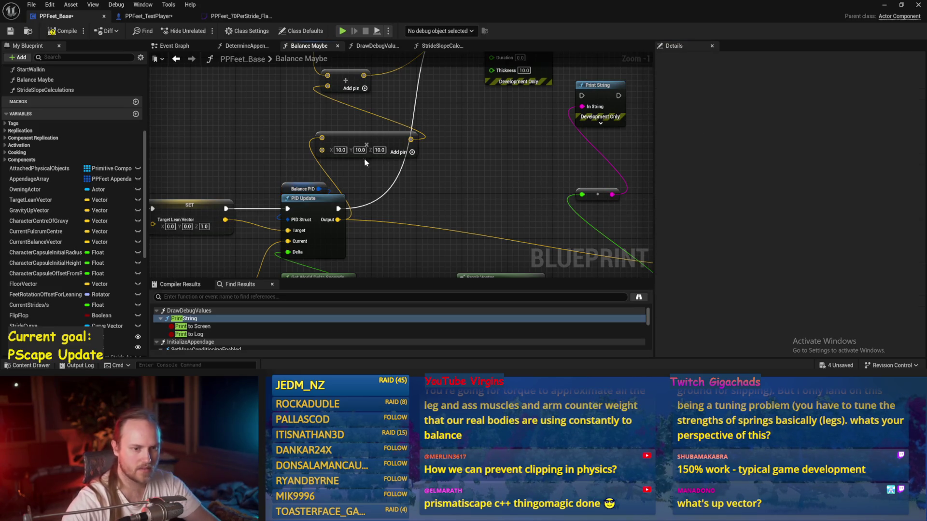
pyautogui.click(61, 32)
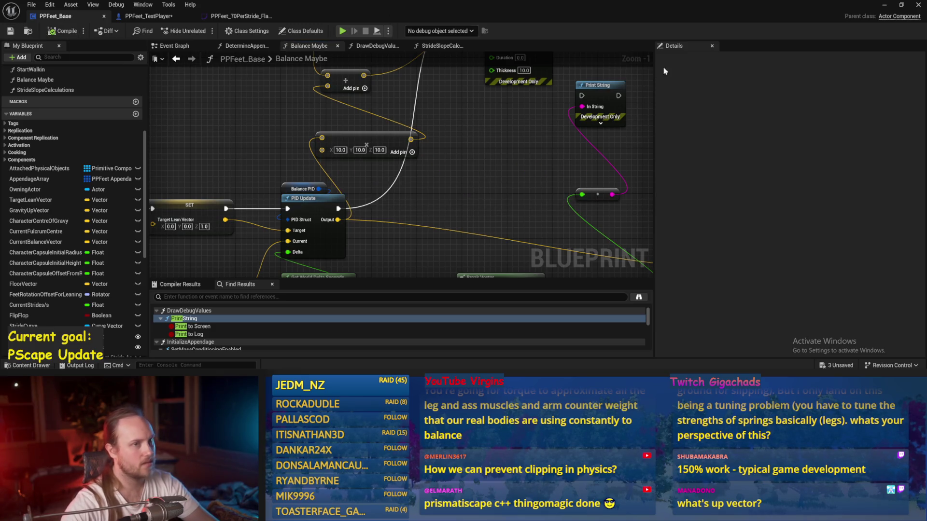
# Replay the level, roll the player about 90° to test balance, then Save All
pyautogui.click(883, 5)
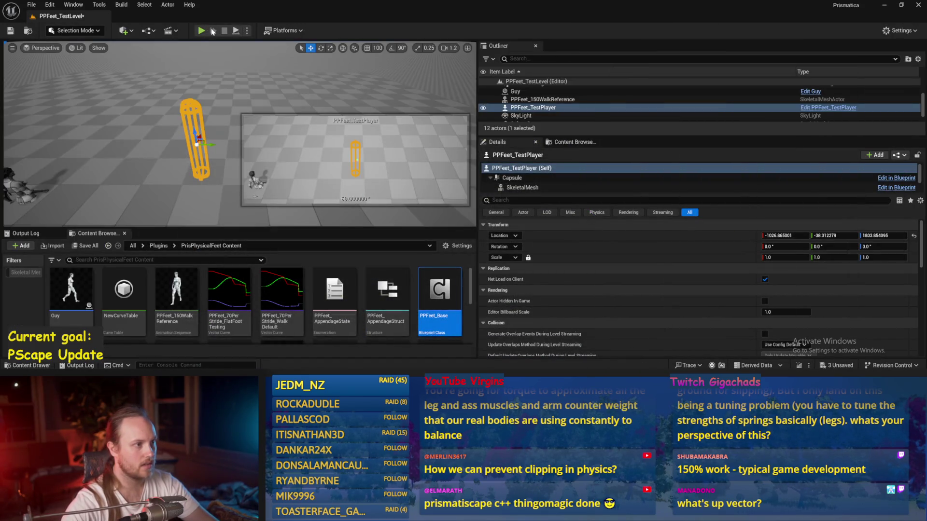
pyautogui.click(236, 31)
pyautogui.moveTo(205, 123)
pyautogui.mouseDown()
pyautogui.moveTo(223, 141)
pyautogui.moveTo(217, 166)
pyautogui.moveTo(193, 149)
pyautogui.moveTo(169, 156)
pyautogui.moveTo(233, 144)
pyautogui.moveTo(227, 159)
pyautogui.moveTo(208, 171)
pyautogui.moveTo(163, 158)
pyautogui.moveTo(274, 136)
pyautogui.mouseUp()
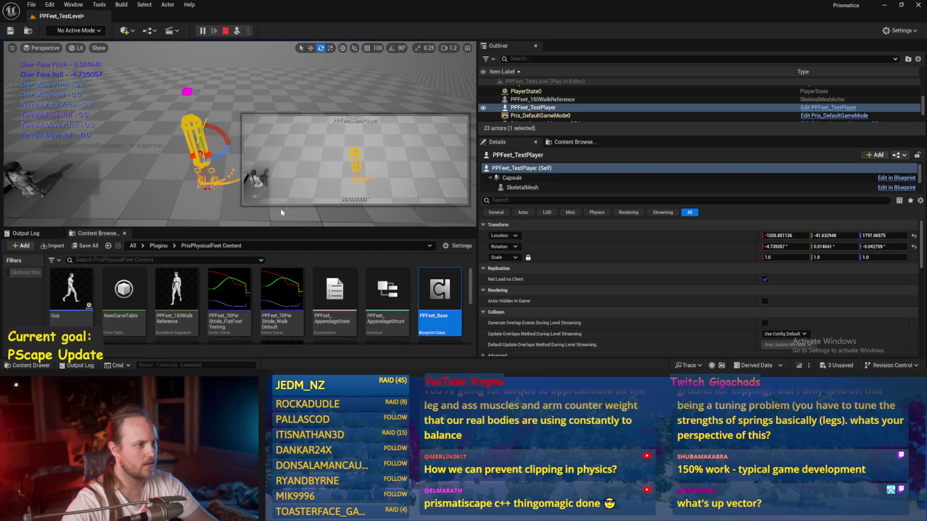
pyautogui.press('Escape')
pyautogui.click(31, 4)
pyautogui.click(51, 112)
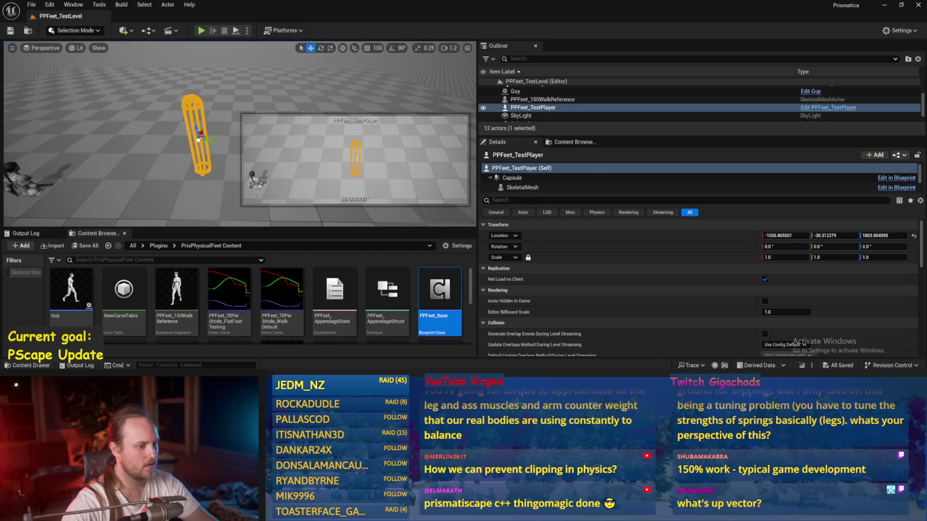
# Open PPFeet_Base and bring the PID Update and balance vector nodes into view
pyautogui.doubleClick(440, 292)
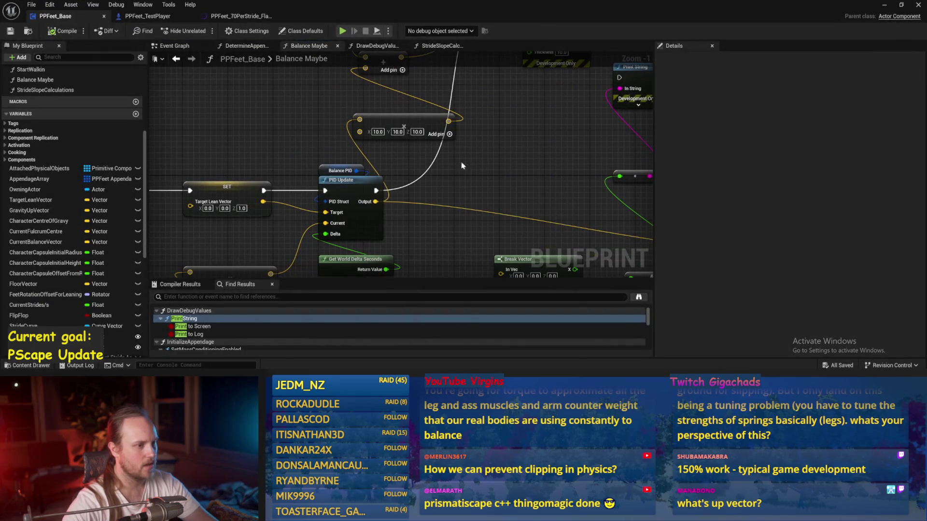
pyautogui.moveTo(313, 186)
pyautogui.mouseDown()
pyautogui.moveTo(359, 119)
pyautogui.moveTo(340, 142)
pyautogui.mouseUp()
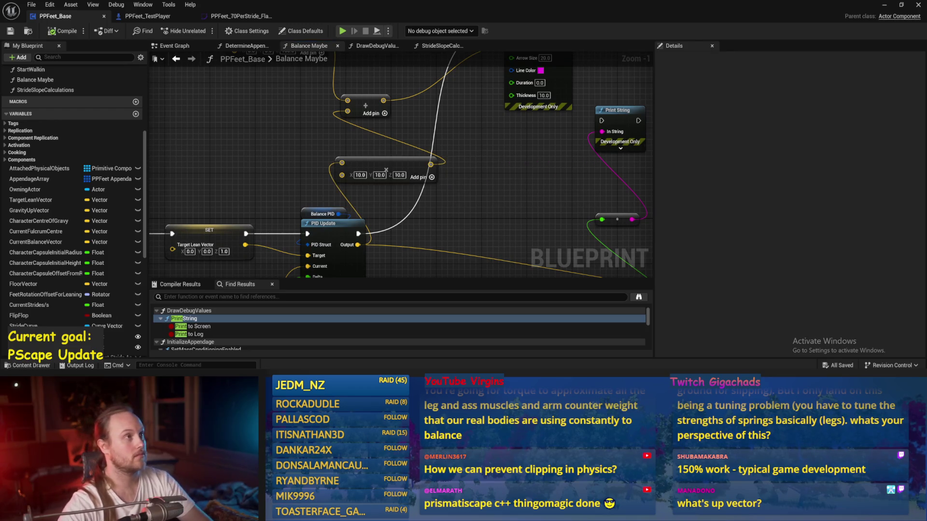
pyautogui.scroll(-1, 489, 201)
pyautogui.moveTo(489, 201); pyautogui.dragTo(667, 121)
pyautogui.moveTo(572, 128)
pyautogui.mouseDown()
pyautogui.moveTo(427, 130)
pyautogui.moveTo(434, 140)
pyautogui.moveTo(424, 101)
pyautogui.moveTo(290, 136)
pyautogui.moveTo(408, 125)
pyautogui.moveTo(270, 130)
pyautogui.moveTo(418, 158)
pyautogui.moveTo(299, 200)
pyautogui.mouseUp()
pyautogui.scroll(1, 422, 120)
pyautogui.scroll(1, 313, 126)
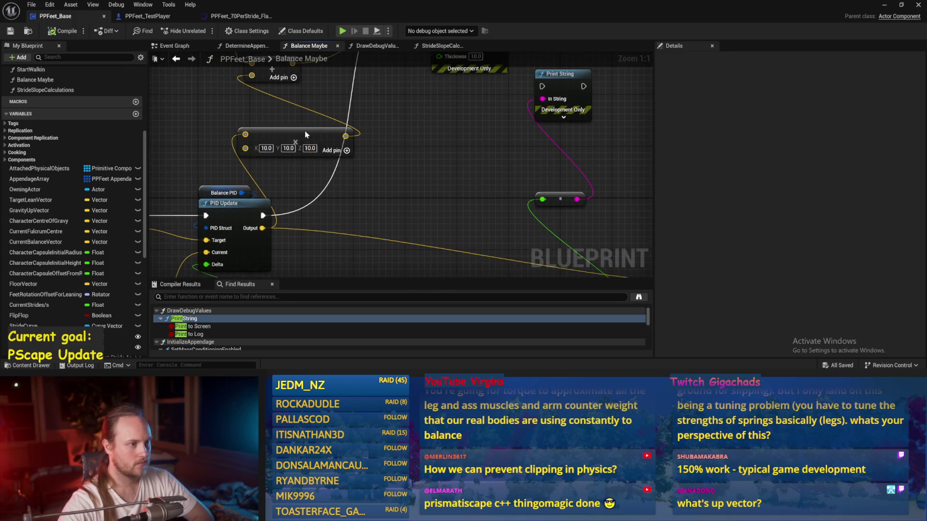
# Change the Balance Maybe vector from 10, 10, 10 to 100, 100, 0, then compile and save
pyautogui.moveTo(305, 134); pyautogui.dragTo(325, 102)
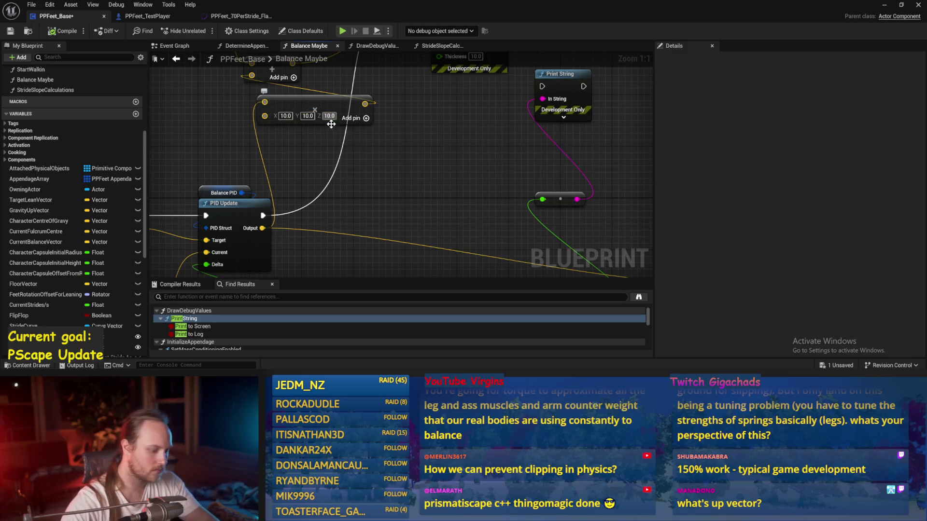
pyautogui.moveTo(279, 124); pyautogui.dragTo(316, 166)
pyautogui.hotkey('ctrl', 's')
pyautogui.write('100')
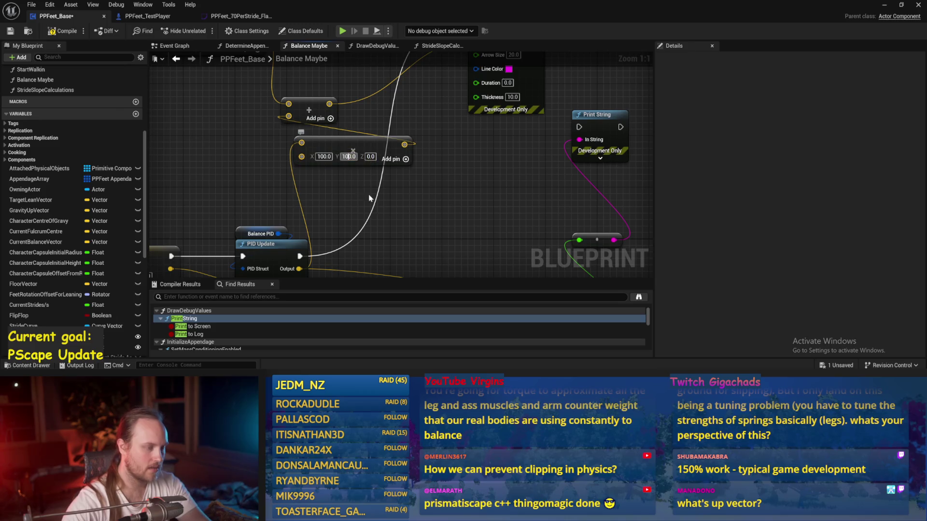
pyautogui.click(54, 32)
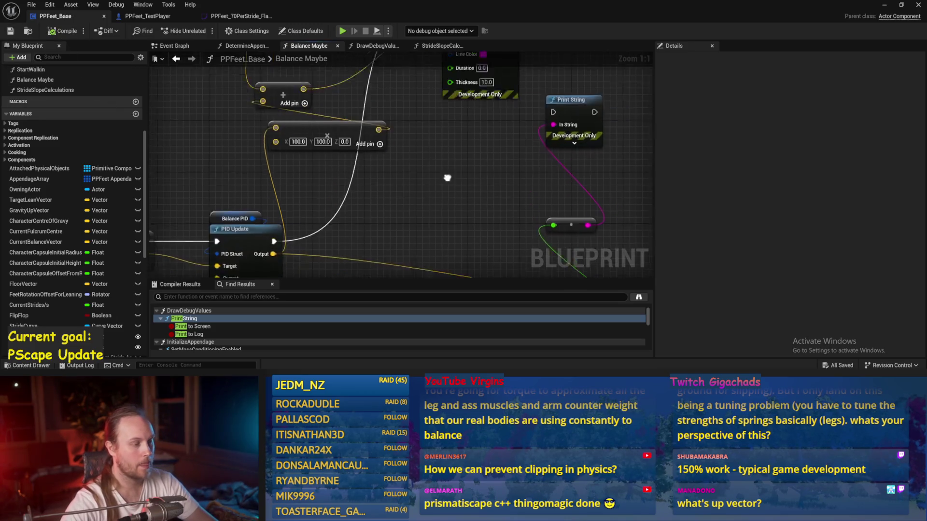
pyautogui.scroll(-2, 435, 67)
pyautogui.click(885, 6)
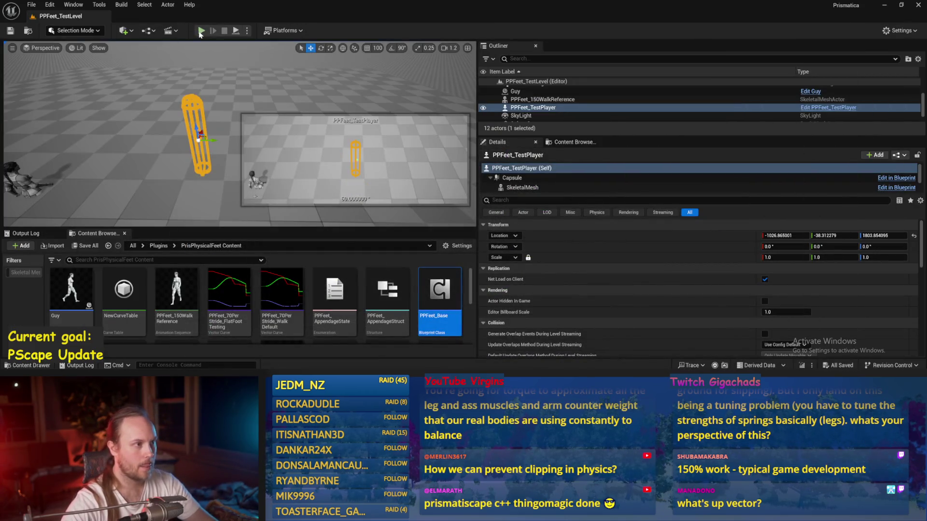
# Playtest the level, tilting the player to test the new gains, then save
pyautogui.hotkey('alt', 'p')
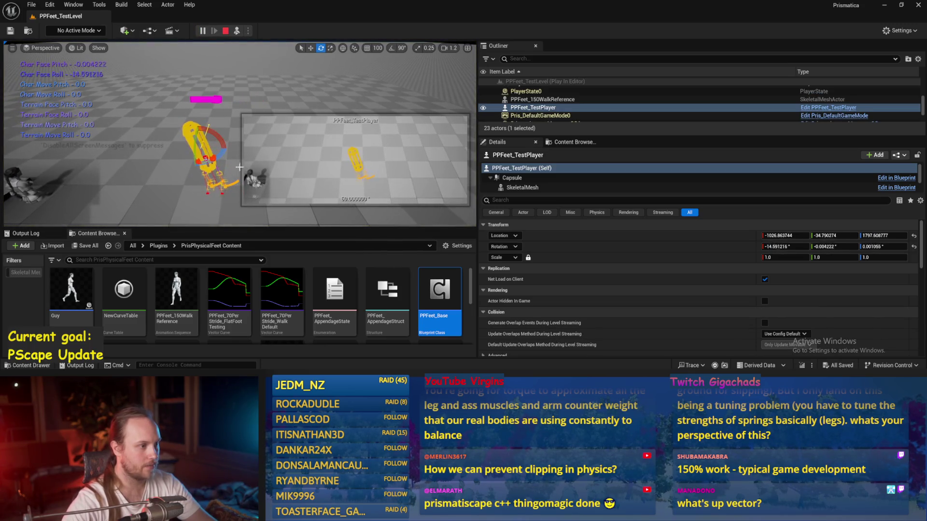
pyautogui.moveTo(193, 144)
pyautogui.mouseDown()
pyautogui.moveTo(181, 133)
pyautogui.moveTo(191, 128)
pyautogui.moveTo(99, 105)
pyautogui.mouseUp()
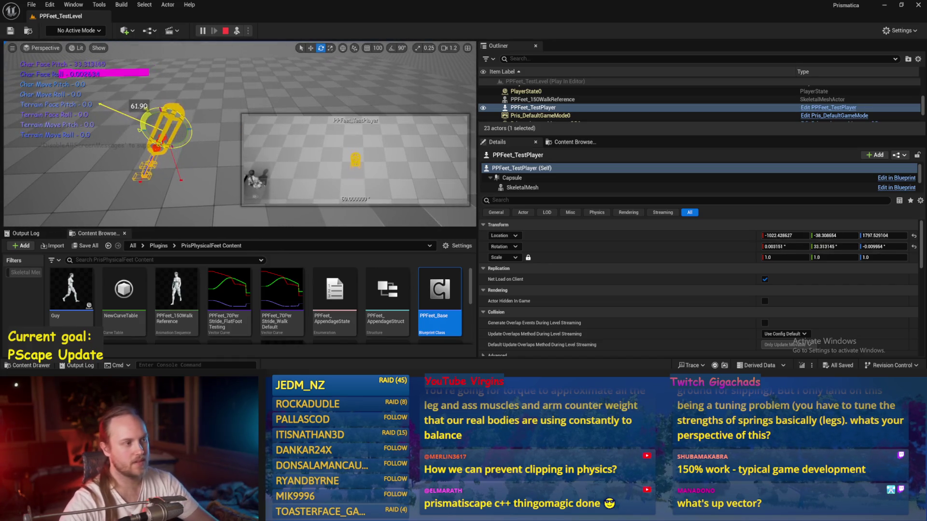
pyautogui.hotkey('ctrl', 's')
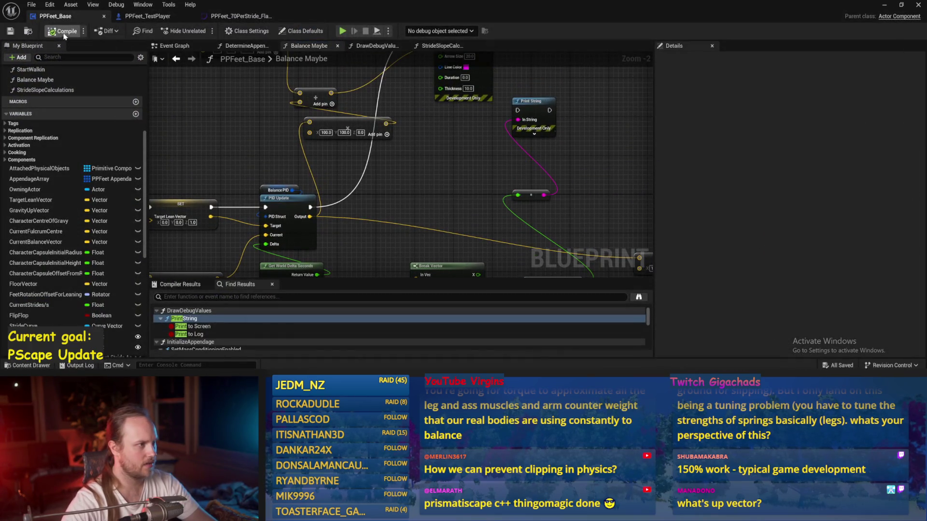
# Move the Break Vector and ASINd nodes to new spots in Balance Maybe and save
pyautogui.moveTo(444, 199)
pyautogui.mouseDown()
pyautogui.moveTo(467, 186)
pyautogui.moveTo(398, 193)
pyautogui.moveTo(441, 134)
pyautogui.mouseUp()
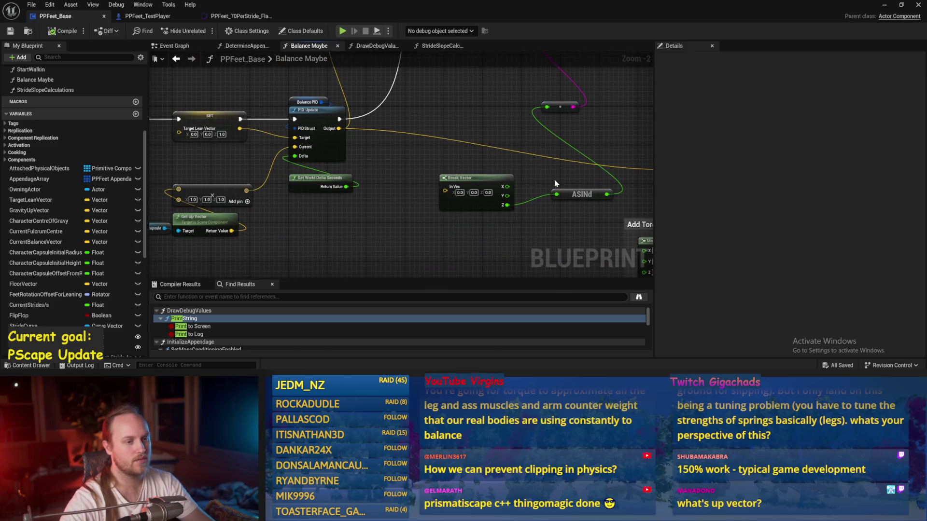
pyautogui.moveTo(555, 184); pyautogui.dragTo(438, 164)
pyautogui.moveTo(314, 191); pyautogui.dragTo(325, 221)
pyautogui.moveTo(290, 134); pyautogui.dragTo(363, 209)
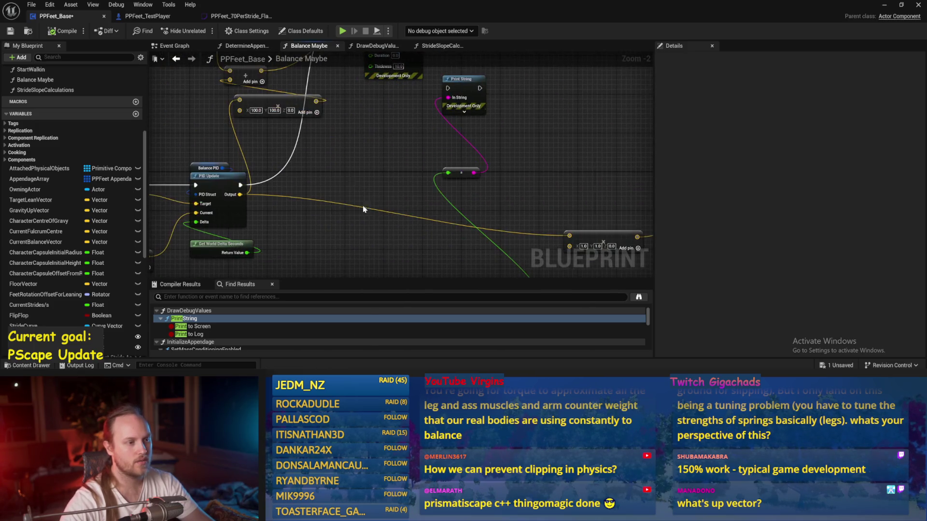
pyautogui.moveTo(346, 164)
pyautogui.mouseDown()
pyautogui.moveTo(355, 188)
pyautogui.moveTo(344, 225)
pyautogui.mouseUp()
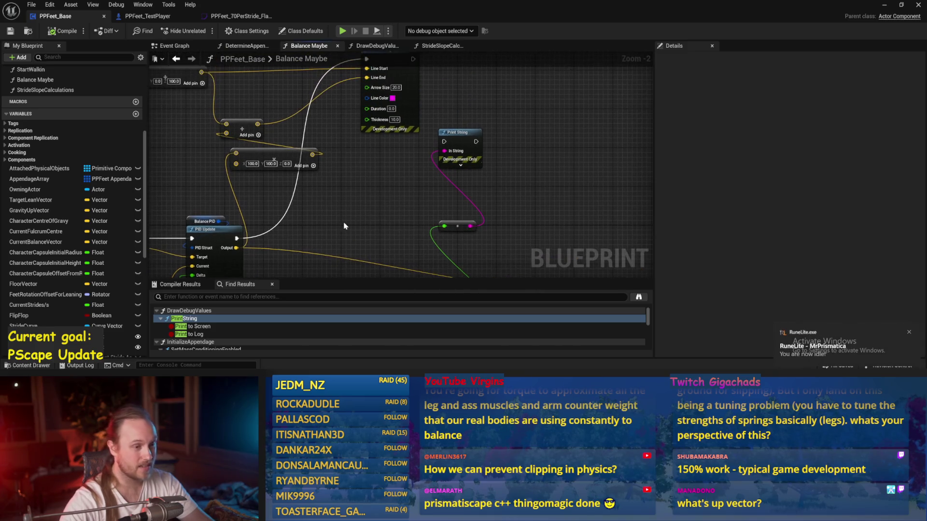
pyautogui.hotkey('ctrl', 's')
# Bring the SET and PID Update nodes into view and call up the add-node menu beside them
pyautogui.scroll(1, 344, 224)
pyautogui.scroll(1, 360, 171)
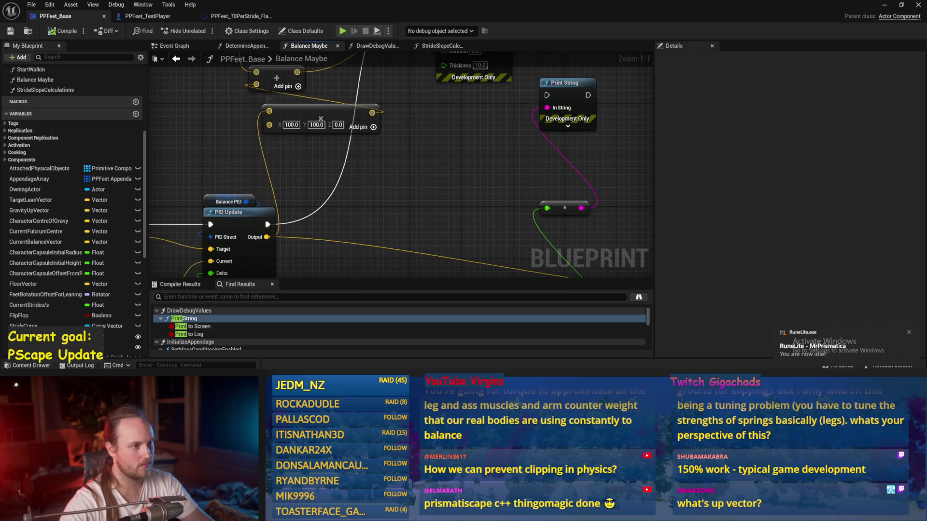
pyautogui.moveTo(272, 173); pyautogui.dragTo(462, 155)
pyautogui.scroll(-1, 462, 154)
pyautogui.moveTo(352, 157)
pyautogui.mouseDown()
pyautogui.moveTo(300, 113)
pyautogui.moveTo(176, 112)
pyautogui.mouseUp()
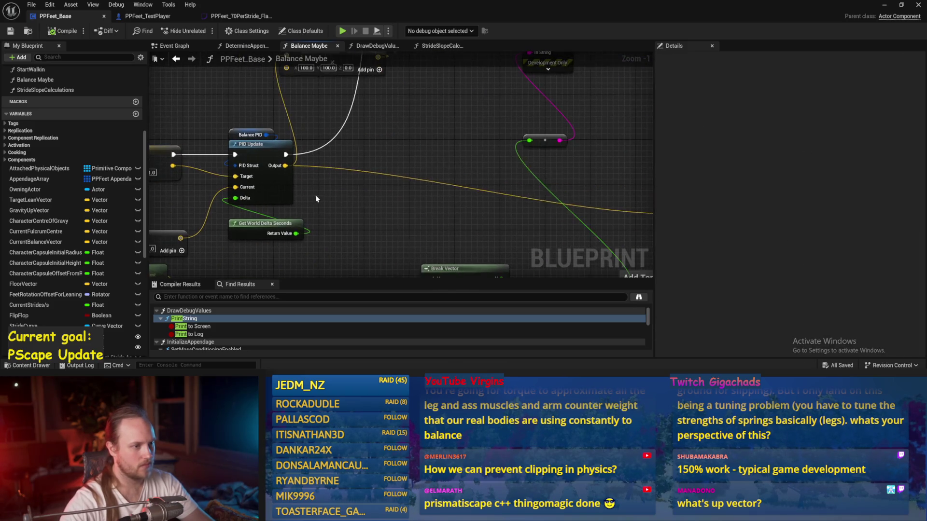
pyautogui.rightClick(353, 201)
# Add a Rotate Vector node to the Balance Maybe graph
pyautogui.write('rotate ve')
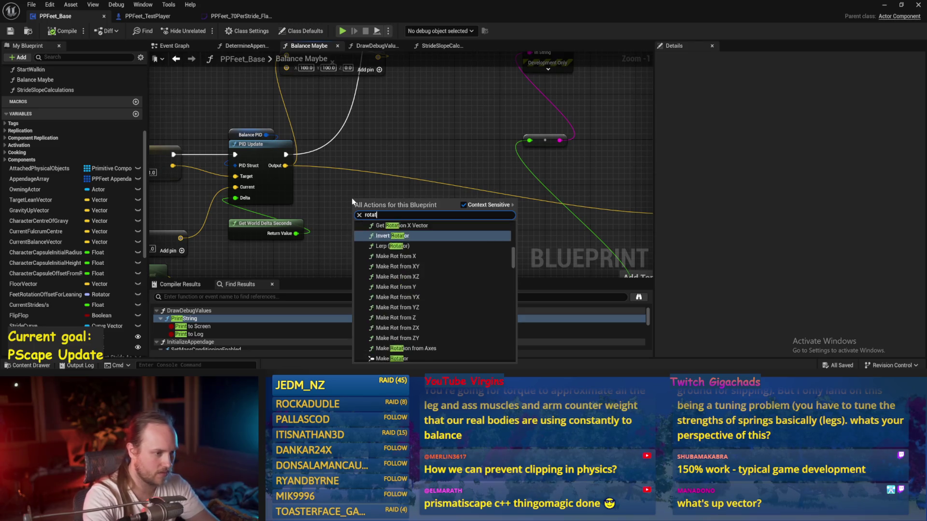
pyautogui.press('Up')
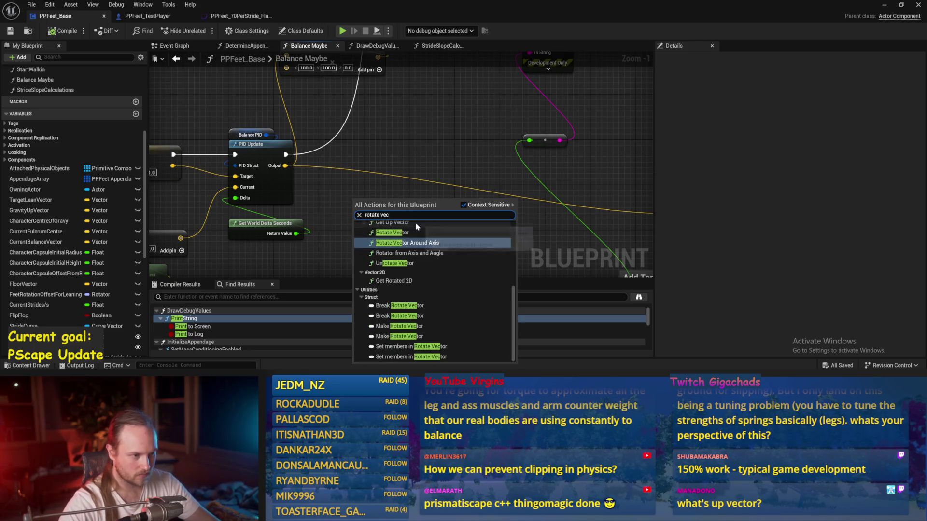
pyautogui.press('Return')
pyautogui.scroll(1, 414, 224)
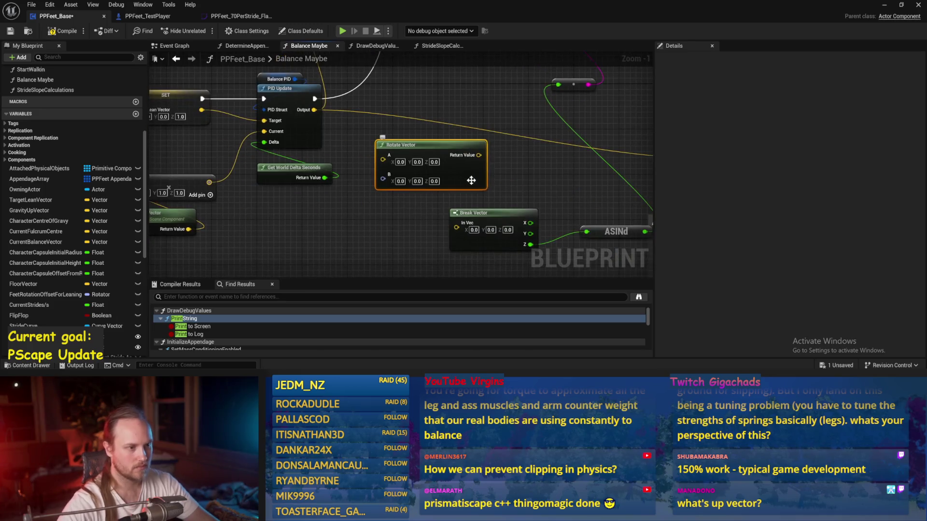
pyautogui.scroll(-2, 216, 225)
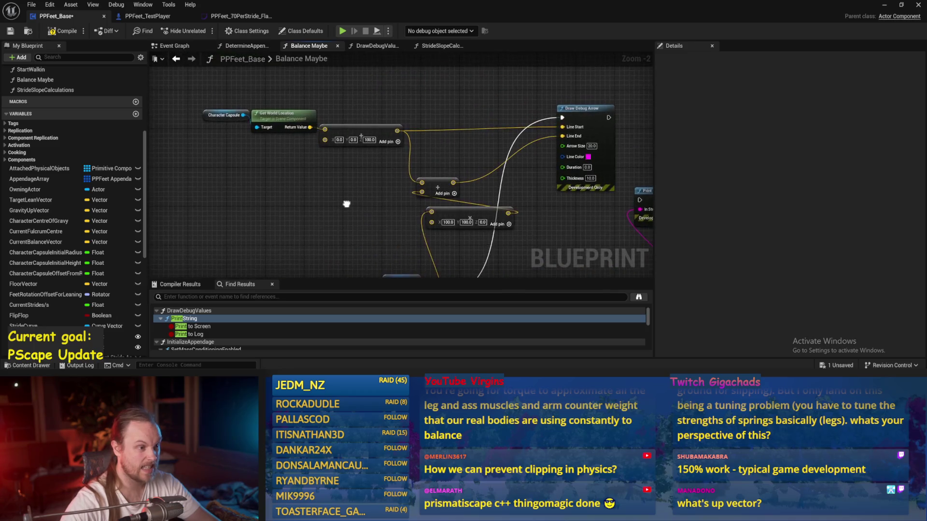
# Add the capsule's Get World Rotation, split its pins, and feed its Yaw into Rotate Vector
pyautogui.moveTo(308, 256)
pyautogui.mouseDown()
pyautogui.moveTo(331, 136)
pyautogui.moveTo(408, 162)
pyautogui.moveTo(385, 156)
pyautogui.mouseUp()
pyautogui.scroll(2, 356, 155)
pyautogui.hotkey('ctrl', 'v')
pyautogui.write('get rotation')
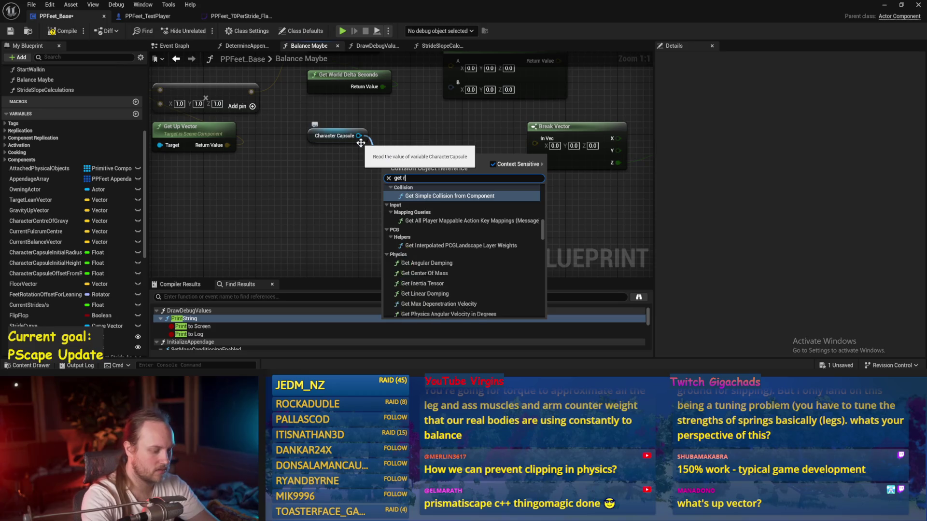
pyautogui.click(416, 207)
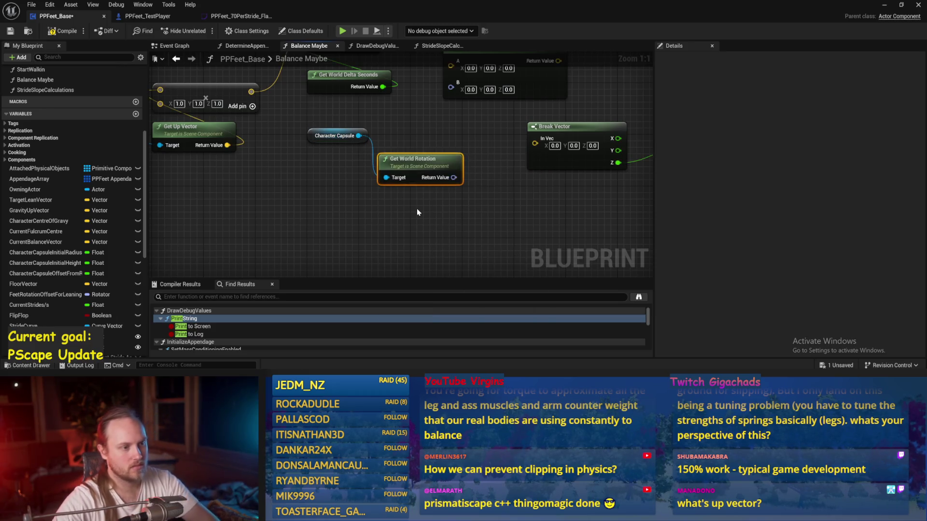
pyautogui.rightClick(451, 87)
pyautogui.click(473, 129)
pyautogui.moveTo(428, 130); pyautogui.dragTo(378, 176)
pyautogui.moveTo(418, 247); pyautogui.dragTo(400, 158)
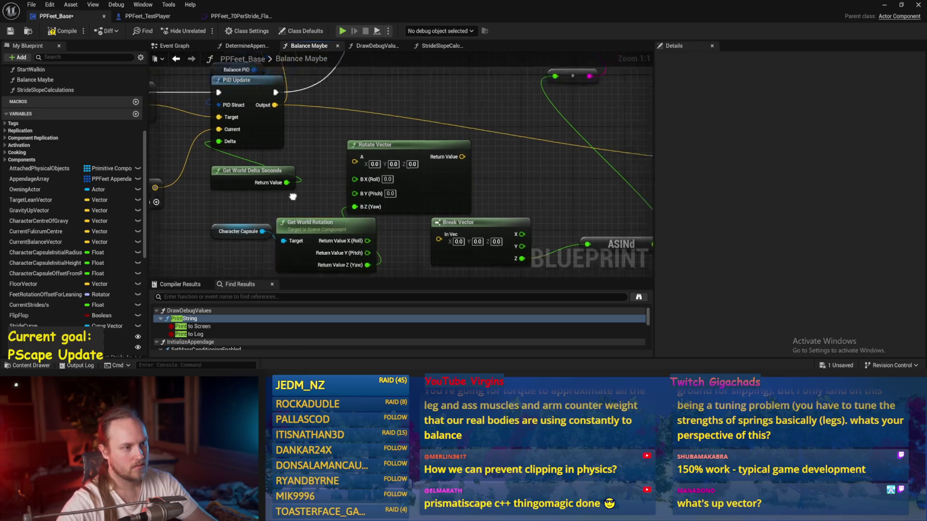
# Wire the PID output into Rotate Vector's A and its result into Break Vector, saving
pyautogui.moveTo(292, 197); pyautogui.dragTo(232, 251)
pyautogui.moveTo(214, 158)
pyautogui.mouseDown()
pyautogui.moveTo(294, 215)
pyautogui.moveTo(280, 168)
pyautogui.mouseUp()
pyautogui.hotkey('ctrl', 's')
pyautogui.moveTo(334, 178)
pyautogui.mouseDown()
pyautogui.moveTo(387, 181)
pyautogui.moveTo(360, 140)
pyautogui.moveTo(335, 182)
pyautogui.moveTo(374, 149)
pyautogui.moveTo(338, 181)
pyautogui.mouseUp()
pyautogui.moveTo(384, 245); pyautogui.dragTo(401, 168)
pyautogui.moveTo(334, 178); pyautogui.dragTo(354, 179)
pyautogui.hotkey('ctrl', 's')
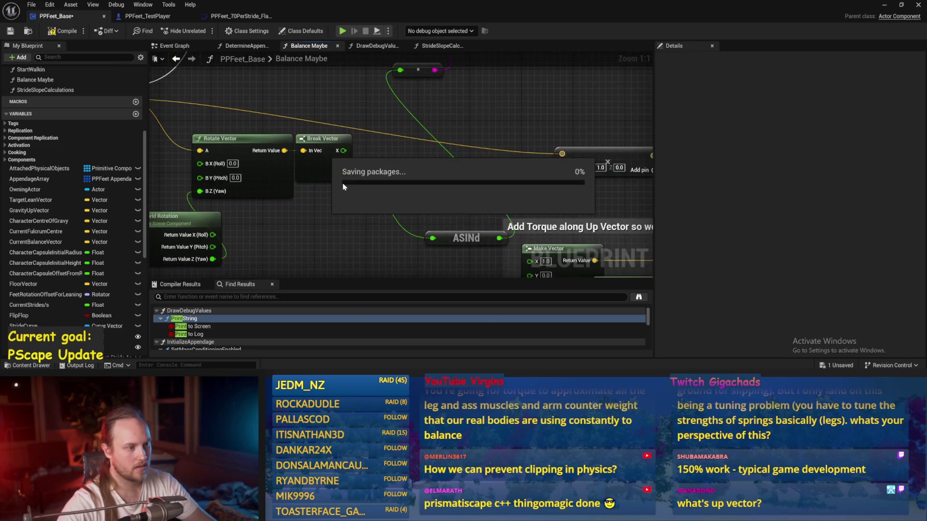
# Run Print String after PID Update, then return to the test level editor
pyautogui.moveTo(415, 181)
pyautogui.mouseDown()
pyautogui.moveTo(292, 172)
pyautogui.moveTo(333, 189)
pyautogui.moveTo(403, 140)
pyautogui.moveTo(393, 83)
pyautogui.moveTo(395, 124)
pyautogui.mouseUp()
pyautogui.scroll(-2, 293, 172)
pyautogui.click(234, 206)
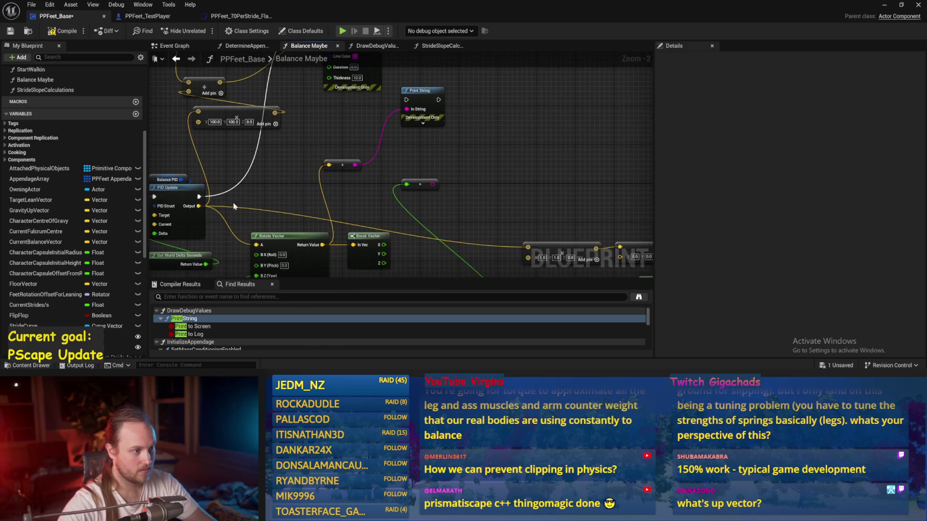
pyautogui.moveTo(202, 204)
pyautogui.mouseDown()
pyautogui.moveTo(310, 172)
pyautogui.moveTo(348, 82)
pyautogui.moveTo(378, 151)
pyautogui.mouseUp()
pyautogui.click(11, 32)
pyautogui.moveTo(310, 175); pyautogui.dragTo(333, 135)
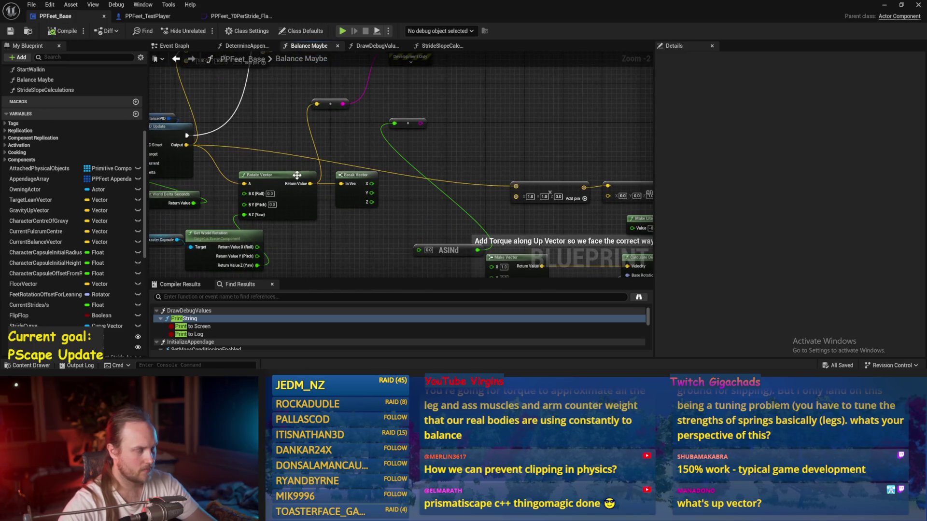
pyautogui.click(884, 5)
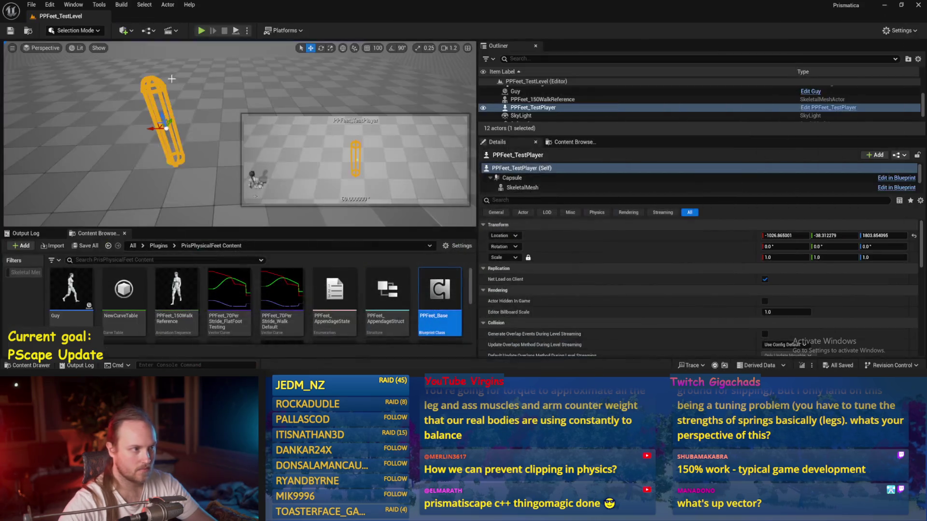
# Playtest once, then set the player's starting Rotation Z (yaw) to 45°
pyautogui.hotkey('alt', 'p')
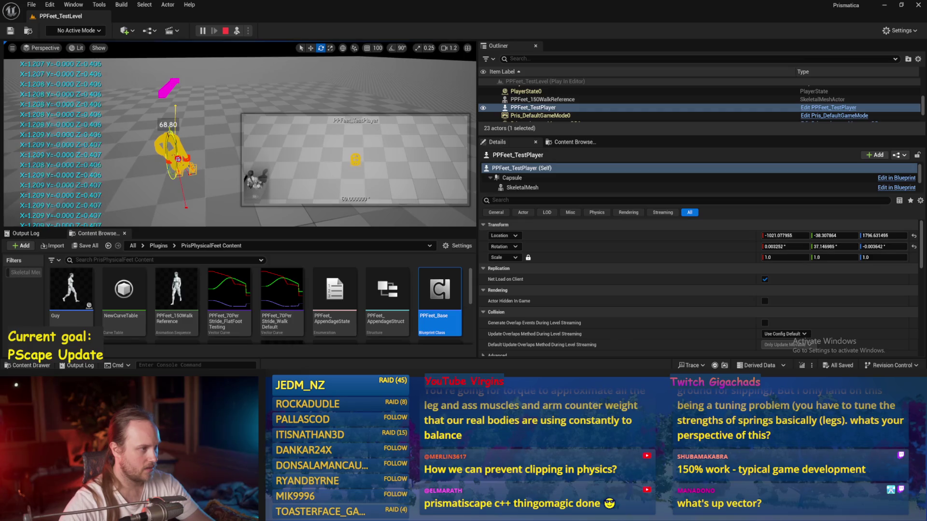
pyautogui.press('Escape')
pyautogui.click(884, 246)
pyautogui.write('45')
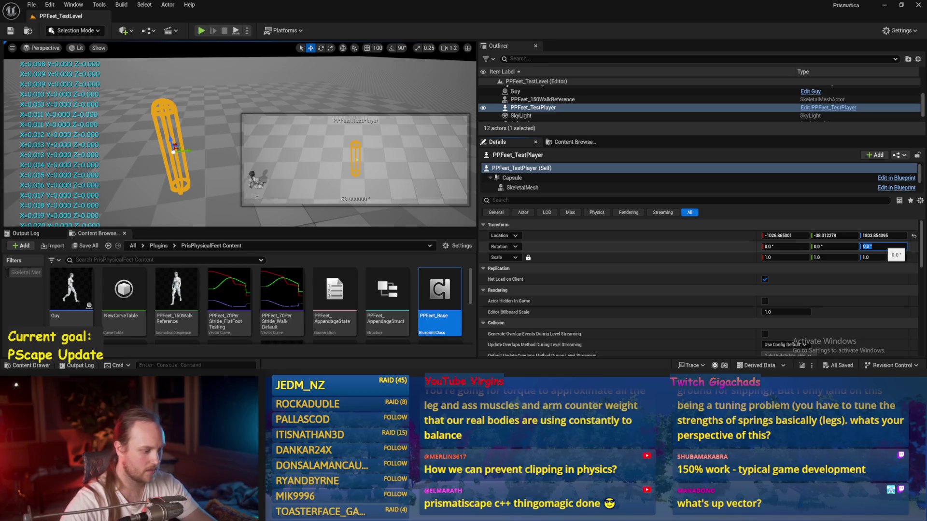
pyautogui.press('Return')
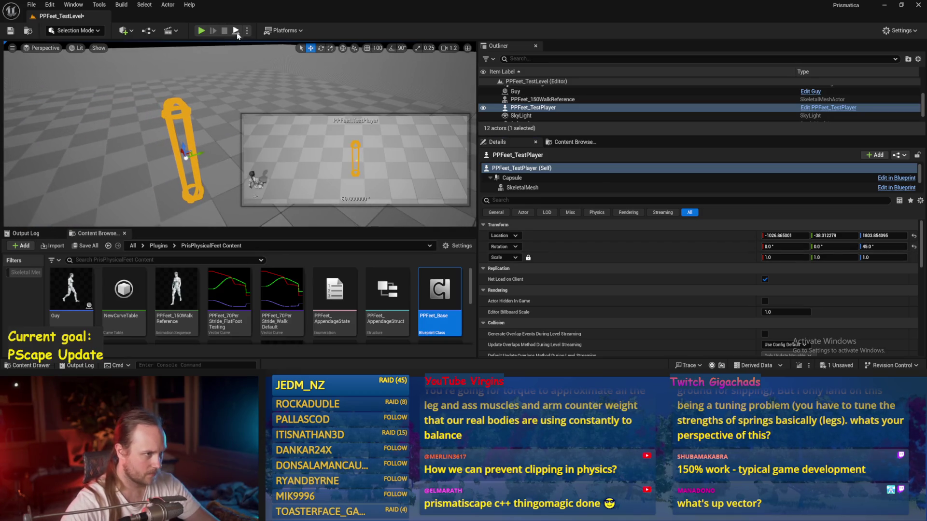
# Play again and tilt the capsule on several axes with the rotate gizmo to test recovery
pyautogui.hotkey('alt', 'p')
pyautogui.scroll(5, 240, 134)
pyautogui.press('e')
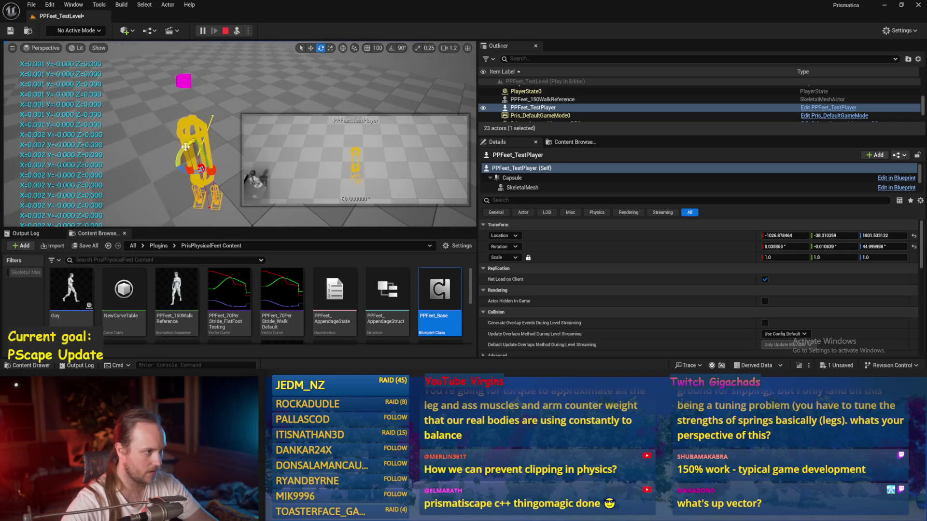
pyautogui.moveTo(213, 140); pyautogui.dragTo(177, 178)
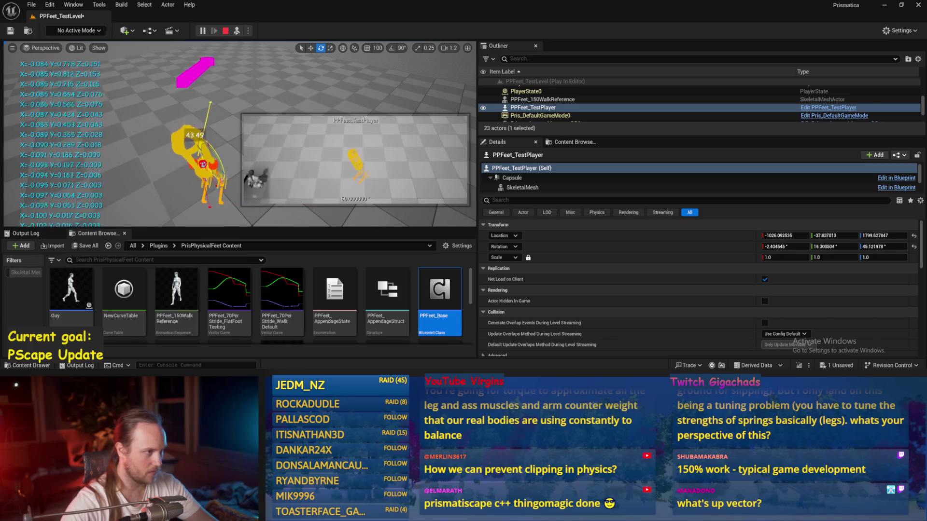
pyautogui.moveTo(199, 176); pyautogui.dragTo(195, 186)
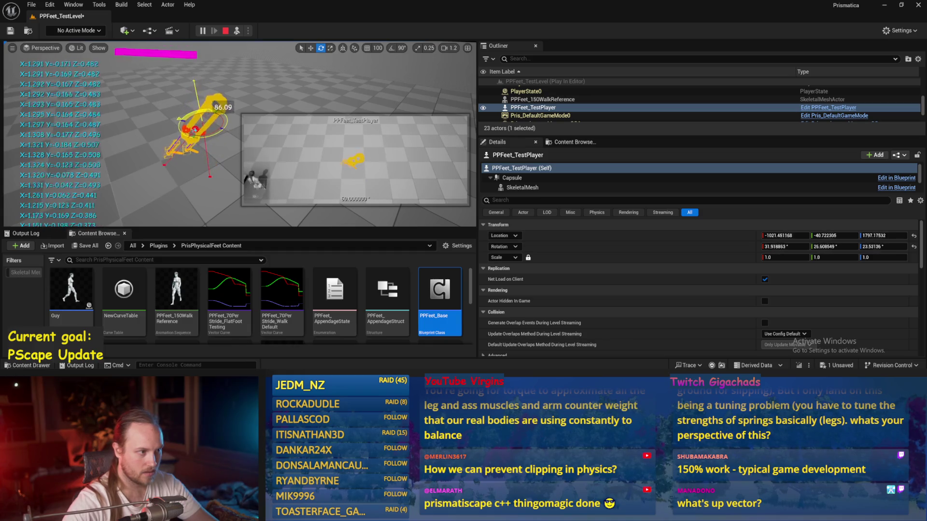
pyautogui.moveTo(227, 115); pyautogui.dragTo(232, 106)
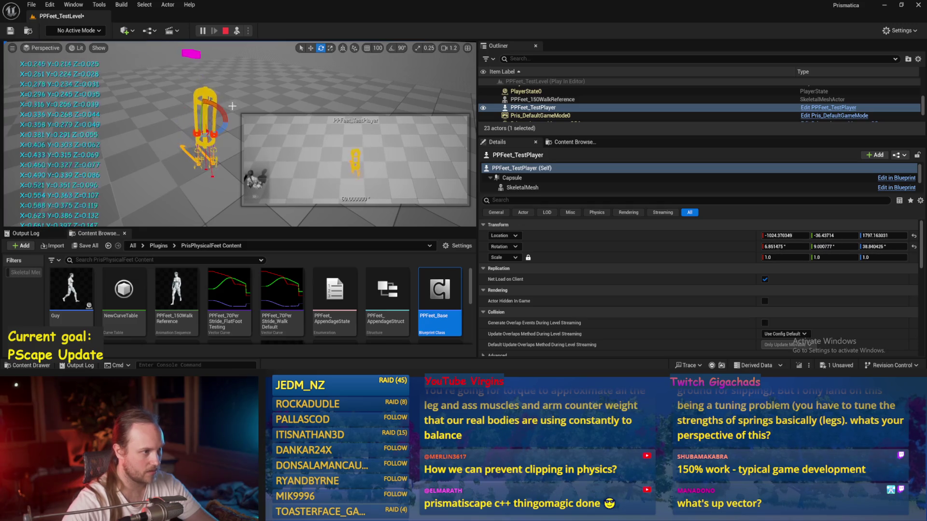
pyautogui.press('Escape')
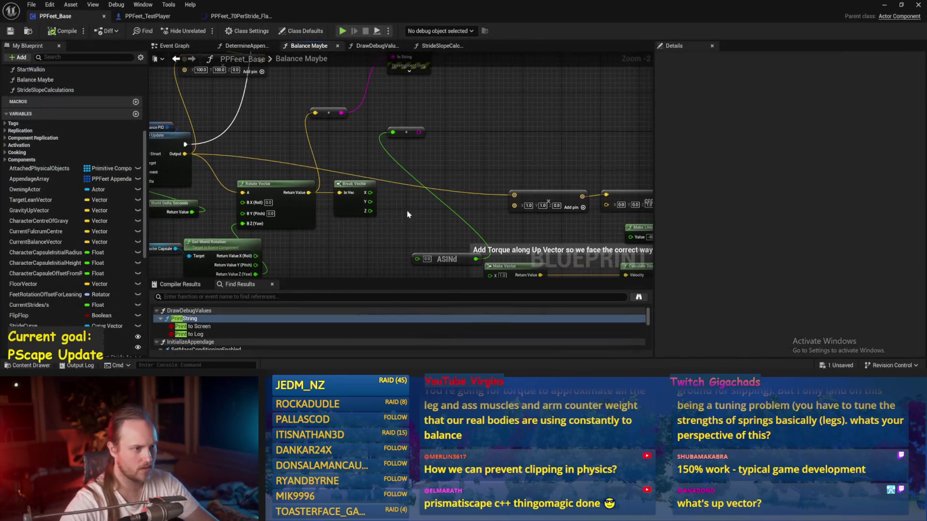
# Delete the ASINd node and the leftover green reroute node, then save the blueprint
pyautogui.click(329, 161)
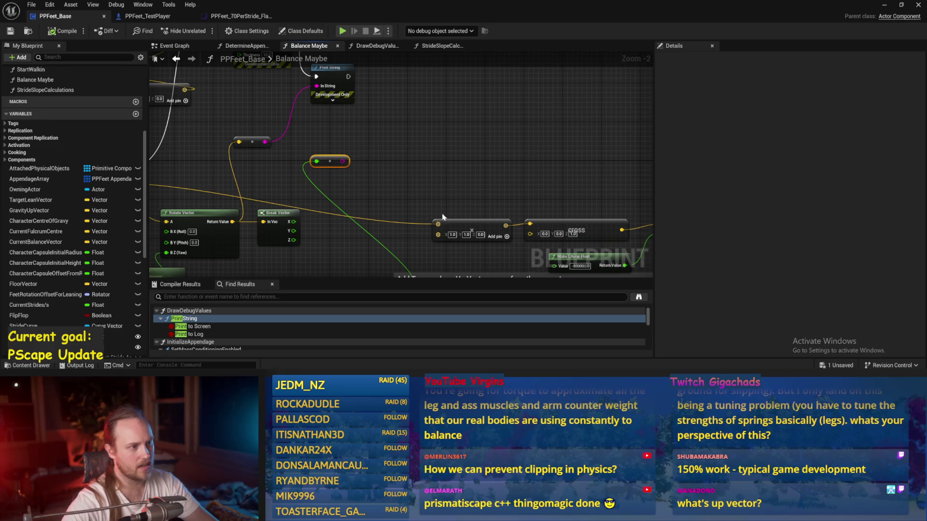
pyautogui.moveTo(443, 217); pyautogui.dragTo(441, 156)
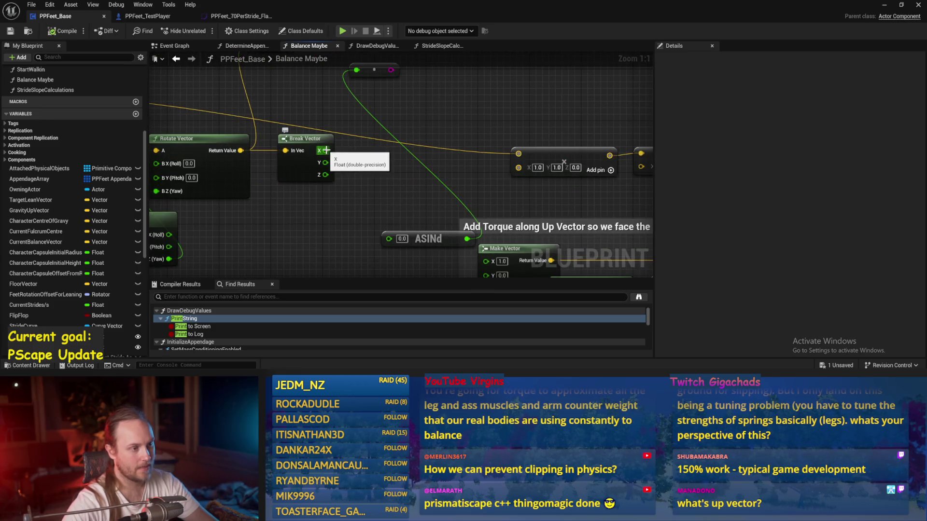
pyautogui.scroll(-2, 382, 173)
pyautogui.scroll(2, 350, 184)
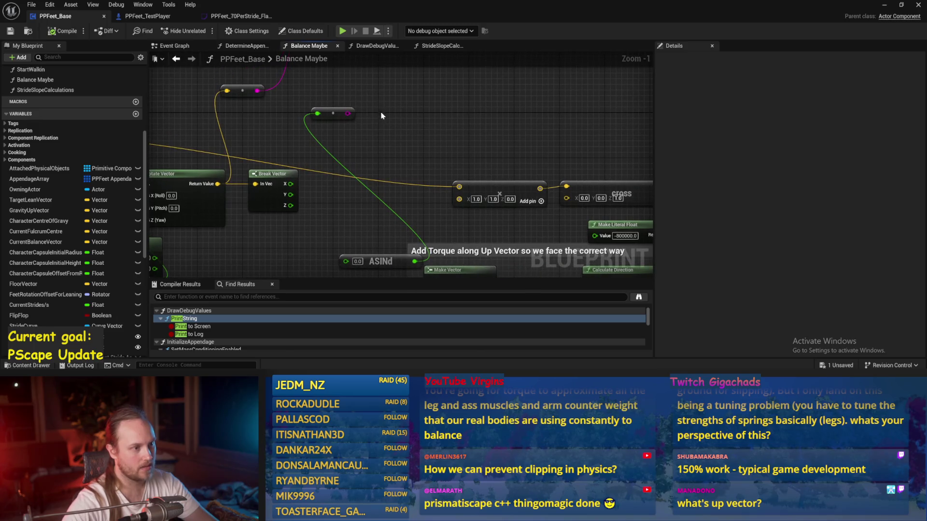
pyautogui.scroll(1, 356, 175)
pyautogui.press('Delete')
pyautogui.scroll(-2, 356, 175)
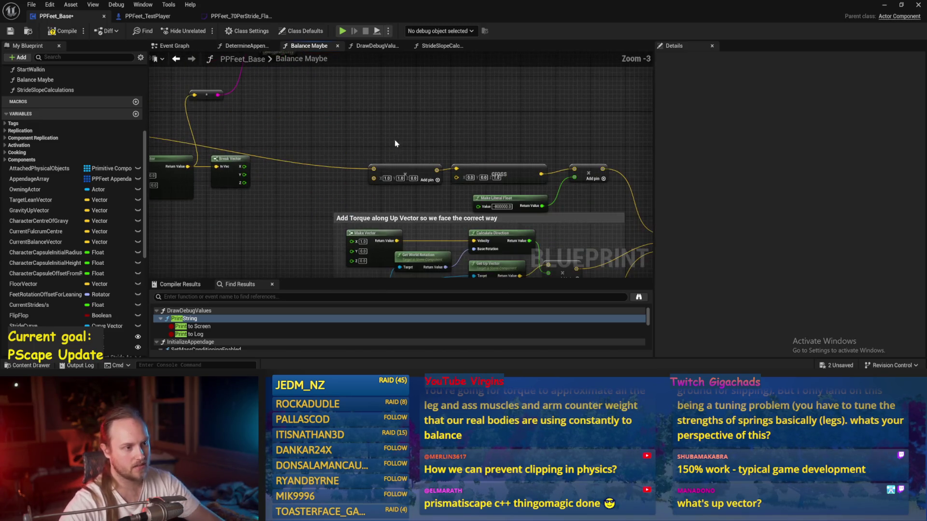
pyautogui.moveTo(415, 63)
pyautogui.mouseDown()
pyautogui.moveTo(539, 135)
pyautogui.moveTo(422, 231)
pyautogui.mouseUp()
pyautogui.hotkey('ctrl', 's')
pyautogui.press('Delete')
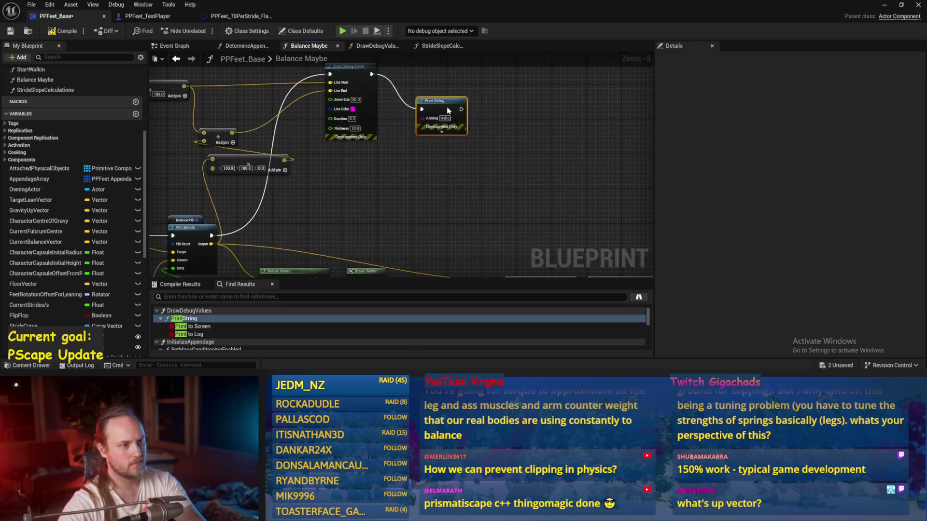
pyautogui.scroll(2, 326, 116)
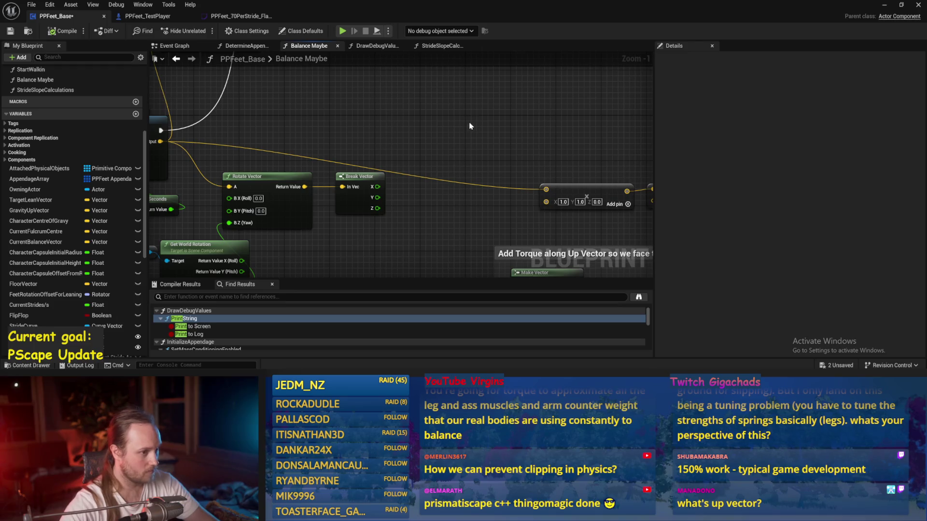
pyautogui.click(10, 32)
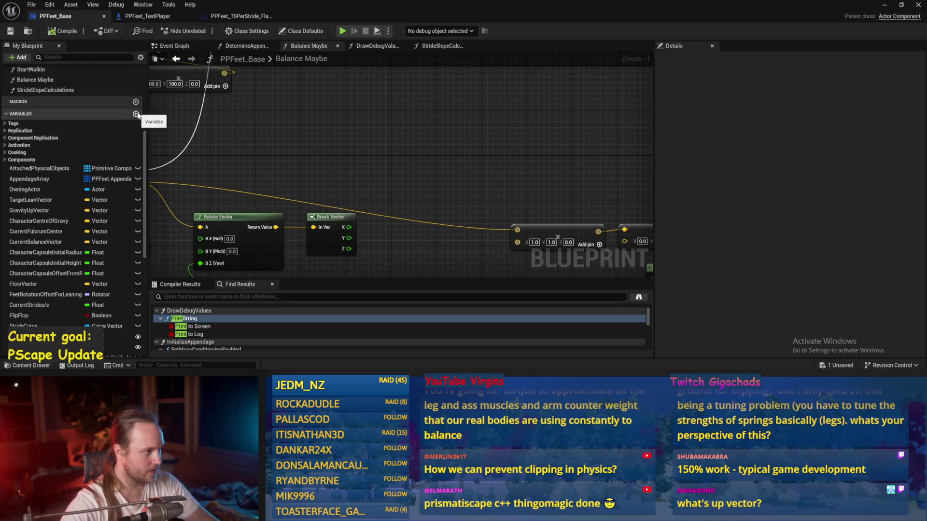
# Create a new Float variable, CharacterFacingPitchOffset
pyautogui.click(136, 114)
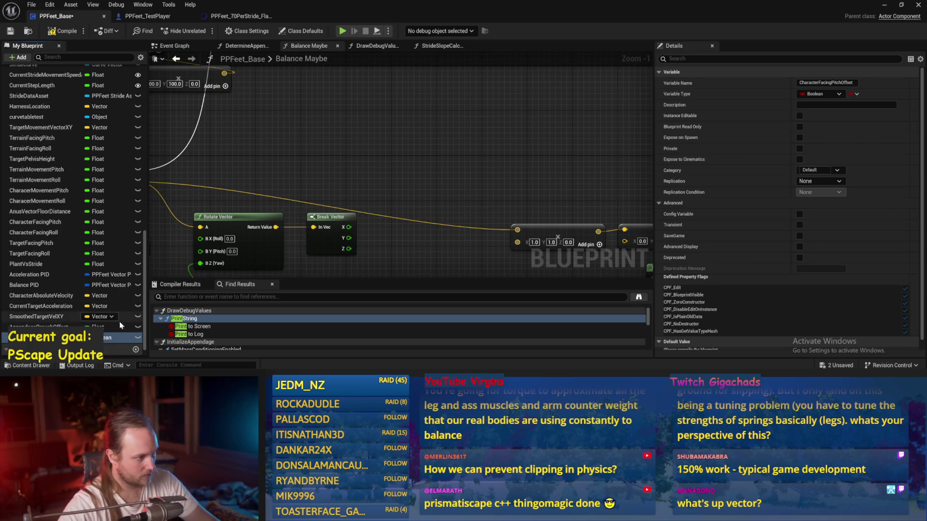
pyautogui.click(109, 338)
pyautogui.write('oat')
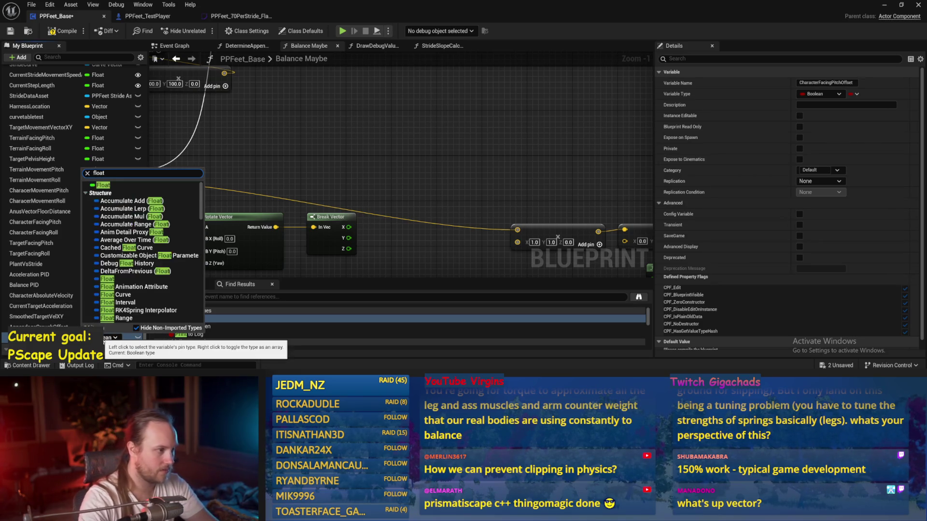
pyautogui.press('Return')
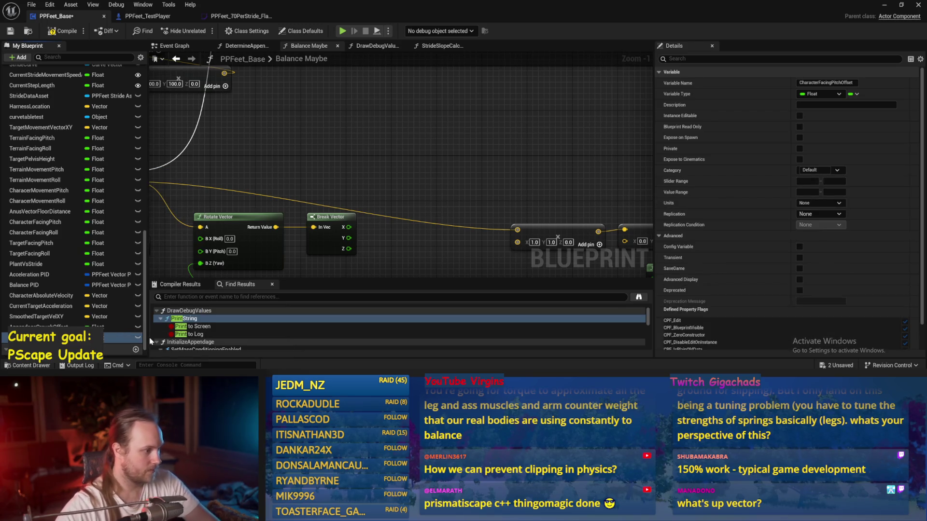
# Duplicate it as CharacterFacingRollOffset and place a SET node for it in the graph
pyautogui.rightClick(53, 338)
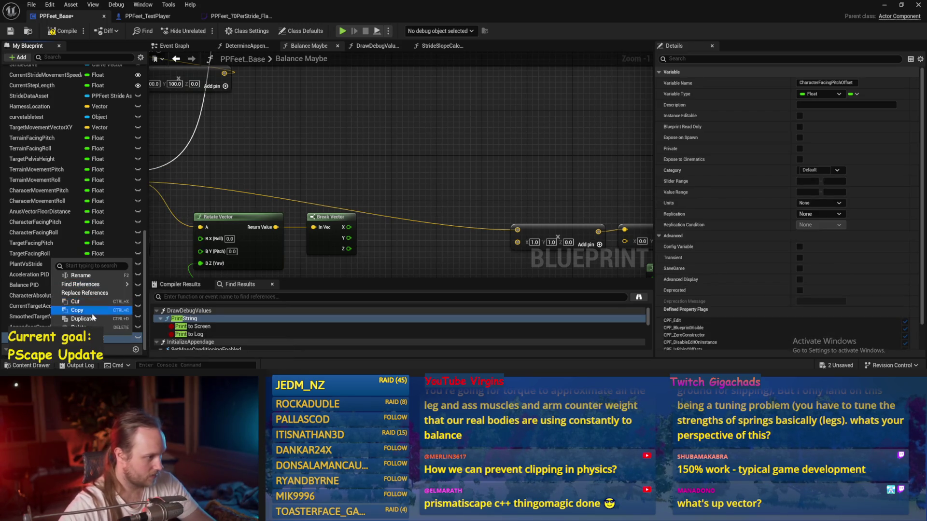
pyautogui.click(63, 315)
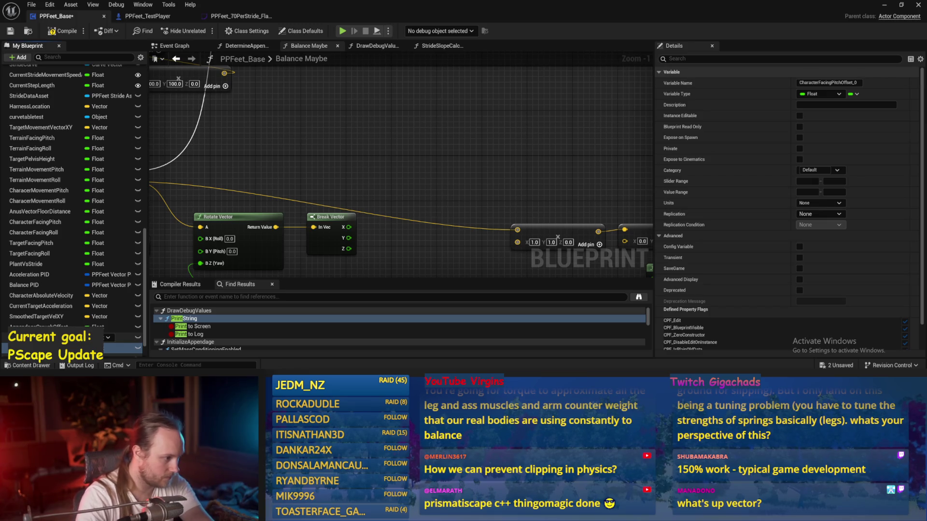
pyautogui.press('Return')
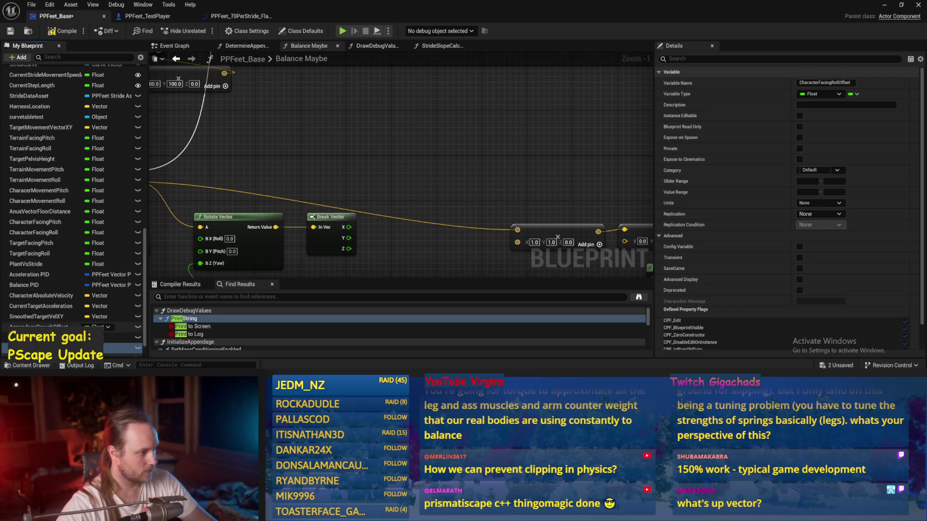
pyautogui.moveTo(44, 337)
pyautogui.mouseDown()
pyautogui.moveTo(338, 145)
pyautogui.moveTo(397, 78)
pyautogui.mouseUp()
pyautogui.click(424, 102)
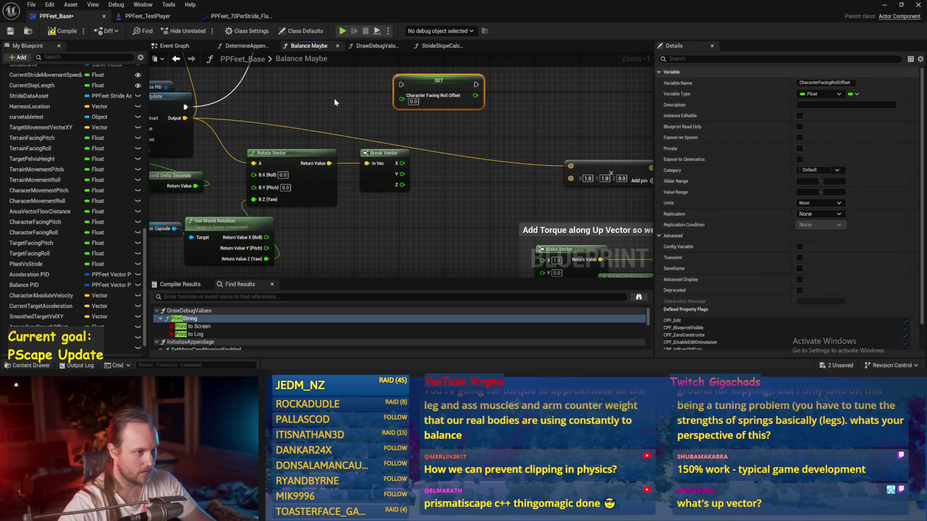
# Run SET Character Facing Roll Offset after Print String, fed by Break Vector's X
pyautogui.click(334, 102)
pyautogui.scroll(-2, 333, 126)
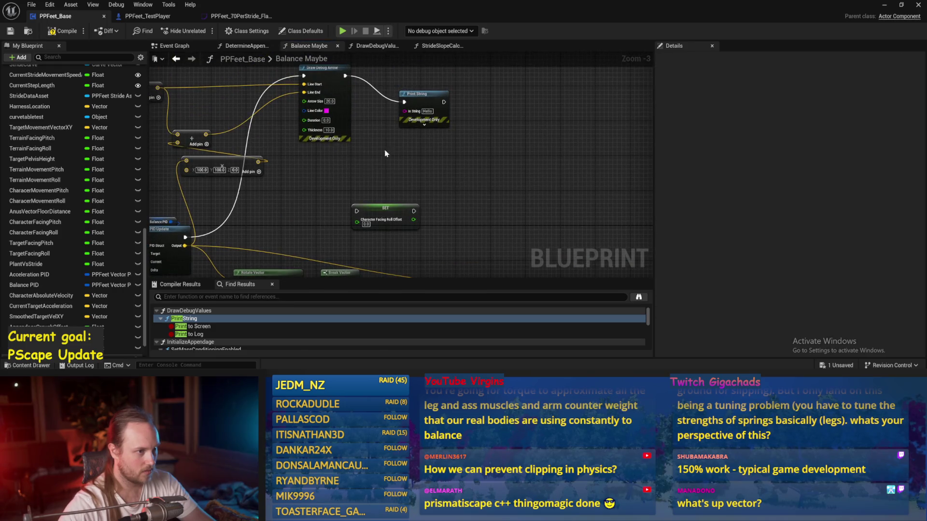
pyautogui.scroll(1, 385, 154)
pyautogui.scroll(-1, 425, 106)
pyautogui.click(435, 98)
pyautogui.moveTo(434, 98)
pyautogui.mouseDown()
pyautogui.moveTo(347, 208)
pyautogui.moveTo(394, 178)
pyautogui.moveTo(383, 154)
pyautogui.moveTo(393, 119)
pyautogui.mouseUp()
pyautogui.moveTo(416, 115); pyautogui.dragTo(430, 122)
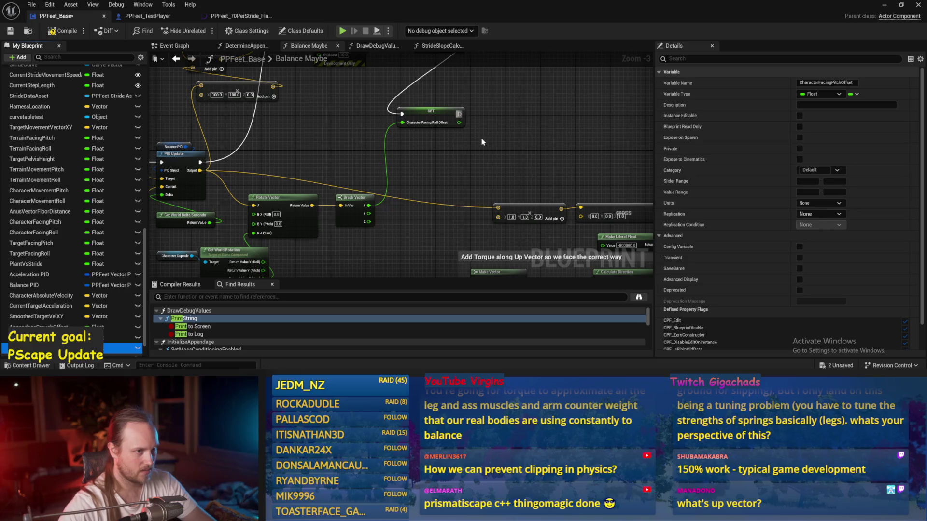
# Add a SET Character Facing Pitch Offset after the roll setter, fed by Break Vector's Y
pyautogui.moveTo(121, 348)
pyautogui.mouseDown()
pyautogui.moveTo(452, 123)
pyautogui.moveTo(434, 121)
pyautogui.mouseUp()
pyautogui.moveTo(97, 336); pyautogui.dragTo(511, 124)
pyautogui.click(541, 136)
pyautogui.scroll(3, 468, 132)
pyautogui.moveTo(454, 106); pyautogui.dragTo(526, 111)
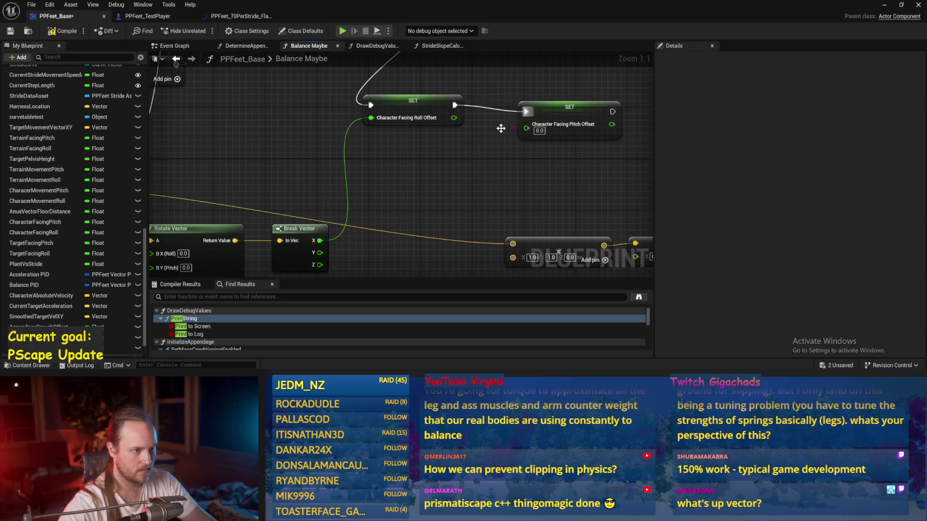
pyautogui.moveTo(320, 253)
pyautogui.mouseDown()
pyautogui.moveTo(526, 129)
pyautogui.moveTo(532, 97)
pyautogui.mouseUp()
pyautogui.scroll(-4, 532, 97)
# Save, compile and save the PPFeet_Base blueprint again
pyautogui.click(10, 31)
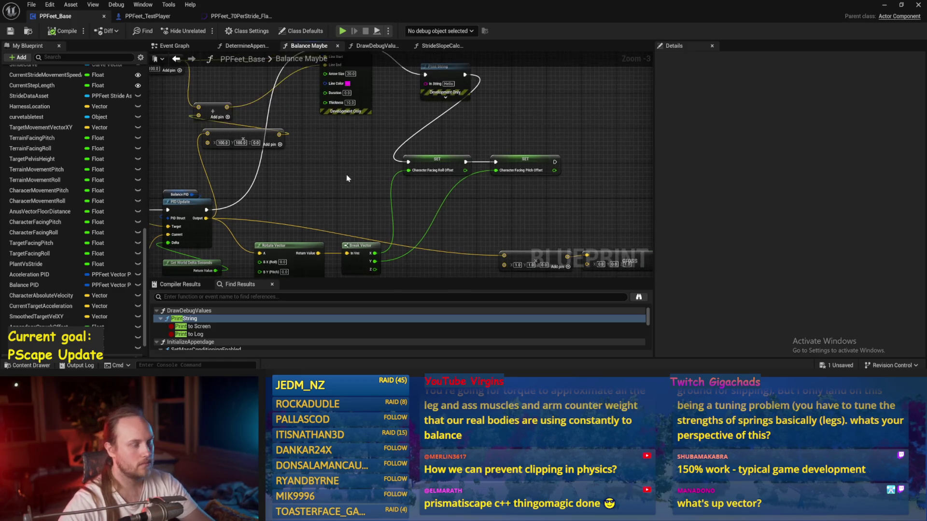
pyautogui.click(63, 31)
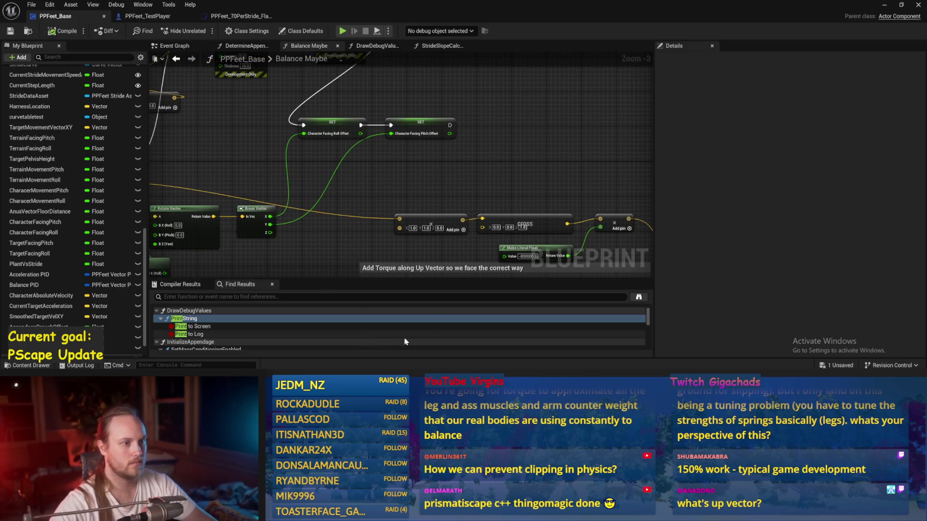
pyautogui.moveTo(271, 58); pyautogui.dragTo(287, 109)
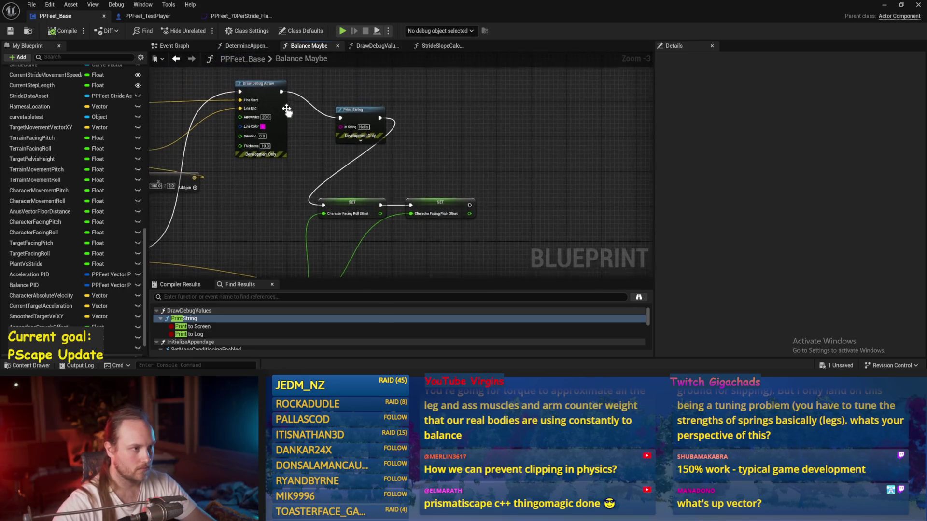
pyautogui.hotkey('ctrl', 's')
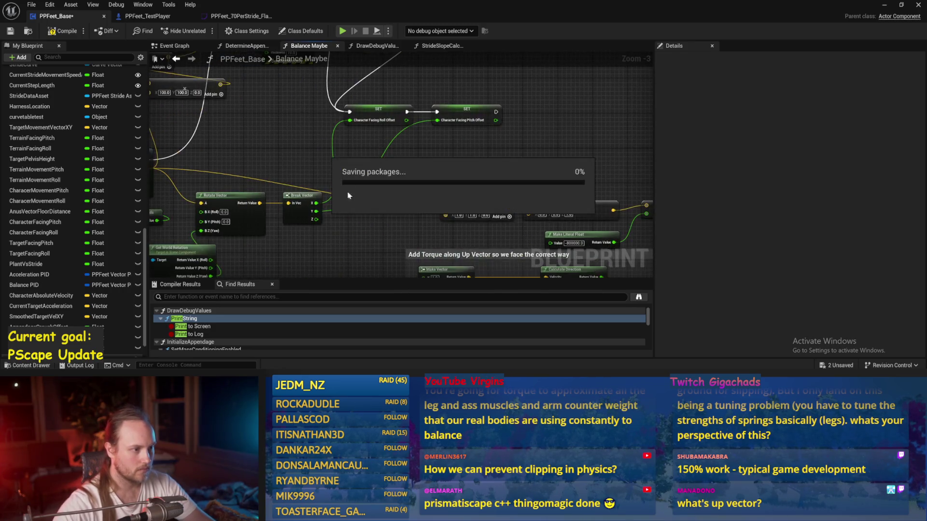
pyautogui.scroll(1, 337, 223)
pyautogui.moveTo(339, 224); pyautogui.dragTo(446, 244)
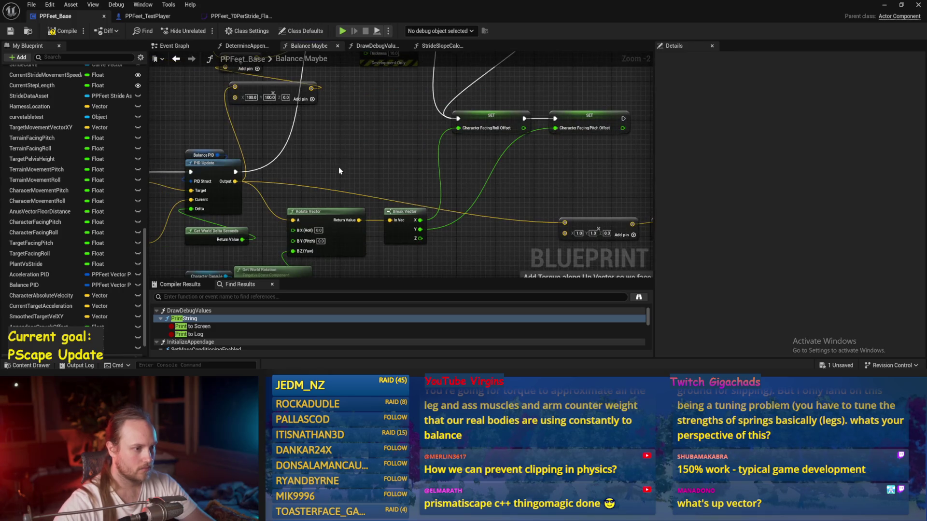
pyautogui.click(405, 227)
pyautogui.moveTo(404, 262)
pyautogui.mouseDown()
pyautogui.moveTo(420, 228)
pyautogui.moveTo(458, 215)
pyautogui.mouseUp()
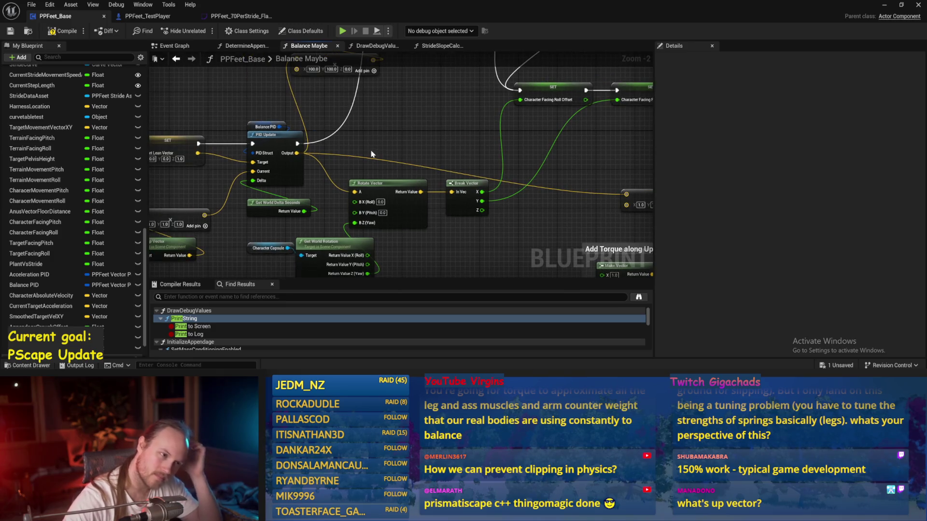
pyautogui.moveTo(315, 197); pyautogui.dragTo(464, 196)
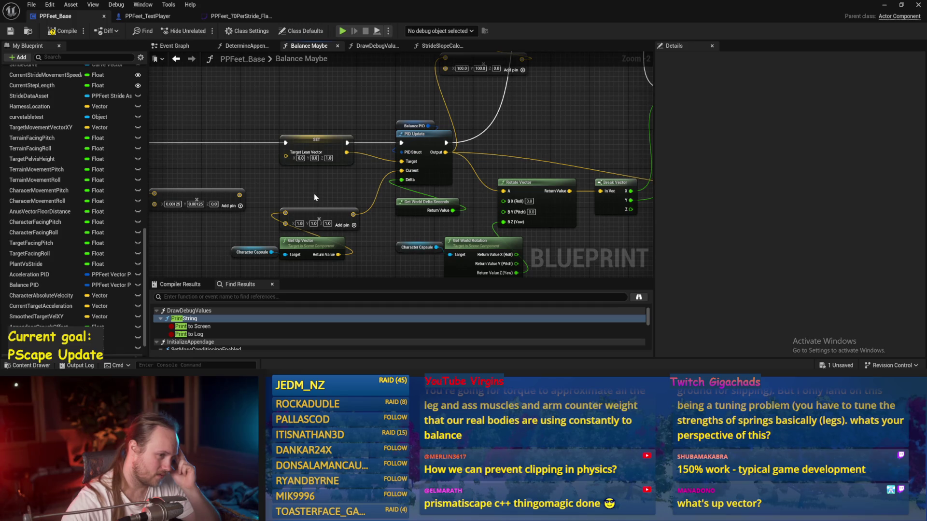
pyautogui.moveTo(314, 197); pyautogui.dragTo(310, 185)
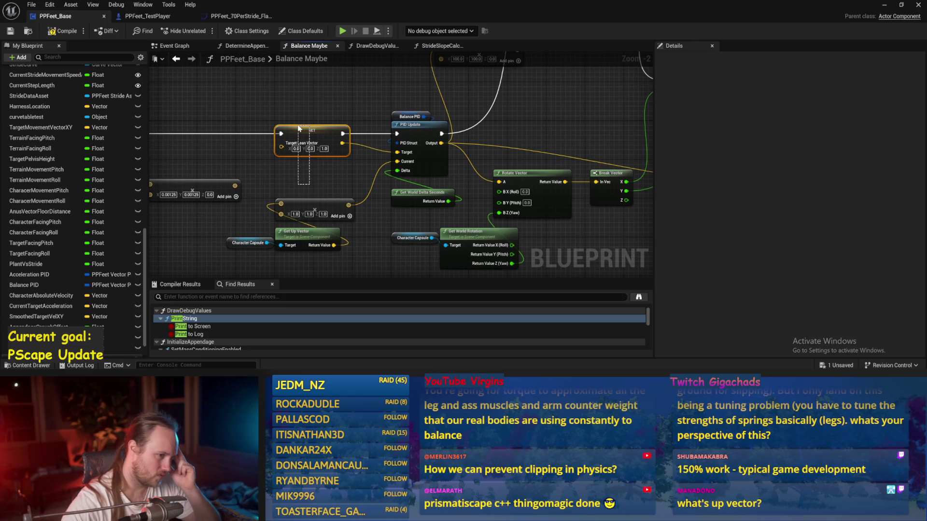
pyautogui.moveTo(302, 144); pyautogui.dragTo(173, 158)
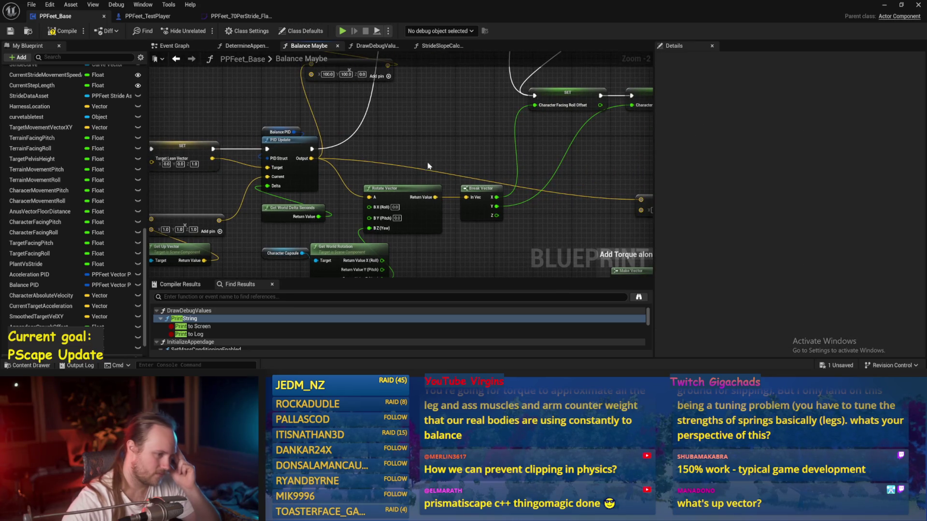
pyautogui.moveTo(396, 231); pyautogui.dragTo(383, 191)
pyautogui.scroll(2, 383, 191)
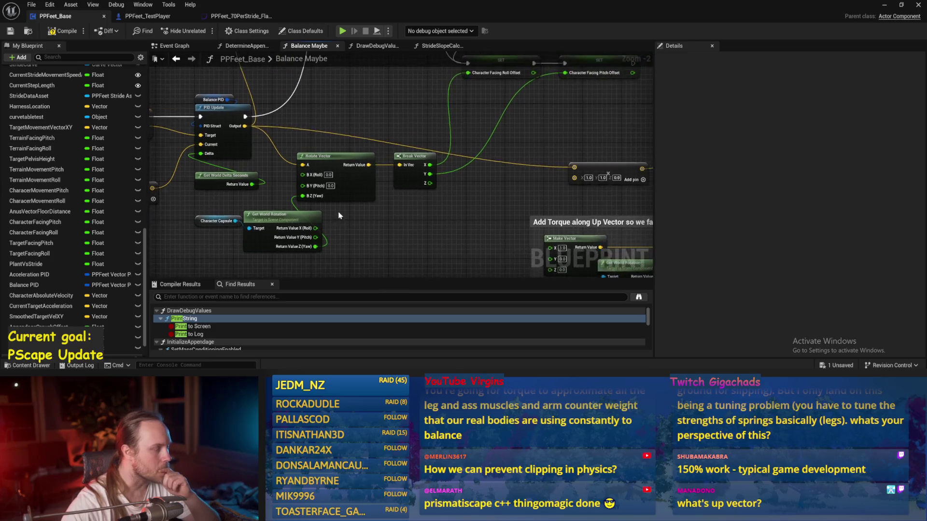
pyautogui.moveTo(340, 215)
pyautogui.mouseDown()
pyautogui.moveTo(534, 128)
pyautogui.moveTo(408, 222)
pyautogui.mouseUp()
pyautogui.moveTo(509, 134); pyautogui.dragTo(463, 156)
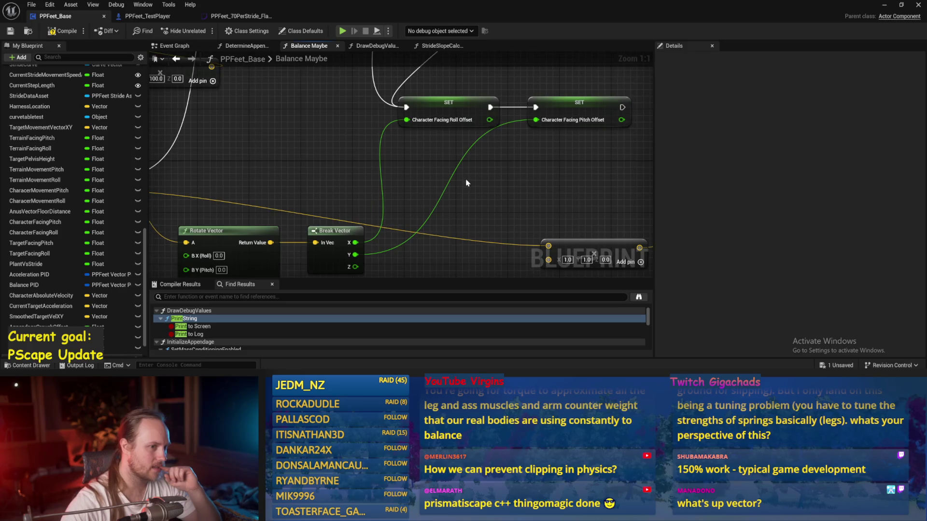
pyautogui.click(468, 103)
pyautogui.moveTo(522, 184); pyautogui.dragTo(566, 122)
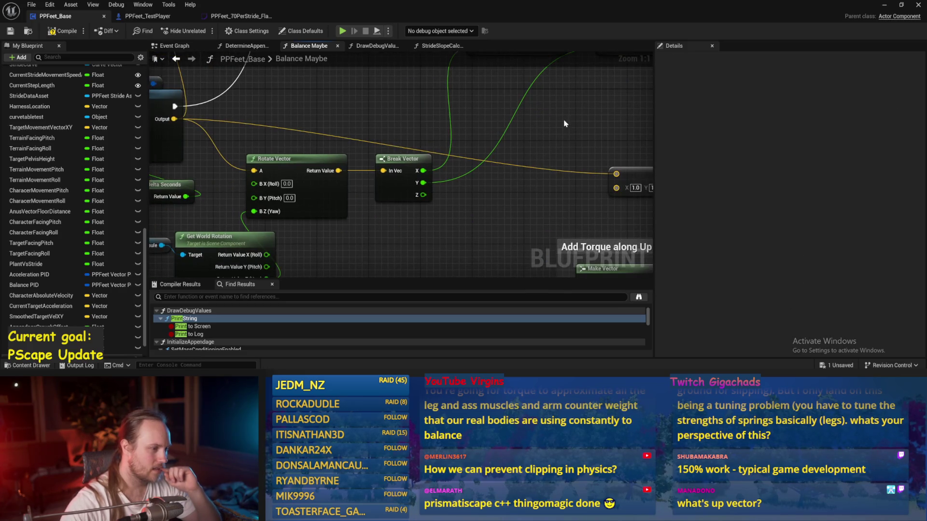
# Add an Asin (Degrees) node to the graph and save the blueprint
pyautogui.rightClick(429, 117)
pyautogui.write('asin')
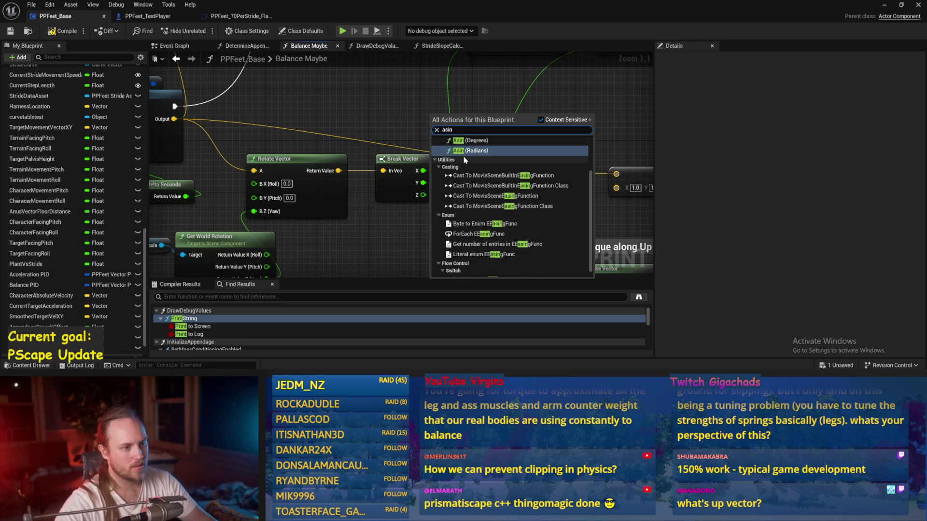
pyautogui.click(486, 140)
pyautogui.scroll(-2, 486, 140)
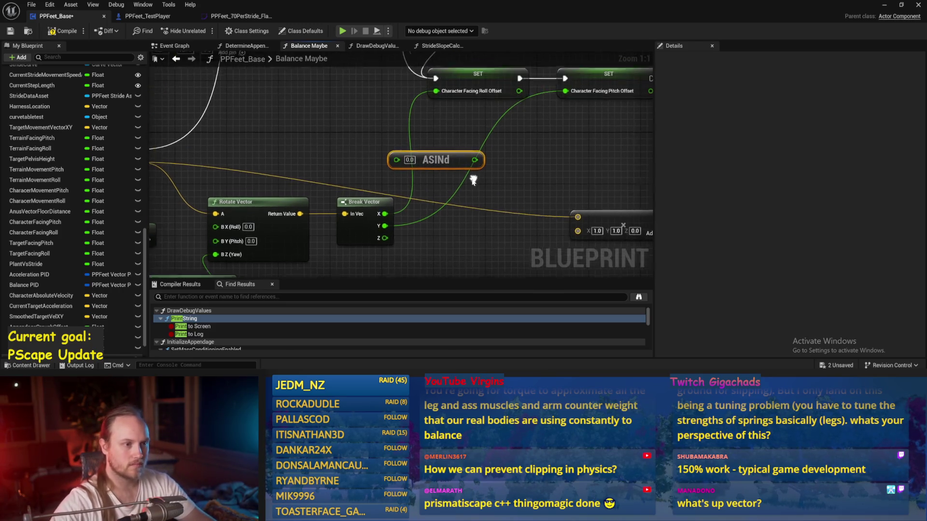
pyautogui.click(364, 131)
pyautogui.hotkey('ctrl', 's')
# Rearrange the Character Capsule and Target Lean Vector nodes, then compile the blueprint
pyautogui.moveTo(365, 131); pyautogui.dragTo(435, 114)
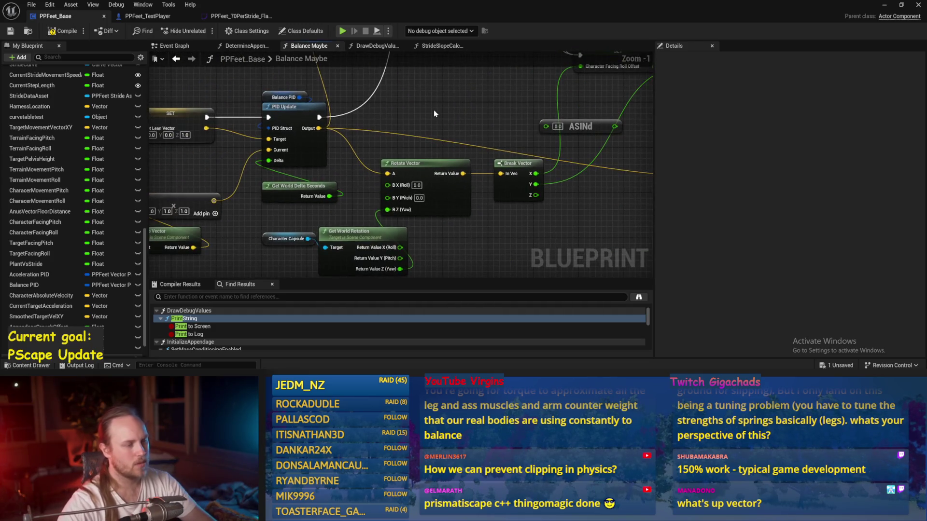
pyautogui.moveTo(346, 222)
pyautogui.mouseDown()
pyautogui.moveTo(309, 239)
pyautogui.moveTo(313, 223)
pyautogui.moveTo(286, 219)
pyautogui.mouseUp()
pyautogui.click(230, 222)
pyautogui.moveTo(230, 222)
pyautogui.mouseDown()
pyautogui.moveTo(291, 270)
pyautogui.moveTo(282, 253)
pyautogui.moveTo(299, 250)
pyautogui.mouseUp()
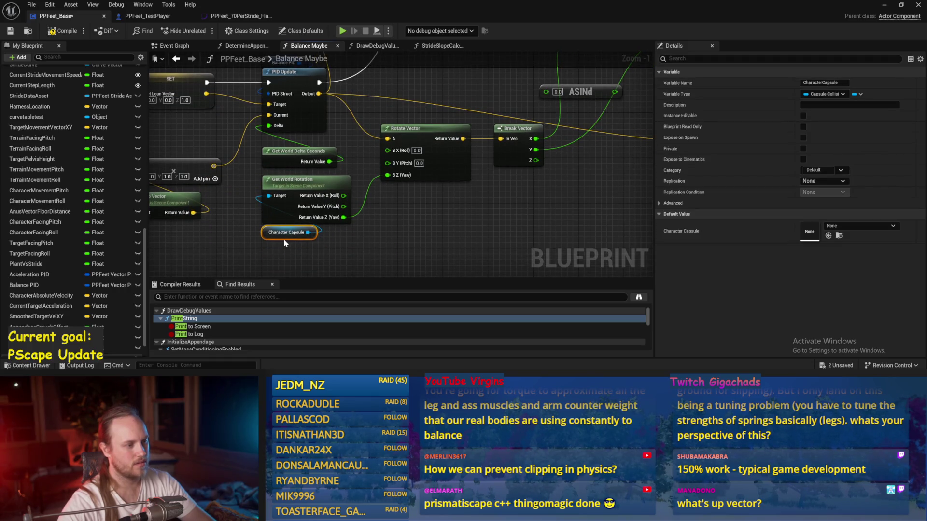
pyautogui.hotkey('ctrl', 'z')
pyautogui.moveTo(268, 152)
pyautogui.mouseDown()
pyautogui.moveTo(336, 151)
pyautogui.moveTo(338, 200)
pyautogui.mouseUp()
pyautogui.click(314, 169)
pyautogui.click(318, 99)
pyautogui.moveTo(318, 97); pyautogui.dragTo(281, 233)
pyautogui.moveTo(323, 170)
pyautogui.mouseDown()
pyautogui.moveTo(209, 280)
pyautogui.moveTo(342, 233)
pyautogui.moveTo(198, 172)
pyautogui.mouseUp()
pyautogui.moveTo(422, 243); pyautogui.dragTo(365, 266)
pyautogui.click(57, 30)
# Route Break Vector X and Y through two ASINd nodes into the roll and pitch offsets
pyautogui.moveTo(513, 211)
pyautogui.mouseDown()
pyautogui.moveTo(424, 205)
pyautogui.moveTo(403, 158)
pyautogui.mouseUp()
pyautogui.moveTo(462, 155); pyautogui.dragTo(435, 94)
pyautogui.moveTo(425, 153); pyautogui.dragTo(397, 130)
pyautogui.hotkey('ctrl', 'c')
pyautogui.hotkey('ctrl', 'v')
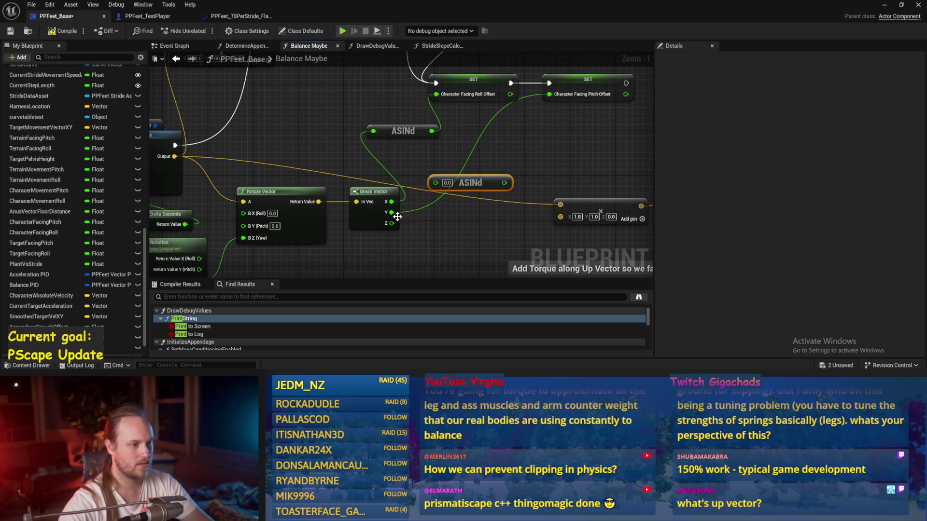
pyautogui.moveTo(494, 182)
pyautogui.mouseDown()
pyautogui.moveTo(554, 103)
pyautogui.moveTo(550, 94)
pyautogui.mouseUp()
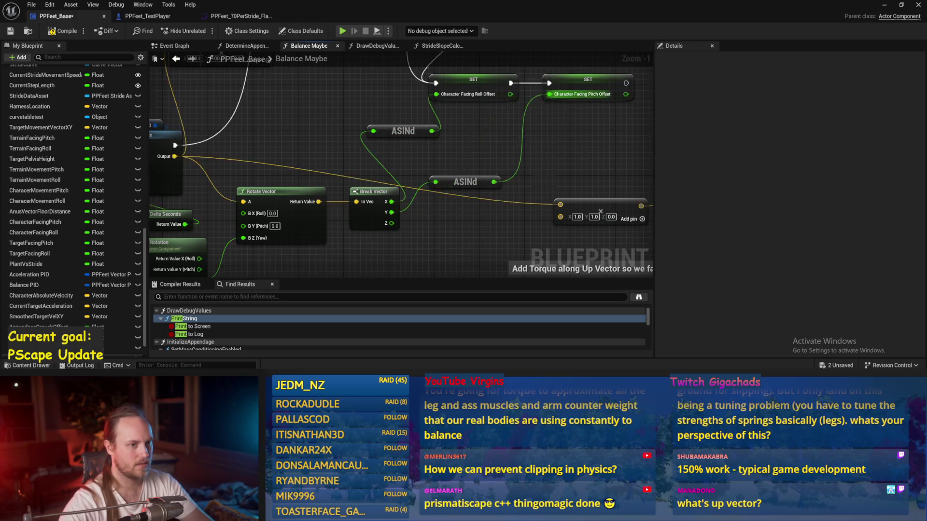
# Print the pitch offset with a Print String node after it is set, then compile
pyautogui.moveTo(533, 190); pyautogui.dragTo(366, 77)
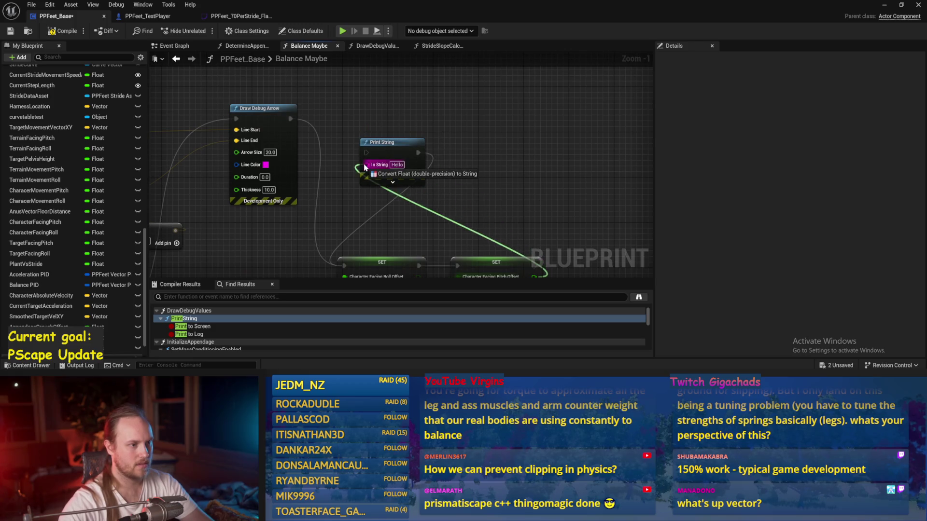
pyautogui.moveTo(382, 138); pyautogui.dragTo(580, 198)
pyautogui.moveTo(477, 173); pyautogui.dragTo(513, 116)
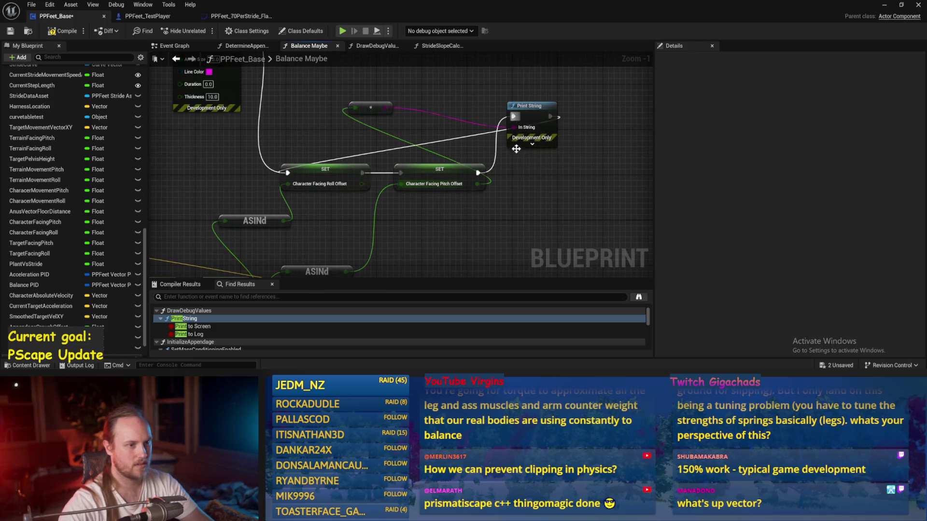
pyautogui.click(58, 32)
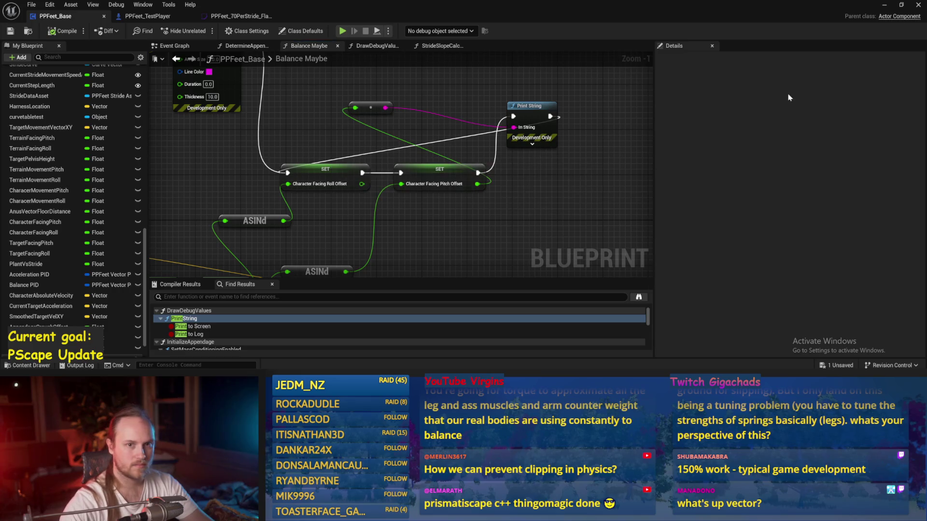
pyautogui.click(889, 7)
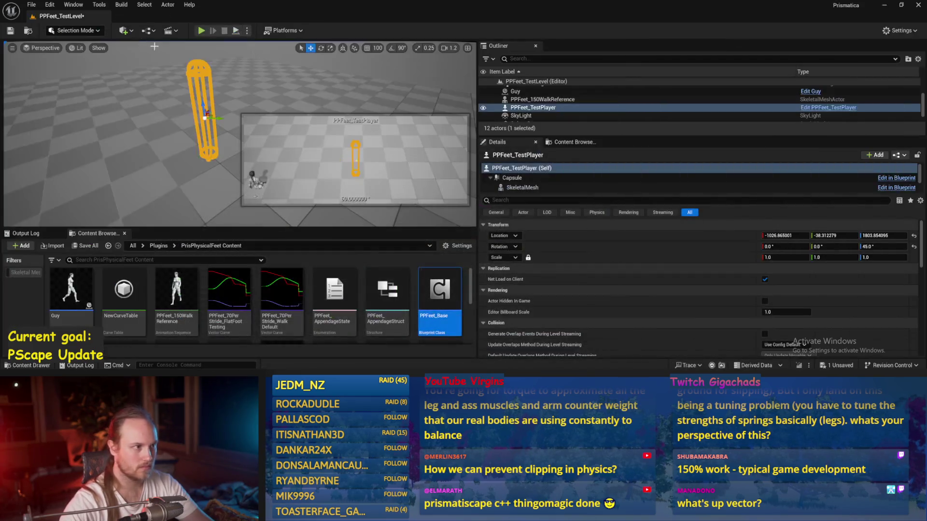
# Start a Play session to test the character's balancing in the level
pyautogui.click(201, 31)
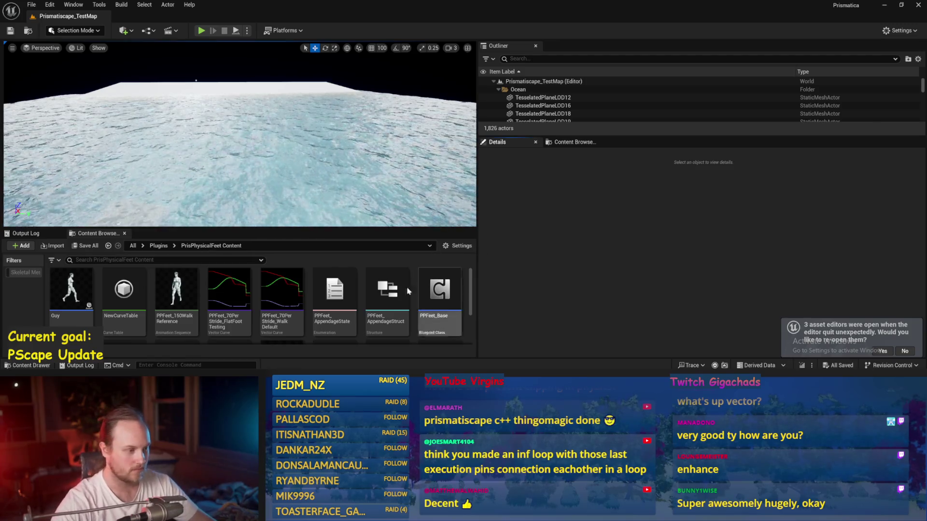
# Open PPFeet_TestLevel and then the PPFeet_Base blueprint from the Content Browser
pyautogui.scroll(-3, 287, 329)
pyautogui.doubleClick(346, 303)
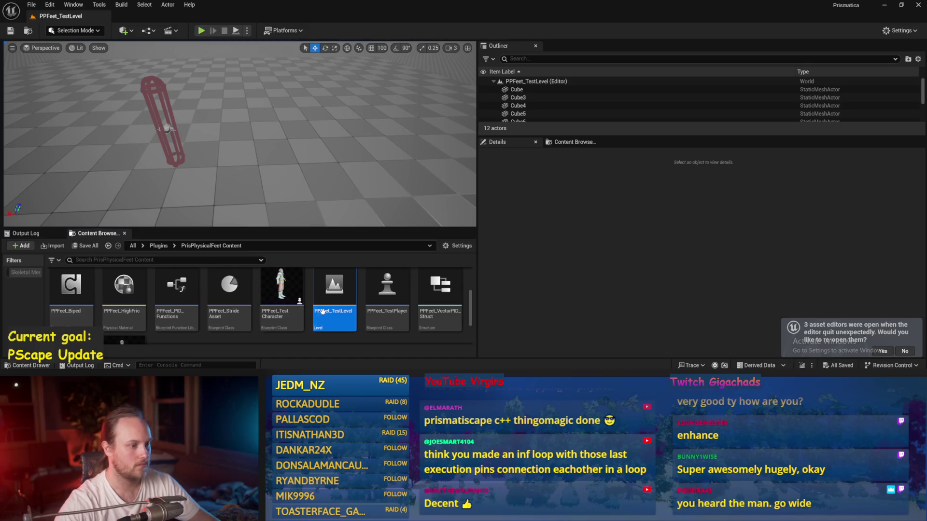
pyautogui.scroll(-2, 229, 299)
pyautogui.doubleClick(434, 286)
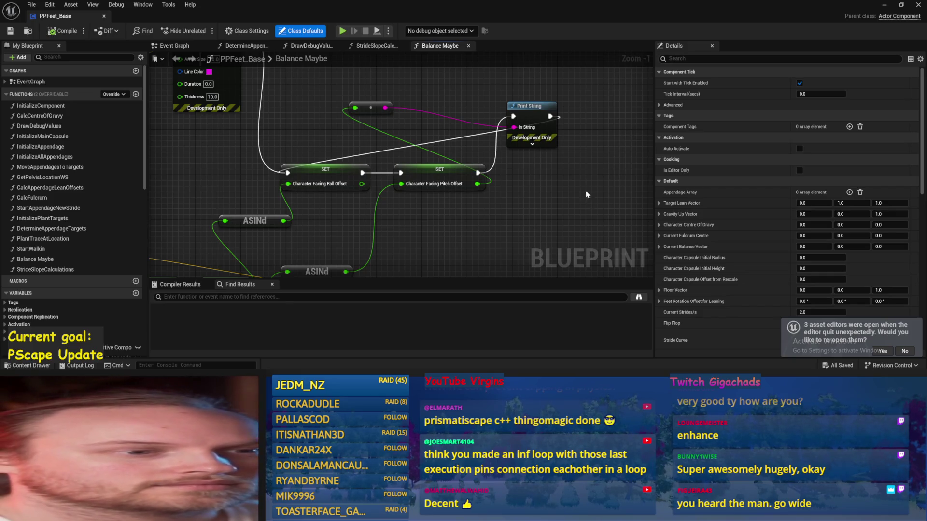
# Rewire Print String to run after the pitch offset set, then compile and save PPFeet_Base
pyautogui.moveTo(571, 175); pyautogui.dragTo(533, 180)
pyautogui.click(54, 32)
pyautogui.scroll(1, 449, 110)
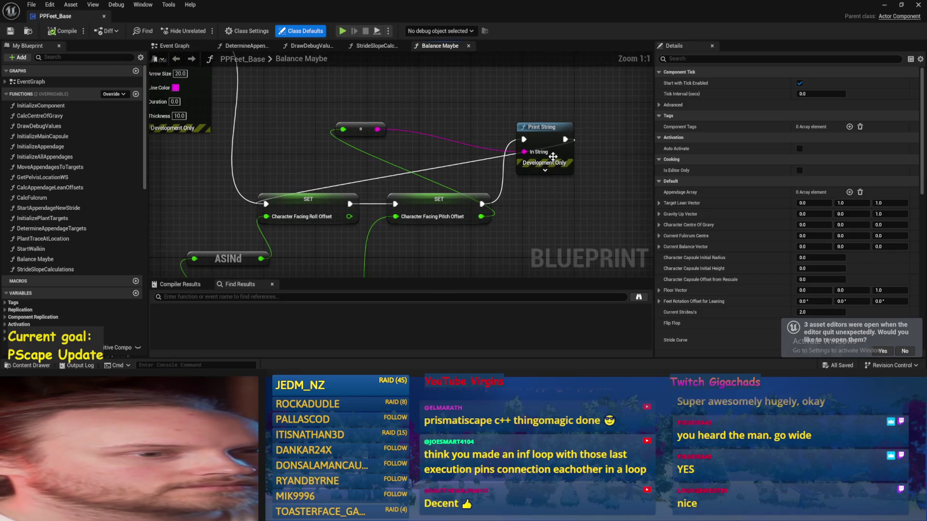
pyautogui.moveTo(553, 156); pyautogui.dragTo(572, 124)
pyautogui.moveTo(476, 200); pyautogui.dragTo(476, 172)
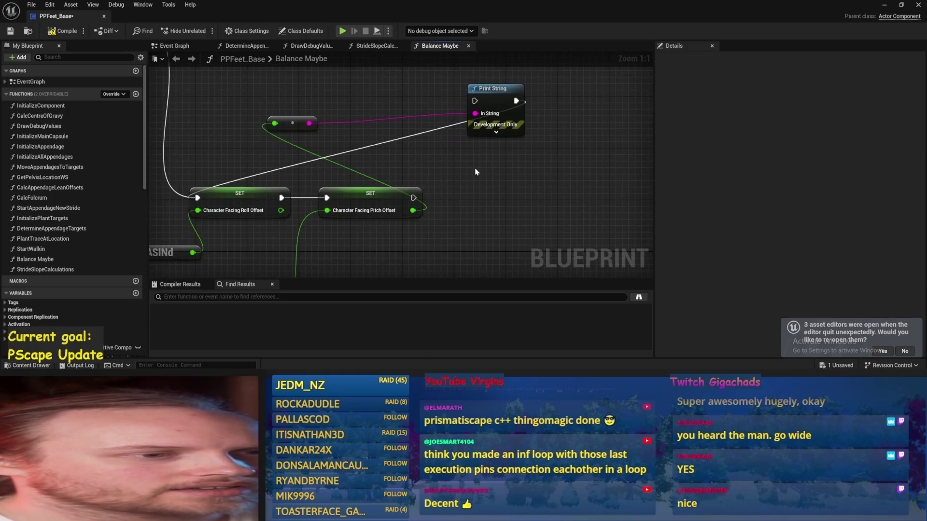
pyautogui.moveTo(414, 199); pyautogui.dragTo(474, 101)
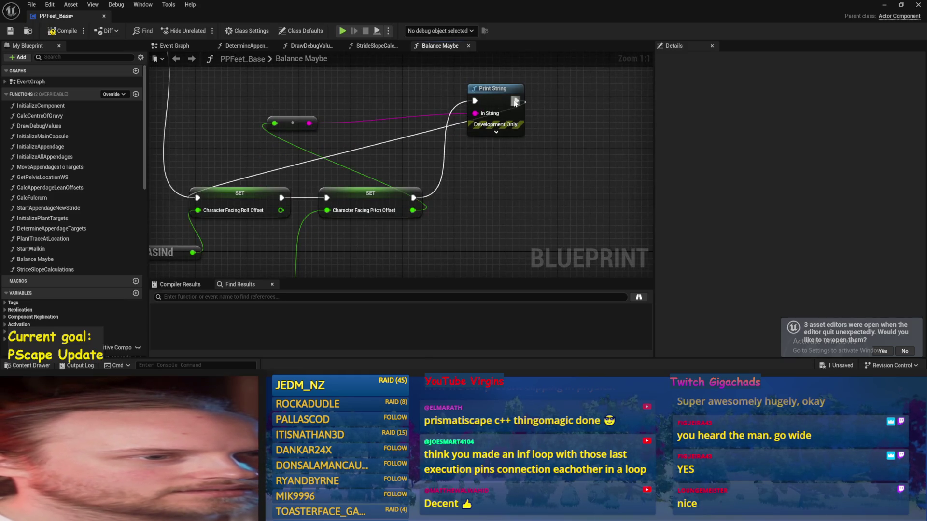
pyautogui.hotkey('ctrl', 's')
pyautogui.click(10, 31)
pyautogui.click(899, 354)
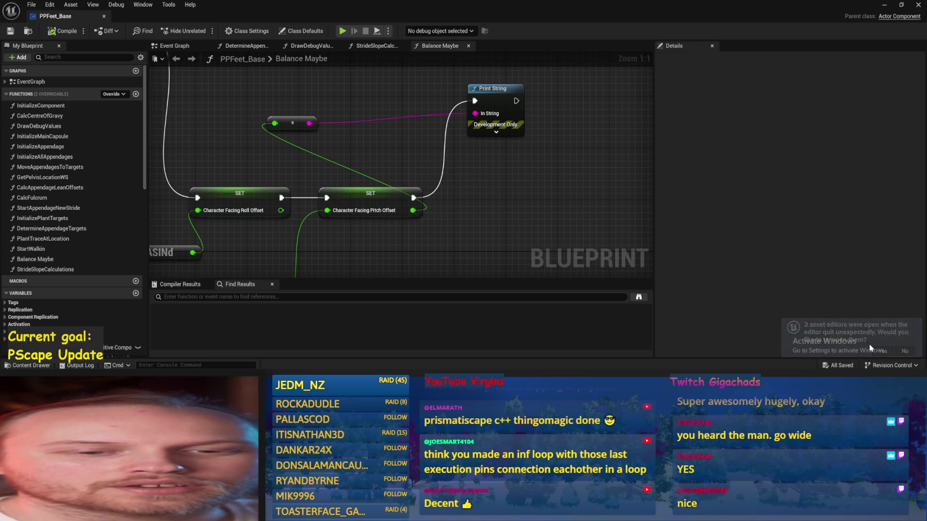
pyautogui.click(10, 31)
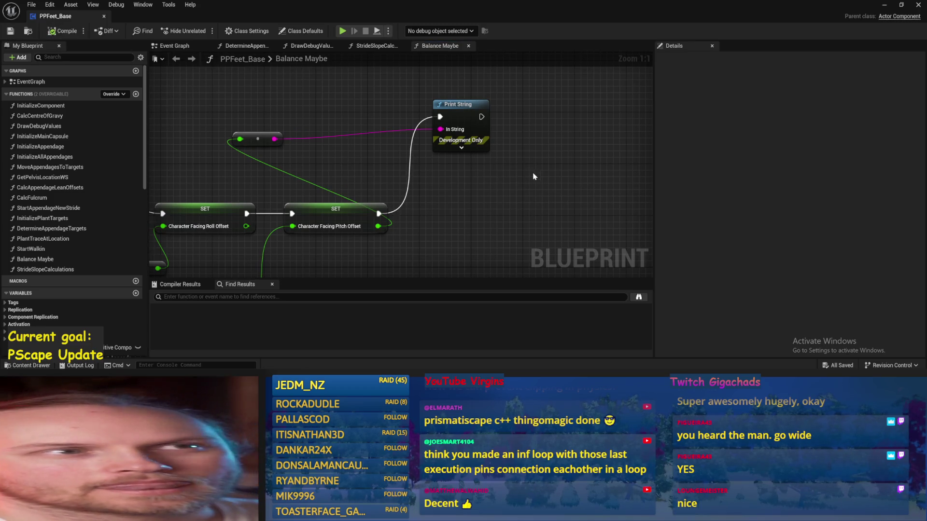
# Try to Play the test level, check the compile error log, then press Simulate
pyautogui.click(884, 5)
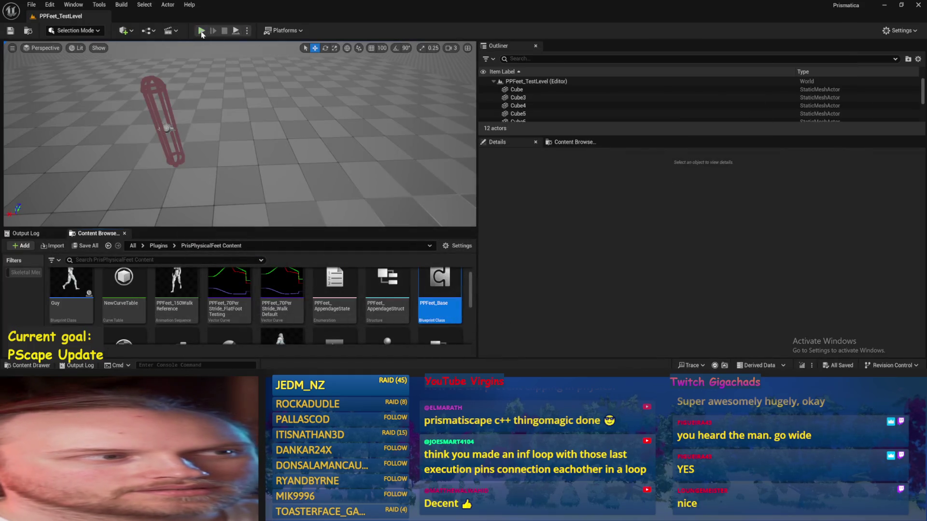
pyautogui.click(201, 31)
pyautogui.click(571, 205)
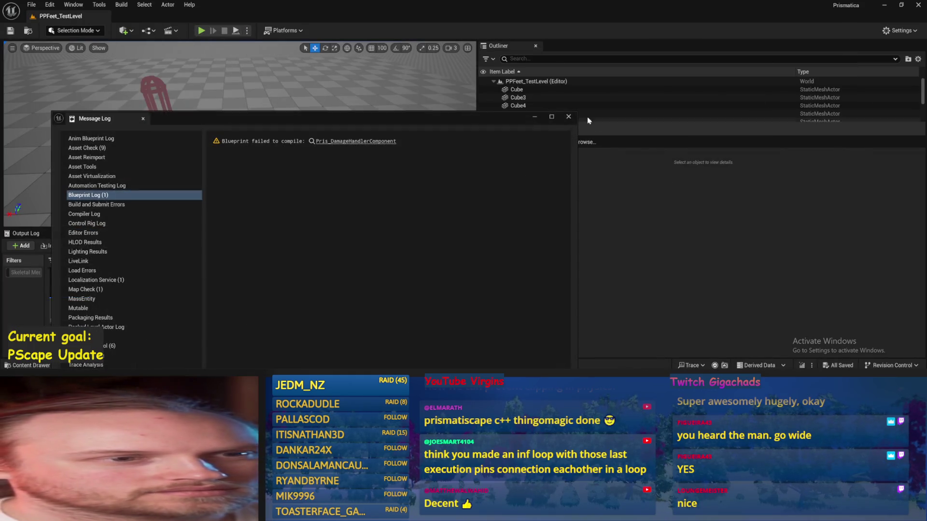
pyautogui.click(572, 116)
pyautogui.click(235, 31)
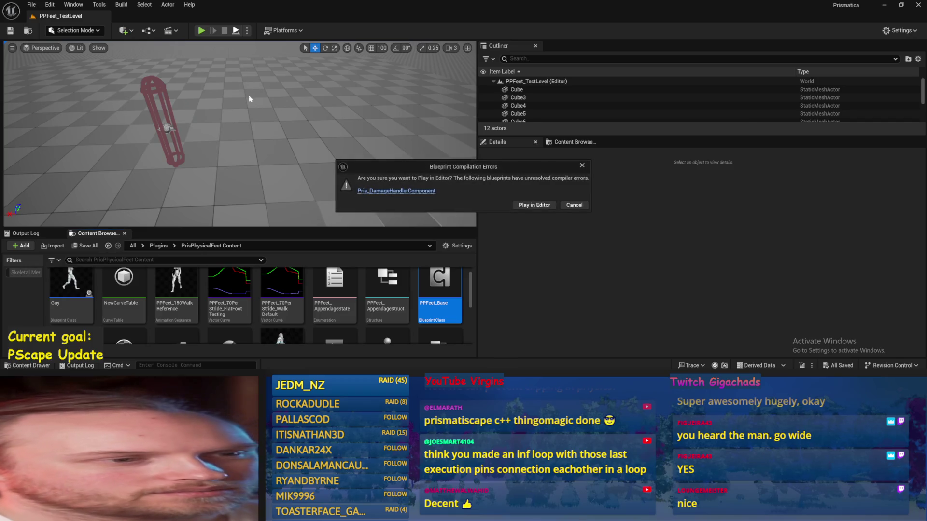
# Run despite compile errors, rotate PPFeet_TestPlayer to tip it over, then reopen PPFeet_Base
pyautogui.click(541, 206)
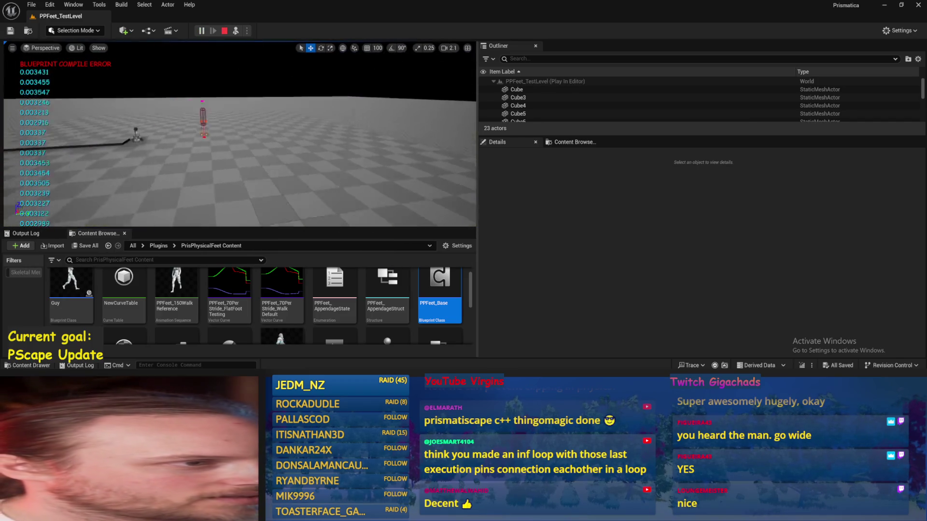
pyautogui.scroll(-2, 173, 183)
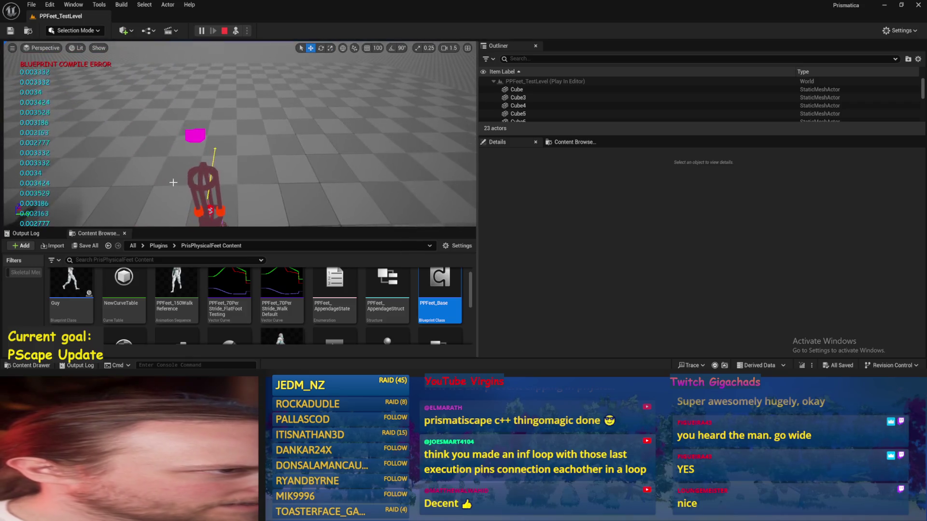
pyautogui.click(203, 175)
pyautogui.press('e')
pyautogui.moveTo(220, 159); pyautogui.dragTo(190, 133)
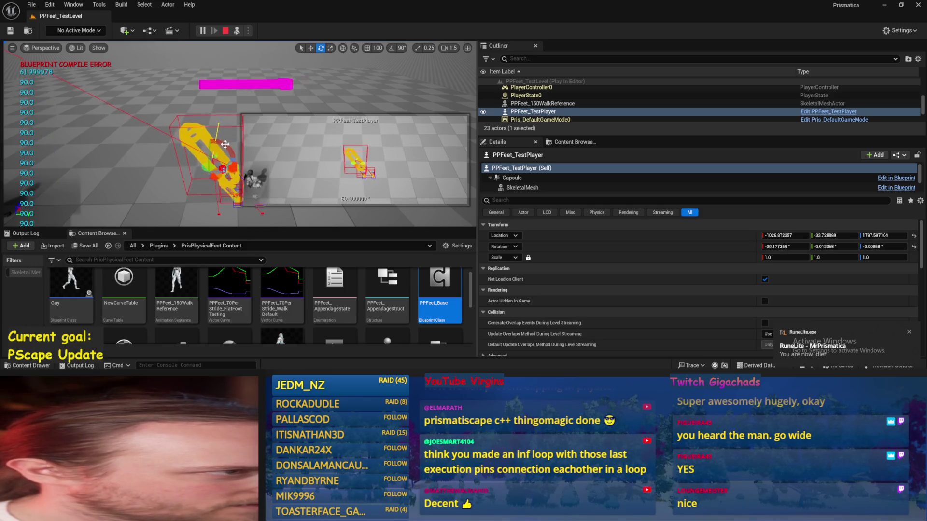
pyautogui.press('Escape')
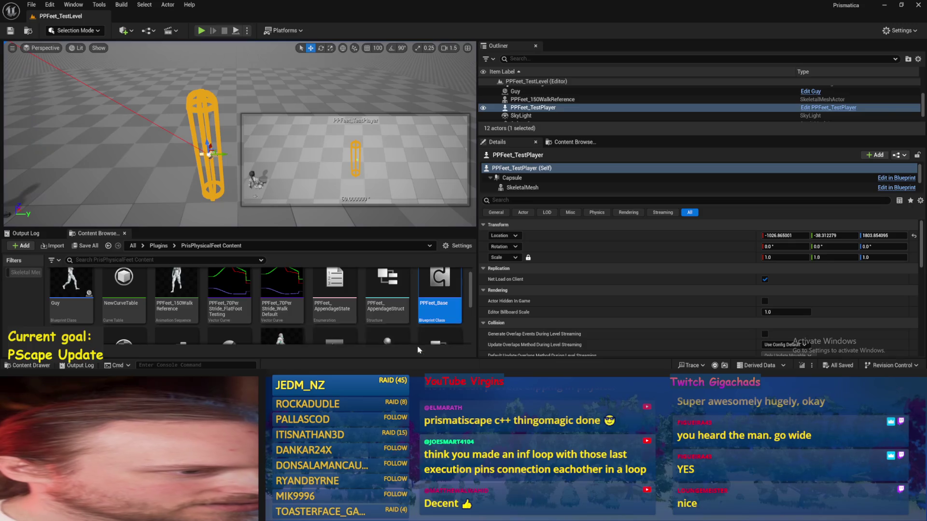
pyautogui.doubleClick(440, 285)
pyautogui.scroll(-3, 385, 133)
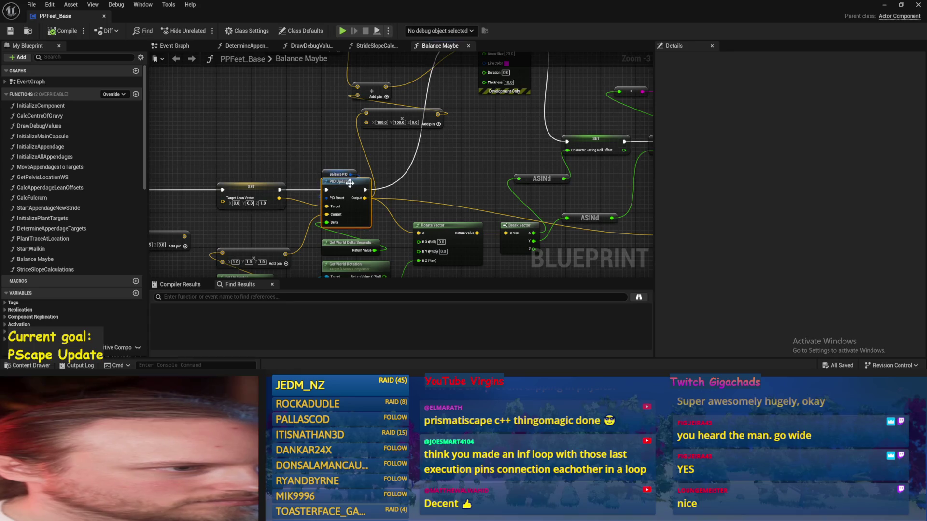
# Set the Balance PID node's ProportionalFactor to 1, recompile, and minimize the Blueprint editor
pyautogui.click(336, 174)
pyautogui.click(815, 225)
pyautogui.write('1')
pyautogui.click(236, 112)
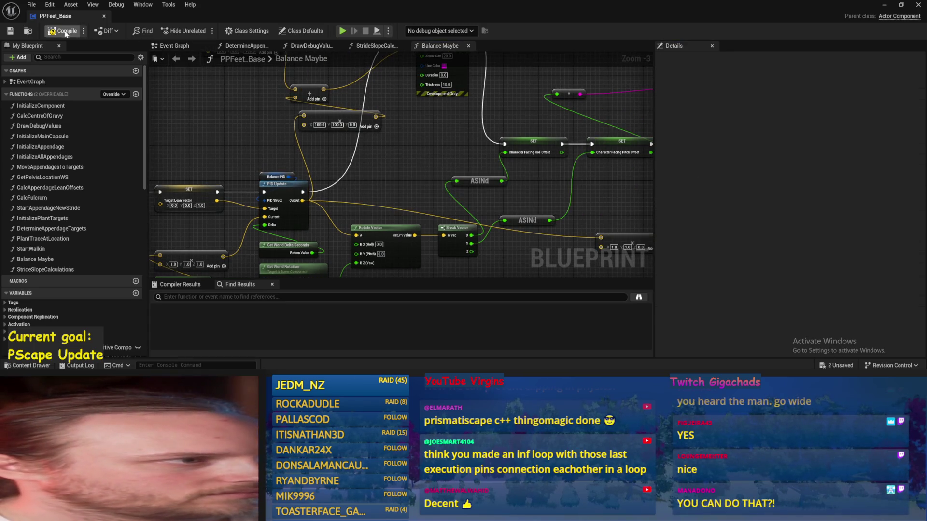
pyautogui.moveTo(425, 178); pyautogui.dragTo(425, 124)
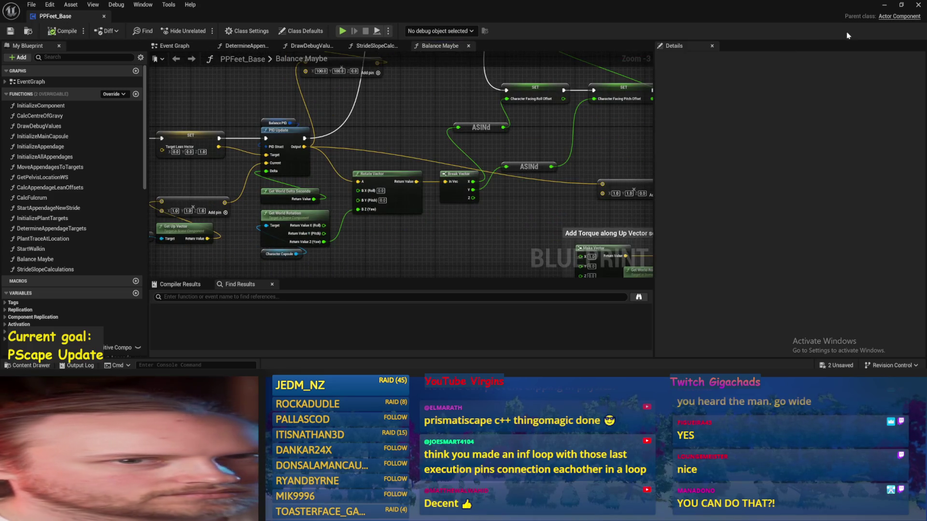
pyautogui.click(884, 7)
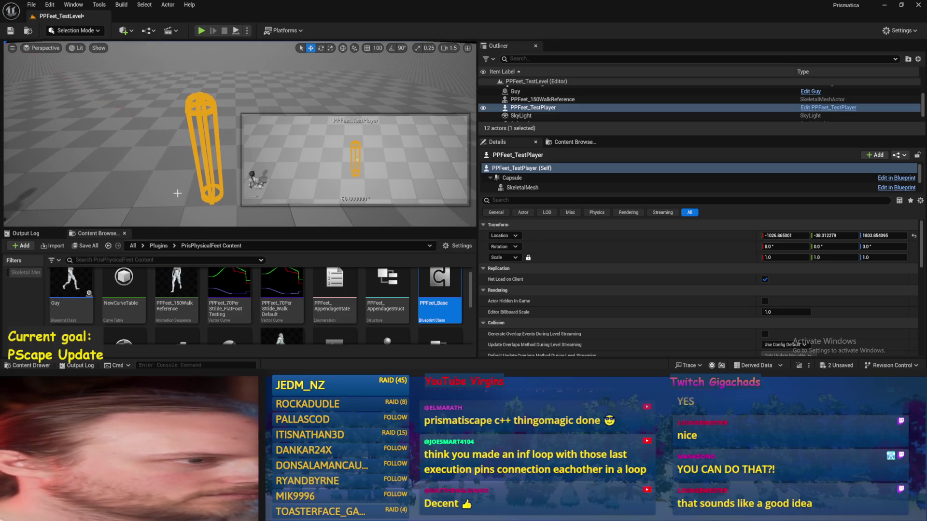
# Simulate the level and tilt the test player sideways to see if it rights itself
pyautogui.click(190, 179)
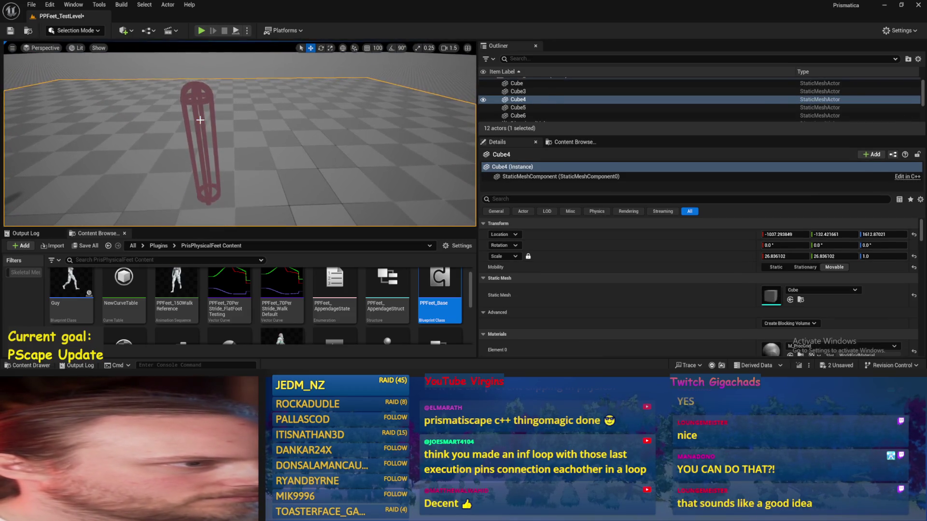
pyautogui.click(202, 145)
pyautogui.click(236, 31)
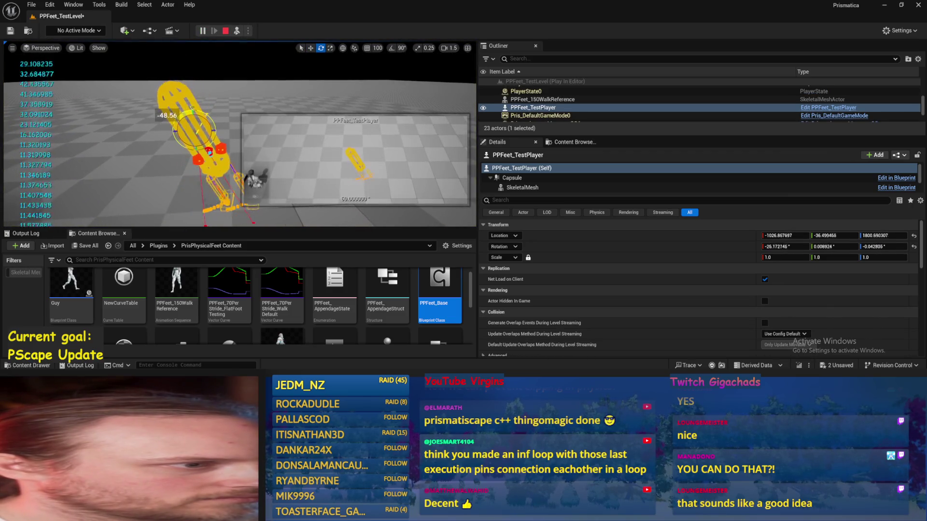
pyautogui.moveTo(206, 120)
pyautogui.mouseDown()
pyautogui.moveTo(184, 130)
pyautogui.moveTo(201, 135)
pyautogui.mouseUp()
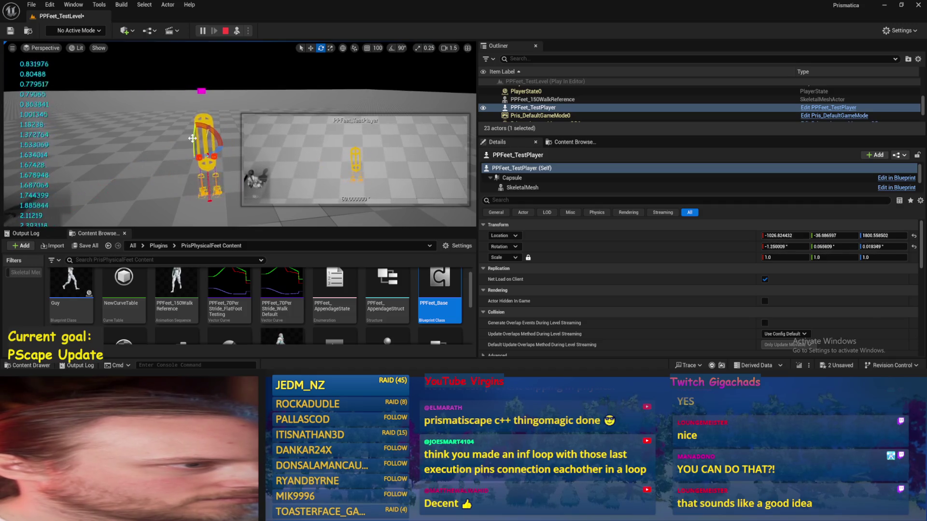
pyautogui.moveTo(201, 163); pyautogui.dragTo(186, 153)
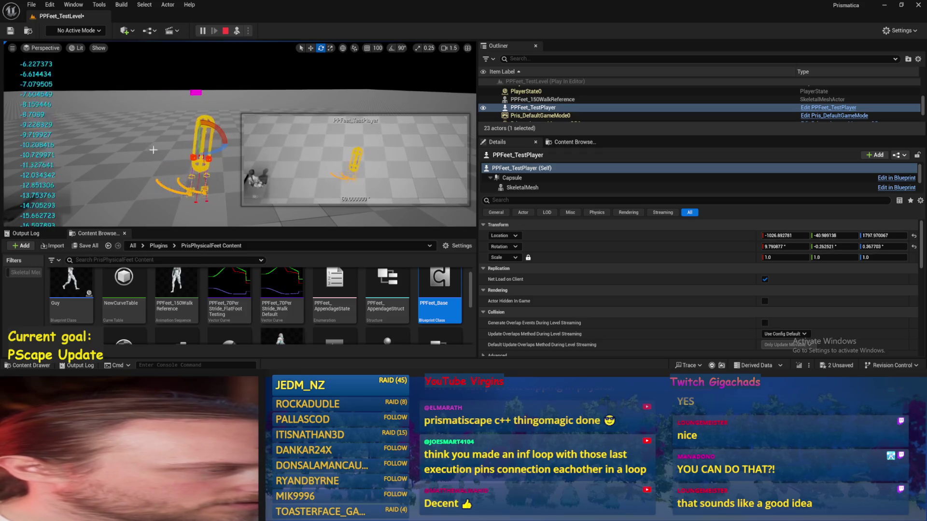
pyautogui.press('Escape')
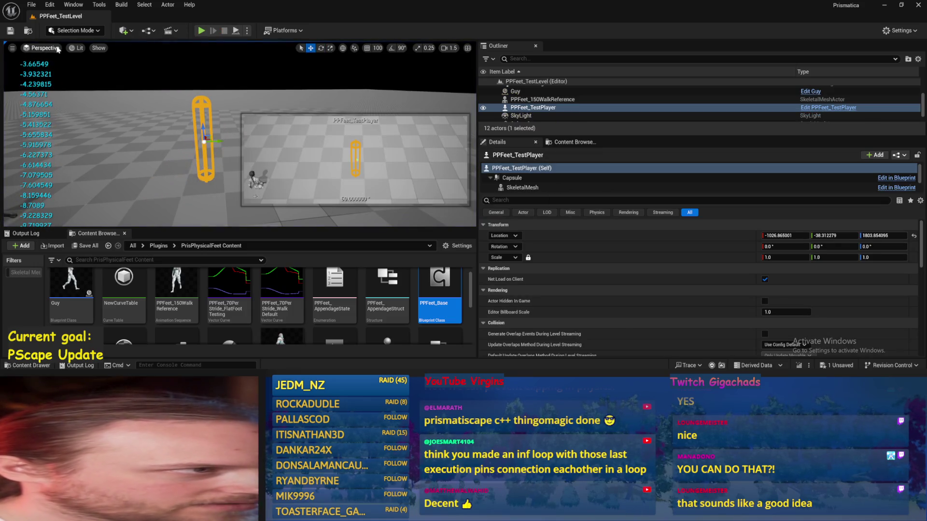
# Save the unsaved changes from the File menu
pyautogui.click(32, 4)
pyautogui.click(72, 129)
pyautogui.scroll(5, 156, 155)
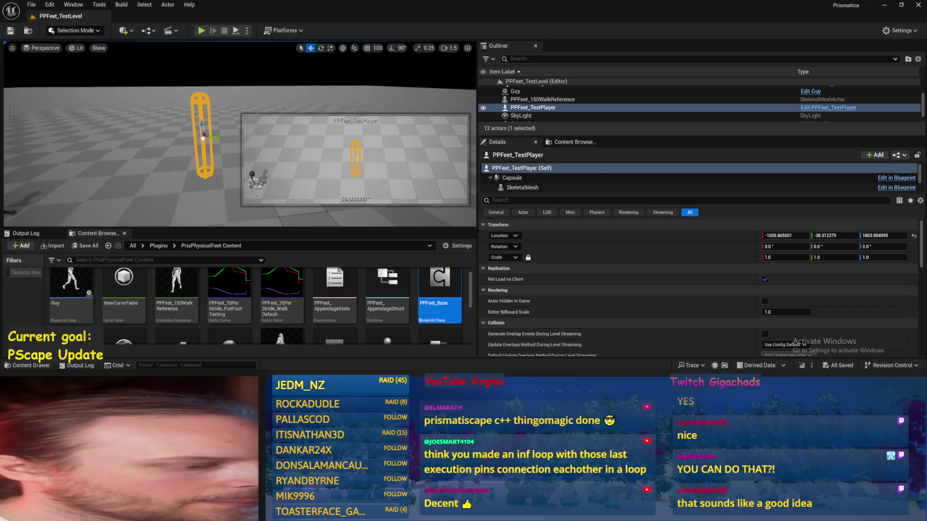
pyautogui.scroll(2, 156, 155)
pyautogui.scroll(-5, 156, 155)
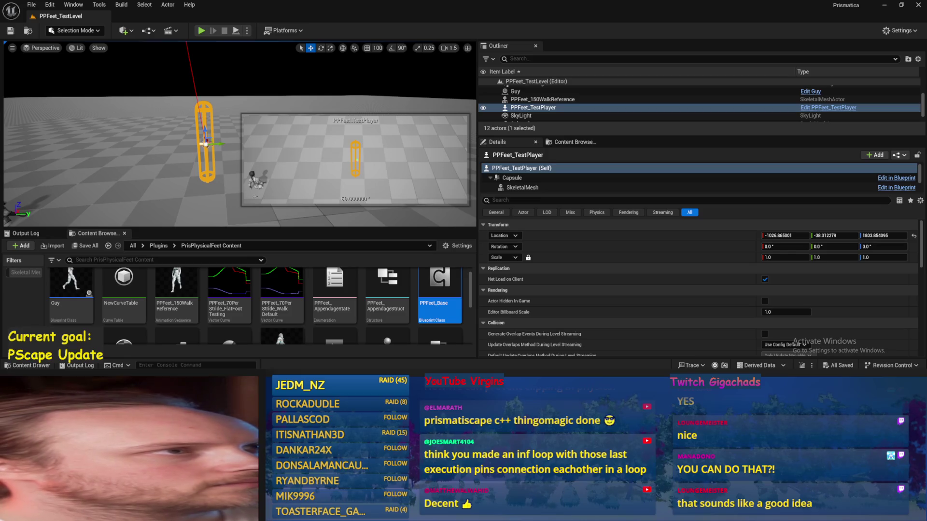
# Save the current level and all modified assets, then reopen PPFeet_Base
pyautogui.moveTo(217, 199); pyautogui.dragTo(186, 187)
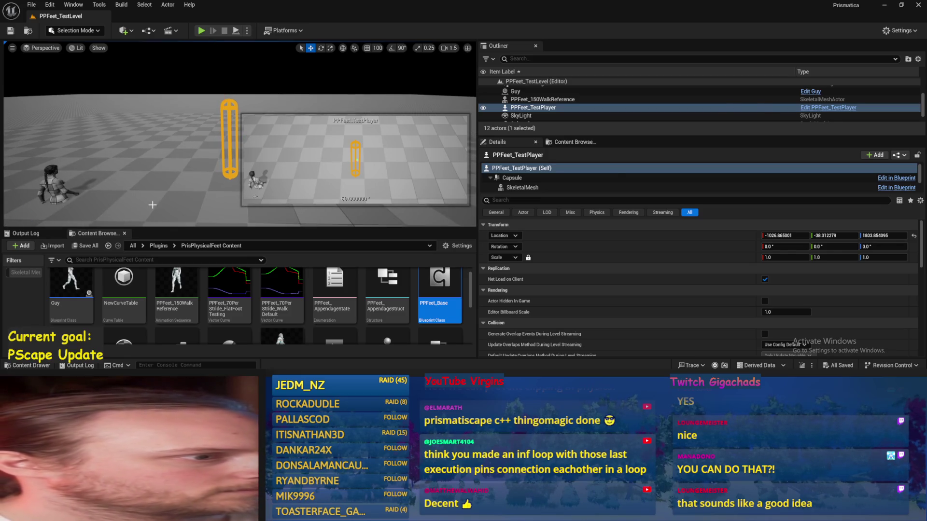
pyautogui.click(153, 205)
pyautogui.scroll(5, 180, 182)
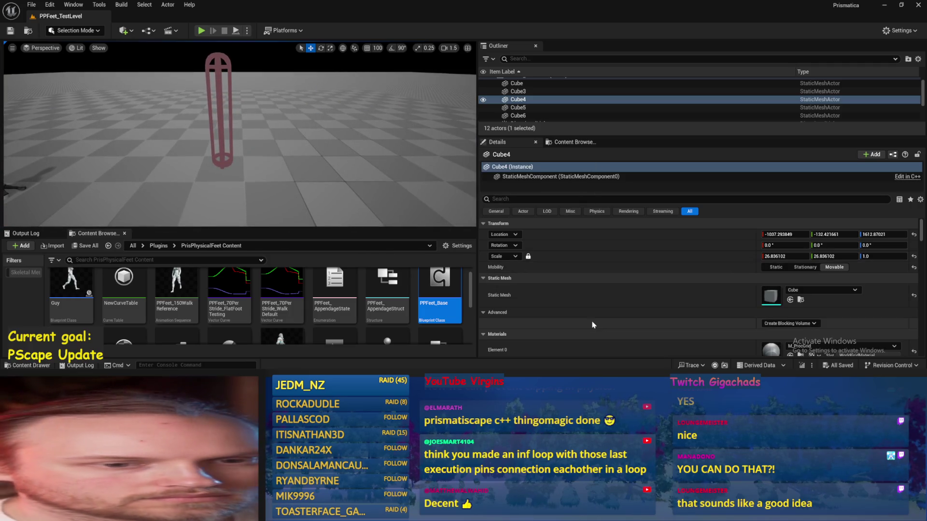
pyautogui.scroll(-2, 587, 317)
pyautogui.scroll(-5, 247, 158)
pyautogui.hotkey('ctrl', 's')
pyautogui.click(31, 4)
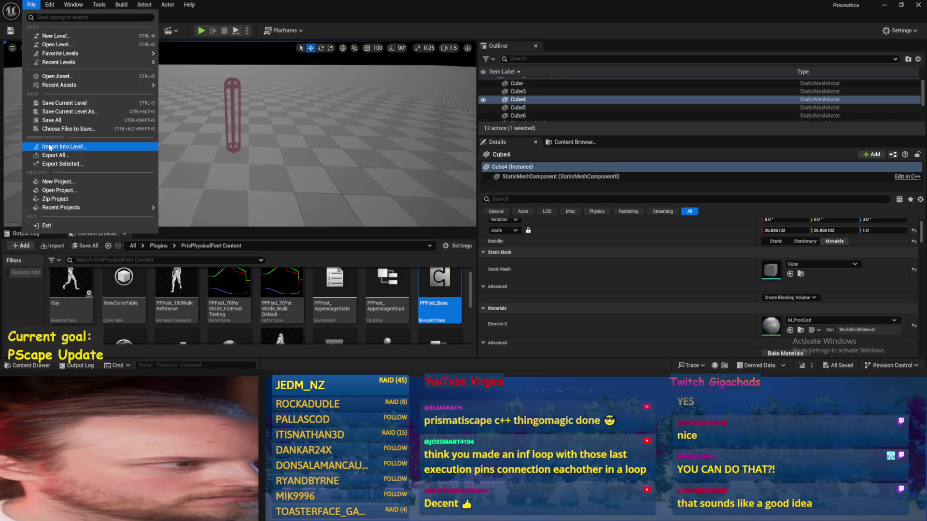
pyautogui.click(54, 120)
pyautogui.scroll(3, 241, 147)
pyautogui.scroll(-2, 242, 147)
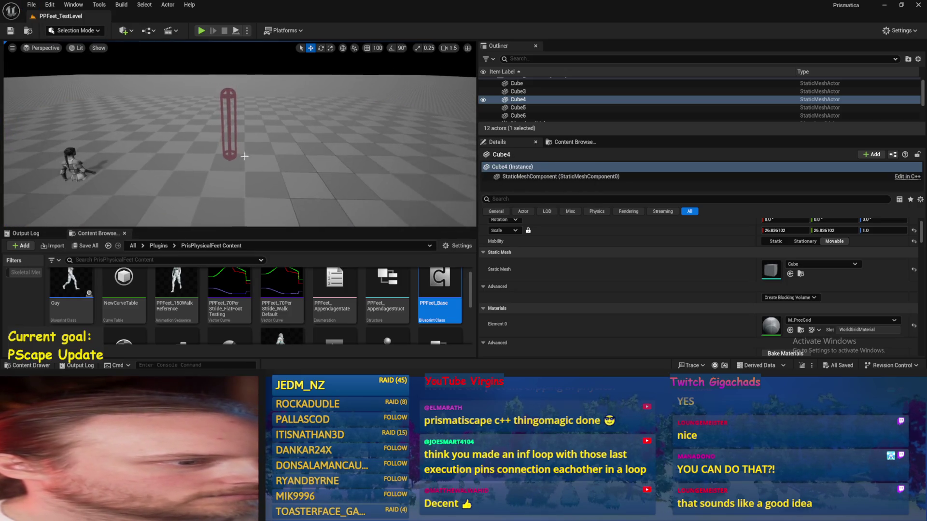
pyautogui.doubleClick(440, 289)
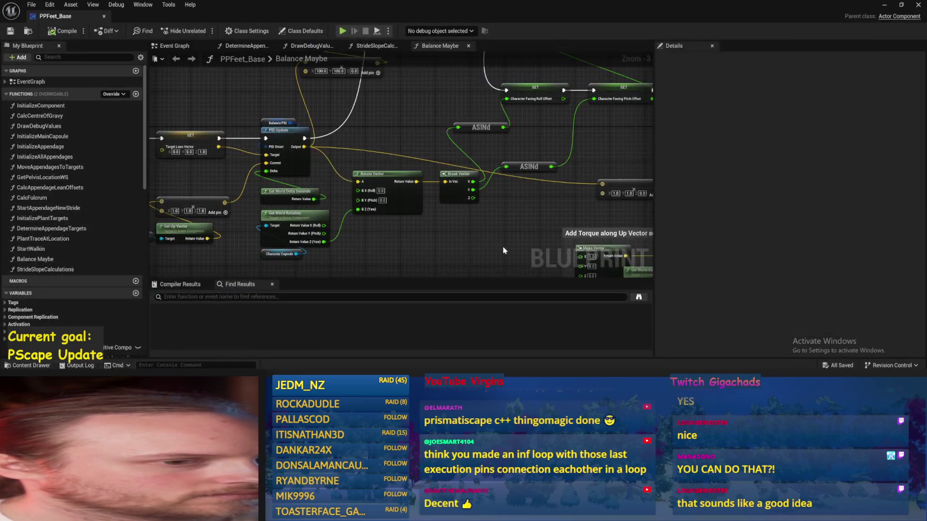
# Pan across the Draw Debug Arrow, PID Update and Print String nodes, then minimize the editor
pyautogui.moveTo(420, 214)
pyautogui.mouseDown()
pyautogui.moveTo(270, 261)
pyautogui.moveTo(334, 205)
pyautogui.moveTo(450, 225)
pyautogui.mouseUp()
pyautogui.moveTo(241, 181)
pyautogui.mouseDown()
pyautogui.moveTo(343, 176)
pyautogui.moveTo(334, 196)
pyautogui.moveTo(384, 122)
pyautogui.mouseUp()
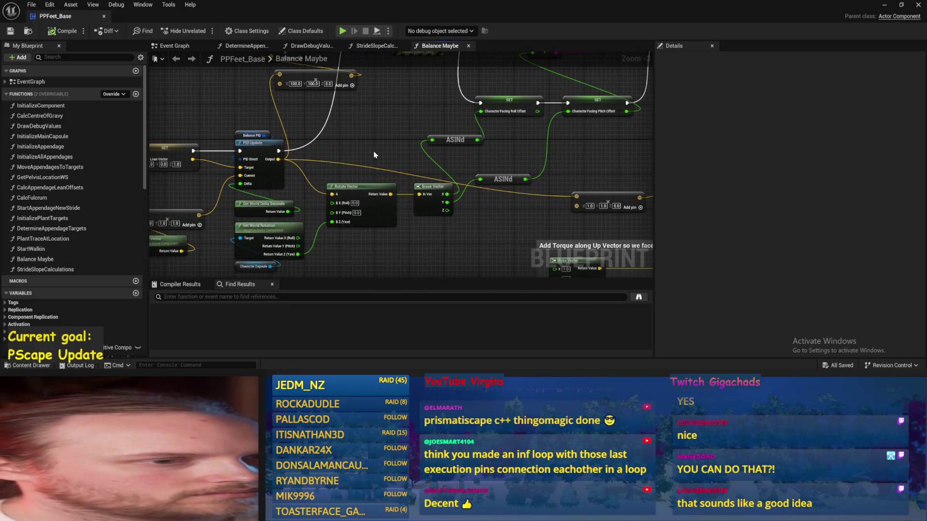
pyautogui.moveTo(374, 154); pyautogui.dragTo(302, 154)
pyautogui.moveTo(507, 193); pyautogui.dragTo(434, 192)
pyautogui.moveTo(543, 176)
pyautogui.mouseDown()
pyautogui.moveTo(466, 198)
pyautogui.moveTo(439, 235)
pyautogui.mouseUp()
pyautogui.click(482, 145)
pyautogui.moveTo(483, 145); pyautogui.dragTo(440, 144)
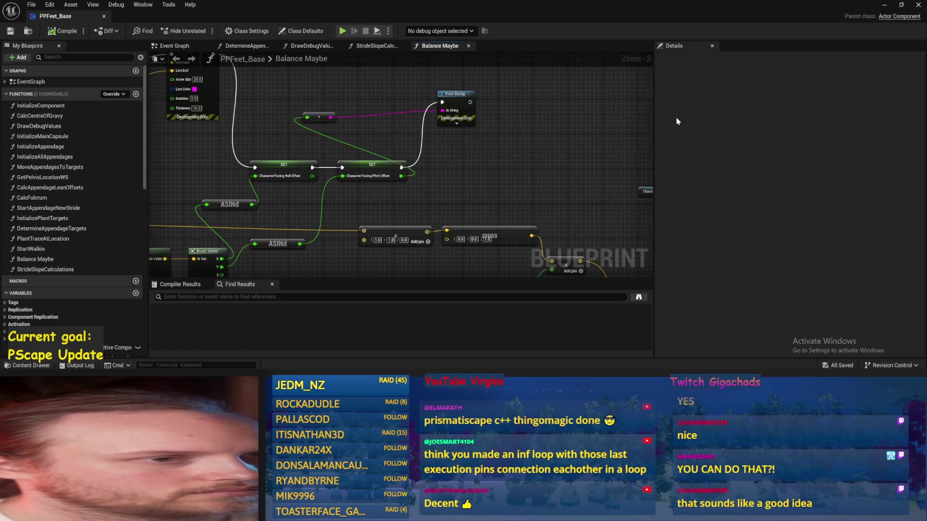
pyautogui.click(918, 4)
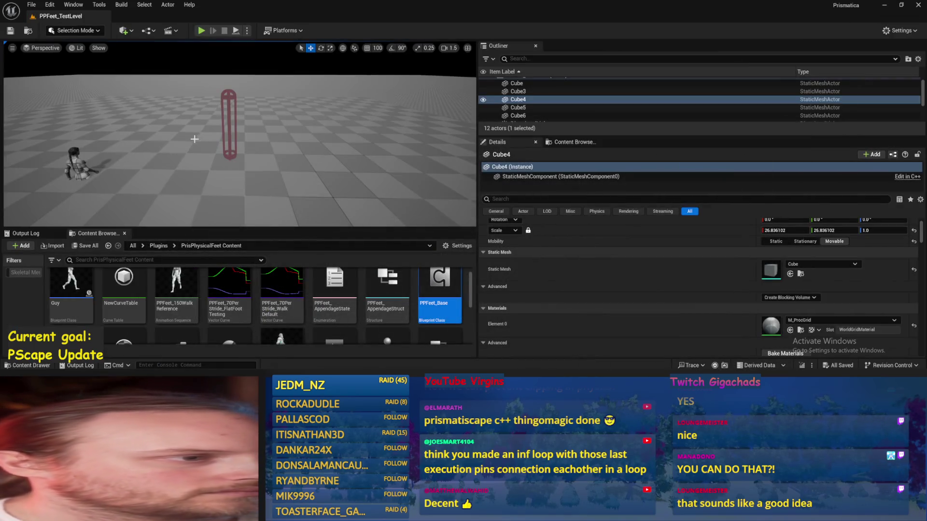
# Set PPFeet_TestPlayer's yaw to 45° and play-test by tipping it over
pyautogui.click(231, 143)
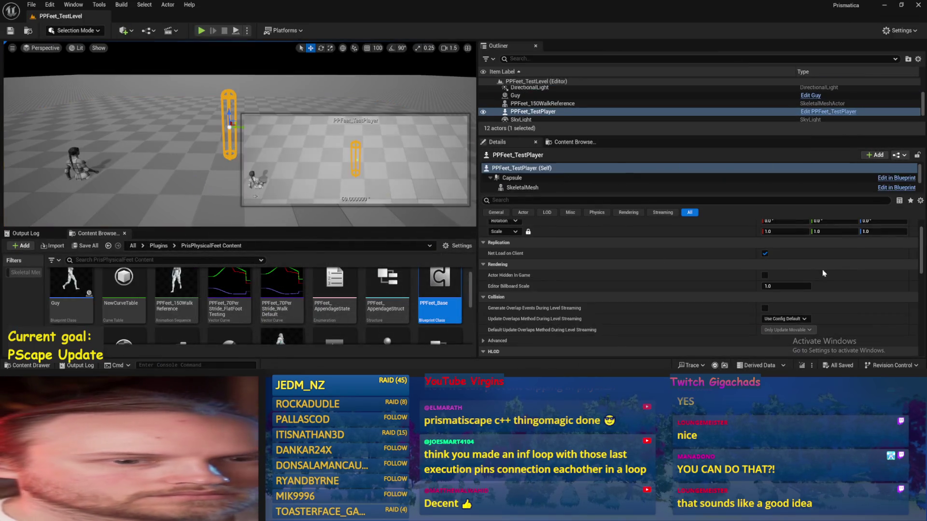
pyautogui.click(868, 246)
pyautogui.write('45')
pyautogui.press('Return')
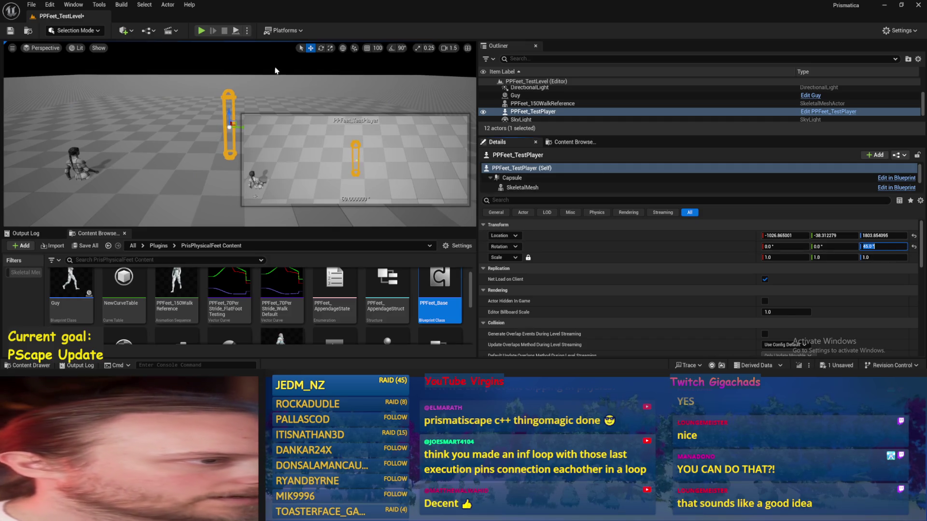
pyautogui.hotkey('alt', 'p')
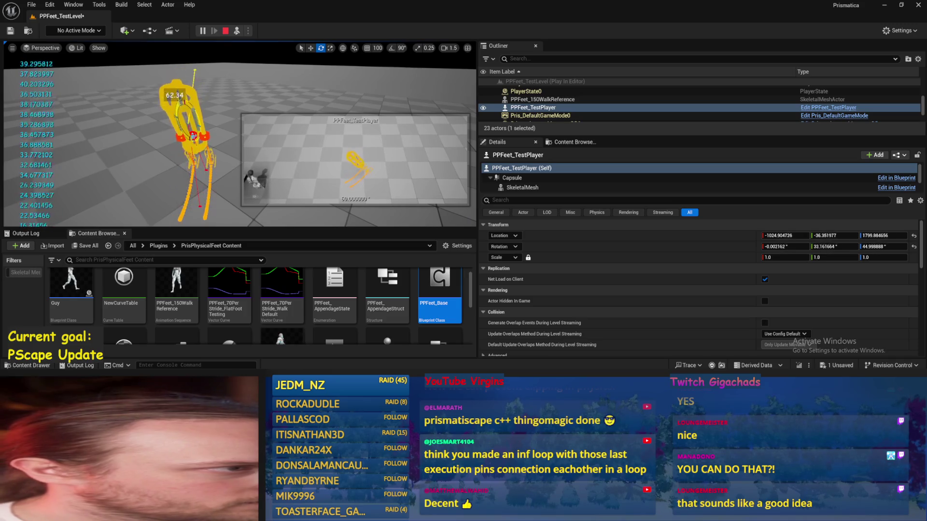
pyautogui.moveTo(193, 119); pyautogui.dragTo(209, 141)
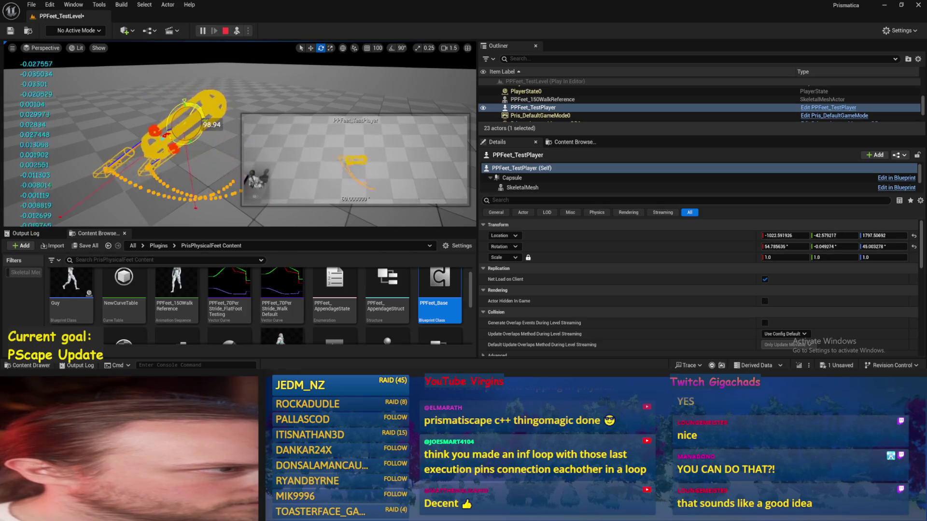
# Run three more play tests of the level, stopping each with Esc
pyautogui.doubleClick(440, 290)
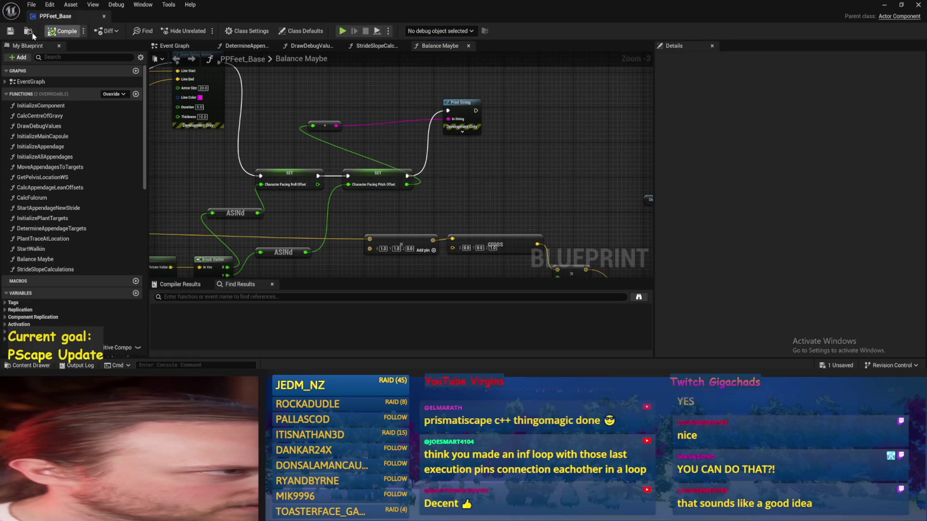
pyautogui.click(884, 5)
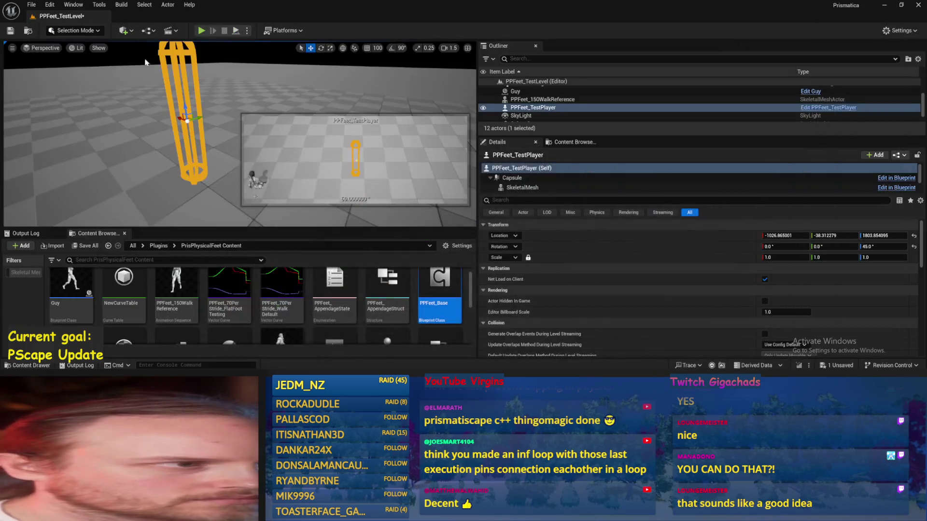
pyautogui.click(240, 31)
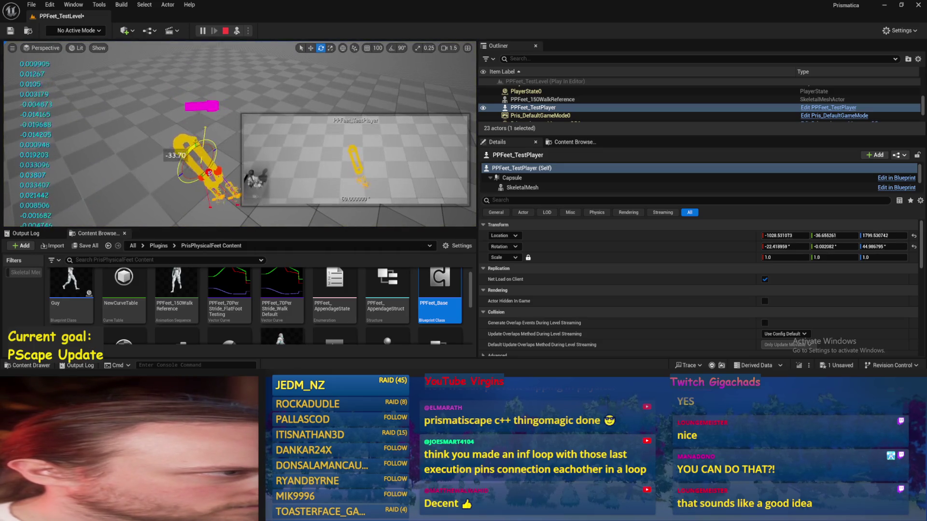
pyautogui.press('Escape')
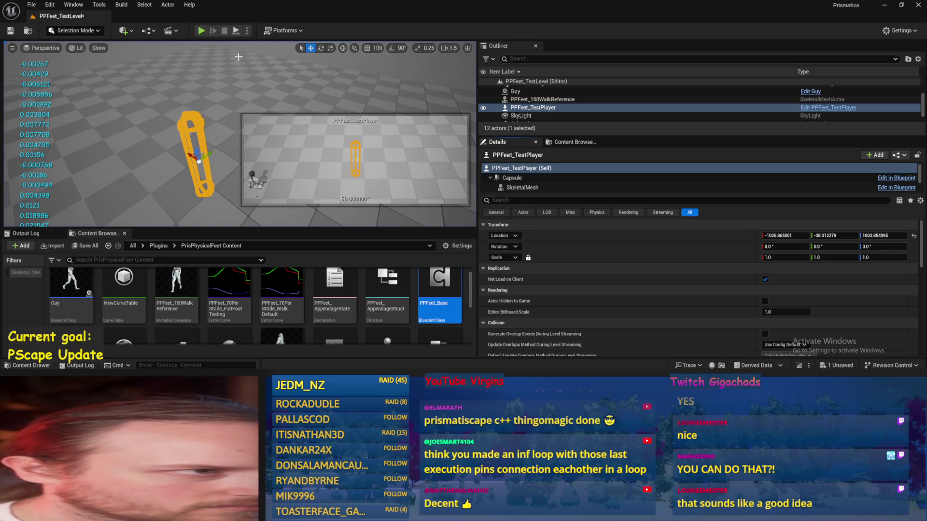
pyautogui.click(236, 31)
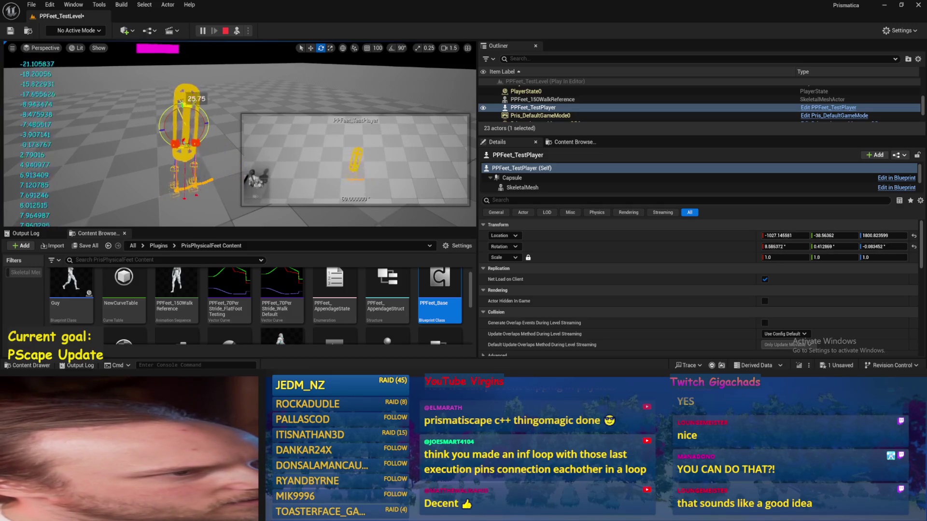
pyautogui.press('Escape')
pyautogui.click(238, 32)
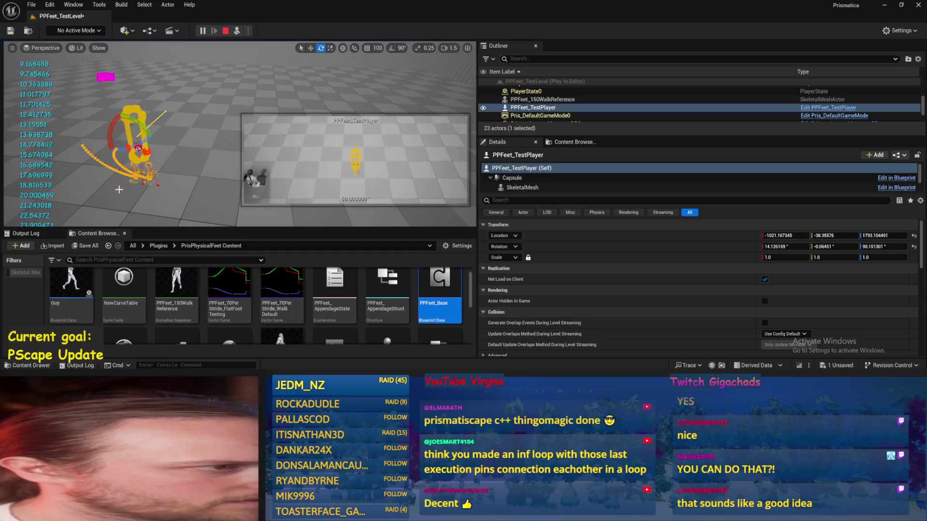
pyautogui.press('Escape')
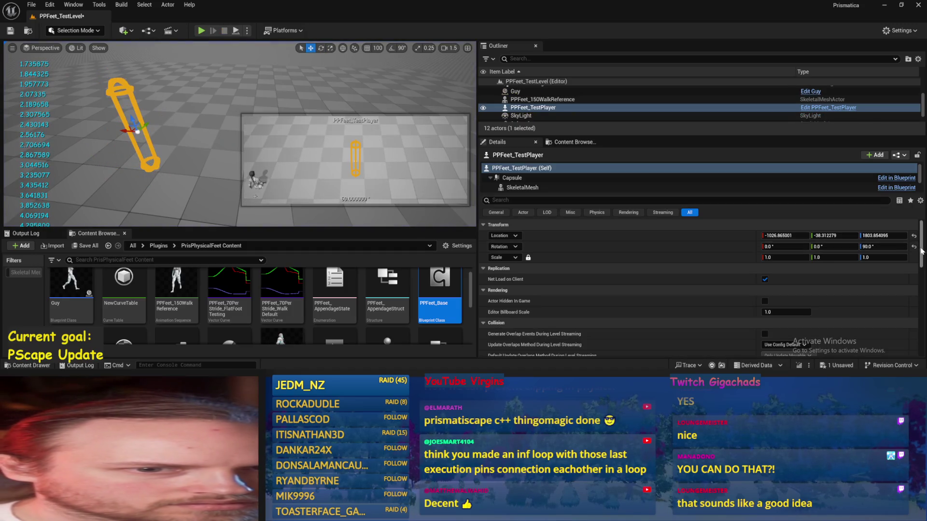
# Play-test again at 45° yaw, set the running player's yaw to 0°, then reopen PPFeet_Base
pyautogui.click(894, 247)
pyautogui.write('45')
pyautogui.press('Return')
pyautogui.click(236, 31)
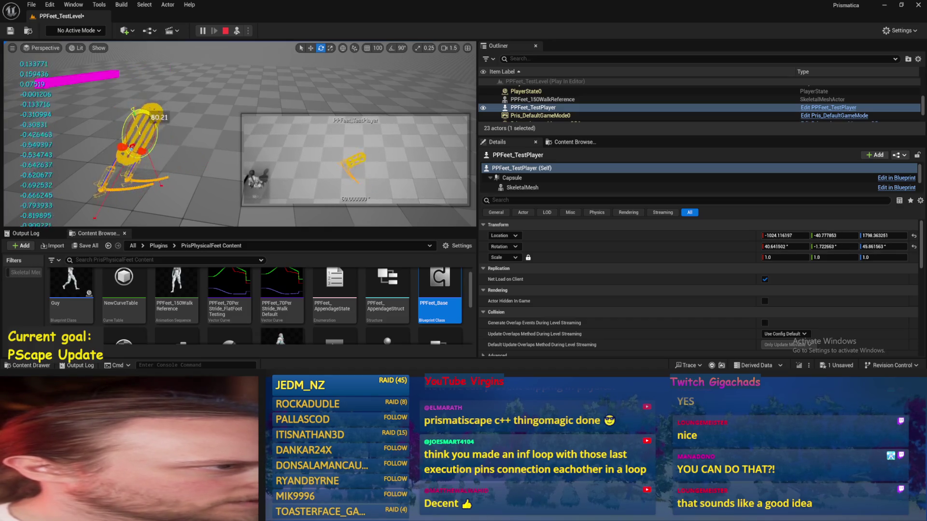
pyautogui.click(873, 246)
pyautogui.write('0')
pyautogui.press('Return')
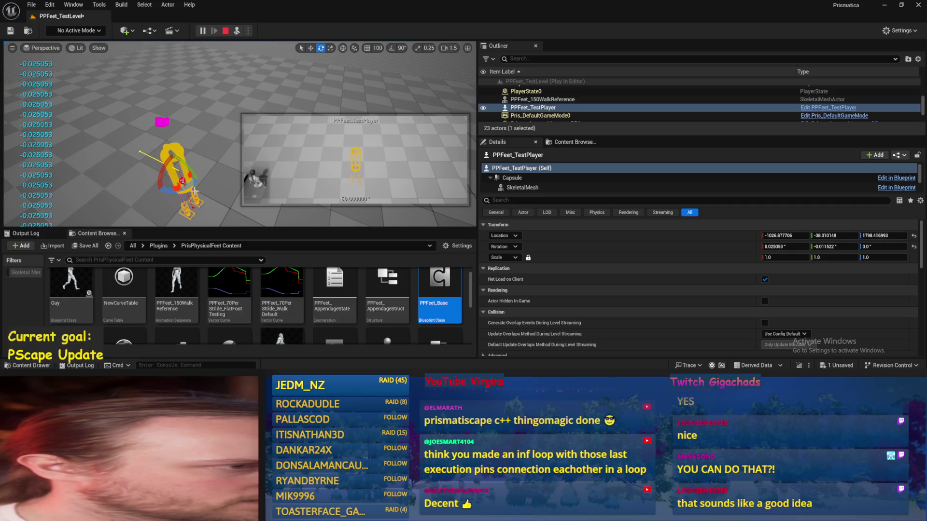
pyautogui.press('Escape')
pyautogui.doubleClick(439, 289)
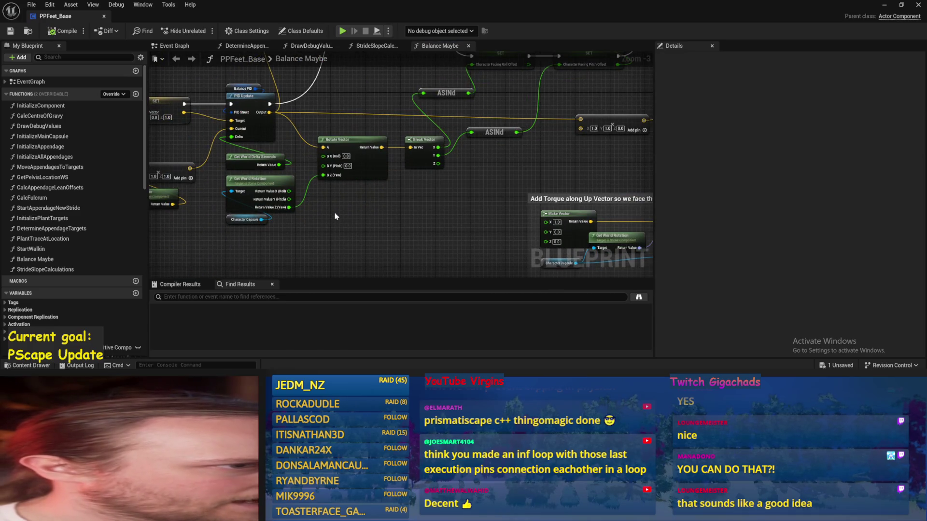
# Add an Unrotate Vector node off the PID Update output and split its B pin
pyautogui.scroll(1, 336, 217)
pyautogui.moveTo(271, 120); pyautogui.dragTo(320, 214)
pyautogui.write('unro')
pyautogui.press('Return')
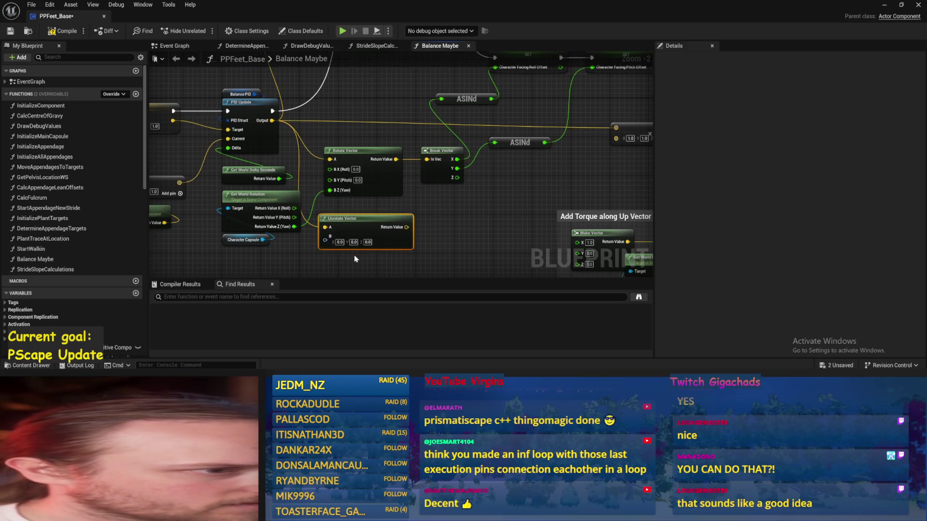
pyautogui.scroll(1, 318, 239)
pyautogui.rightClick(319, 239)
pyautogui.click(348, 281)
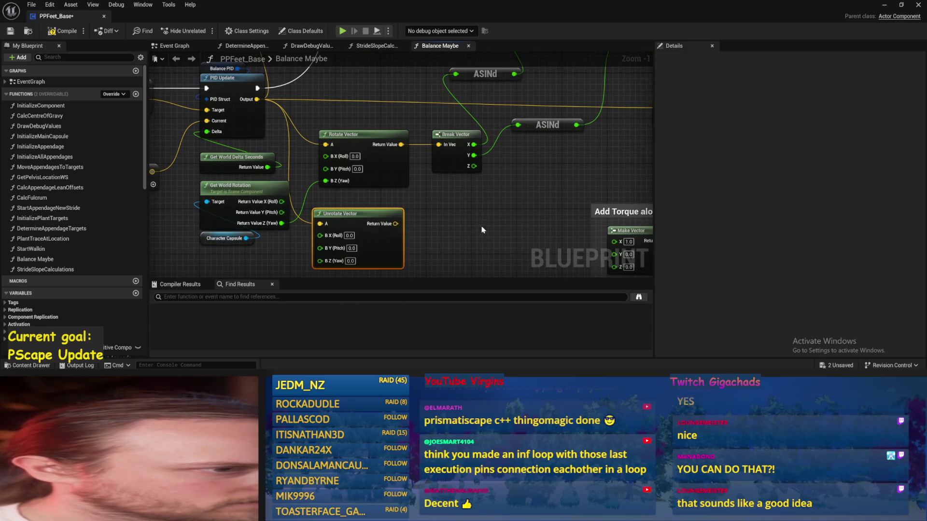
# Feed world rotation Yaw into B Z and the result into Break Vector, then compile
pyautogui.moveTo(282, 223); pyautogui.dragTo(320, 260)
pyautogui.moveTo(369, 228); pyautogui.dragTo(412, 149)
pyautogui.click(62, 33)
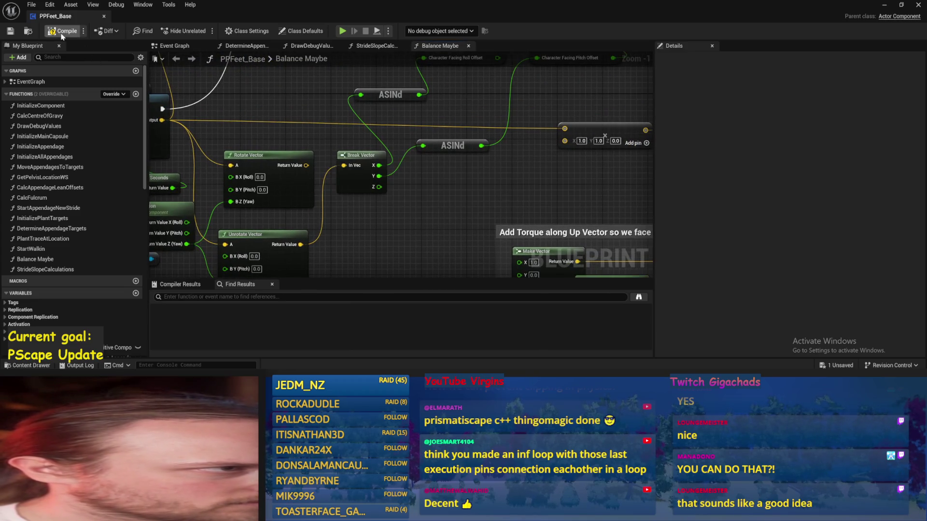
pyautogui.scroll(-2, 412, 201)
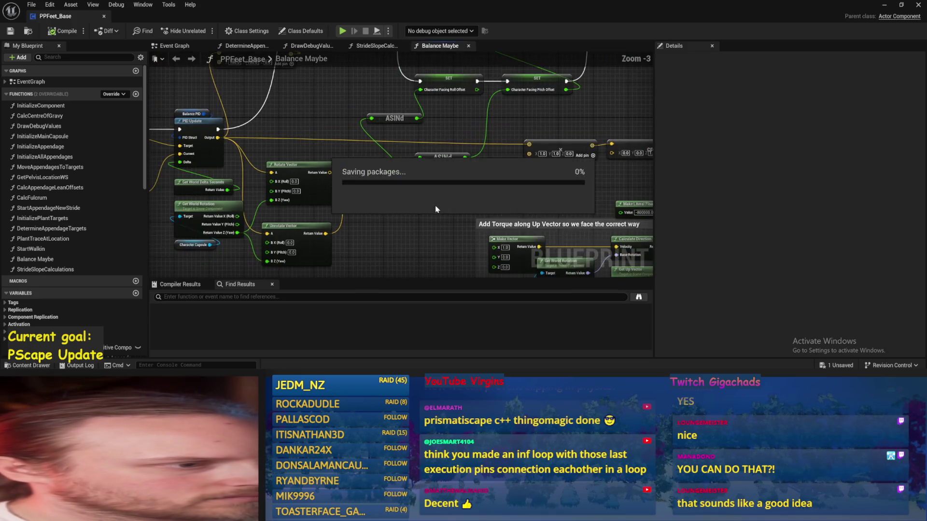
pyautogui.moveTo(401, 212); pyautogui.dragTo(353, 242)
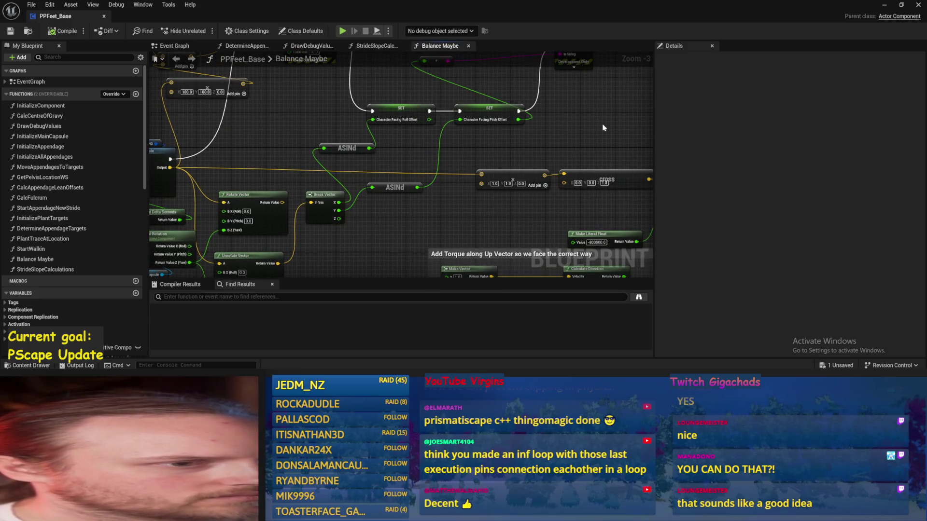
pyautogui.hotkey('alt', 'Tab')
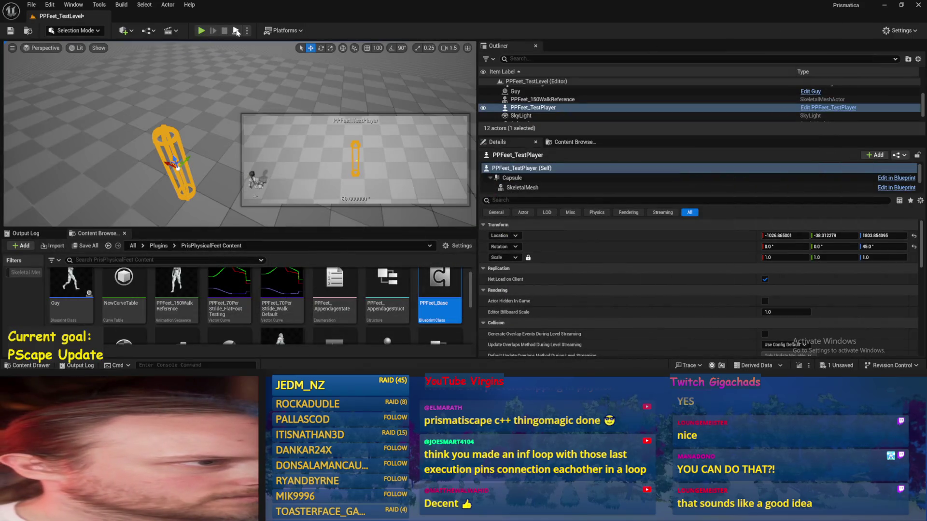
# Run two play tests of PPFeet_TestLevel, then reopen the PPFeet_Base Blueprint
pyautogui.click(236, 31)
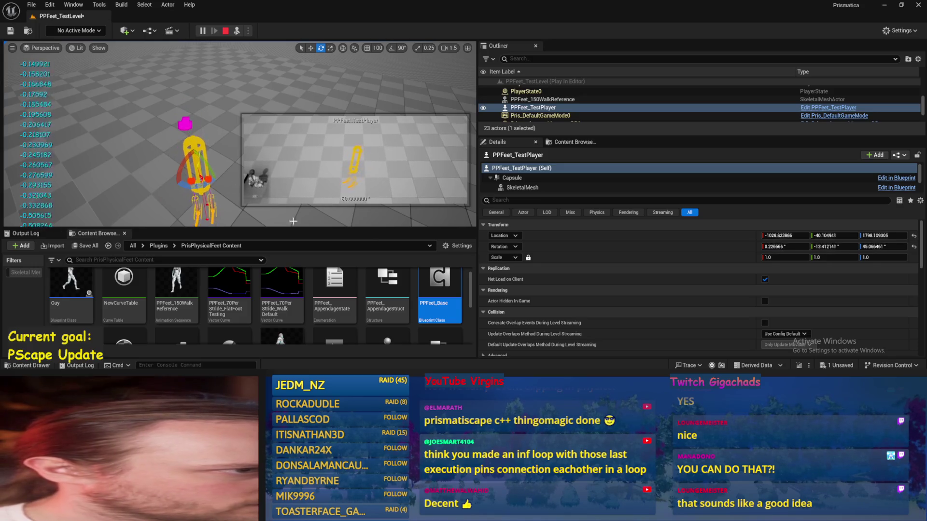
pyautogui.click(224, 30)
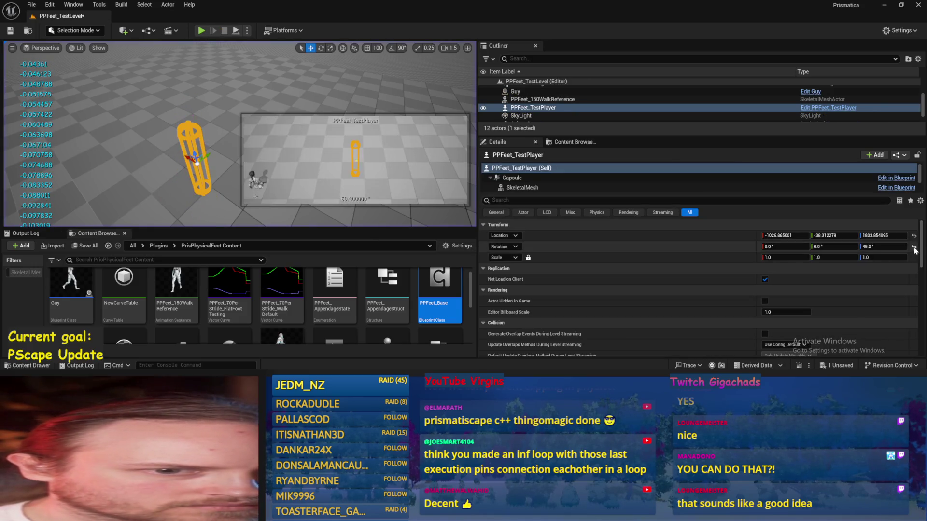
pyautogui.click(240, 32)
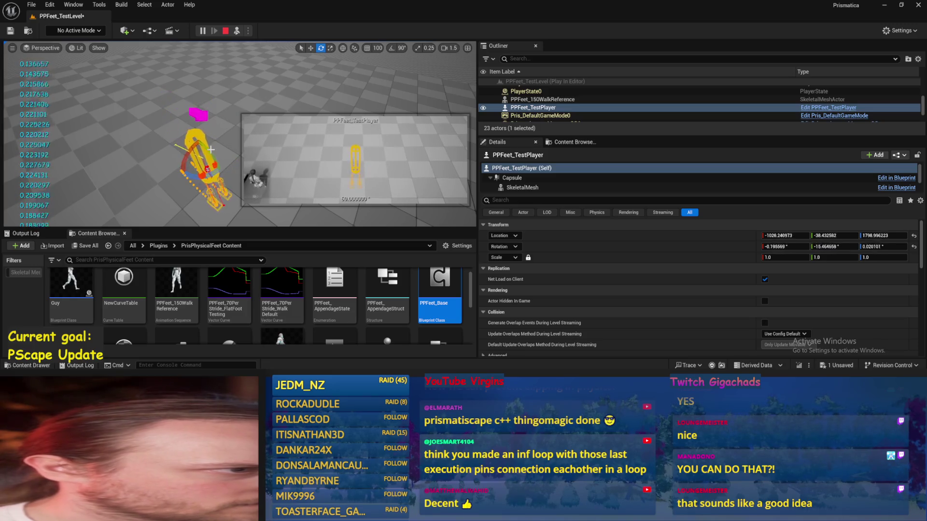
pyautogui.press('Escape')
pyautogui.doubleClick(439, 295)
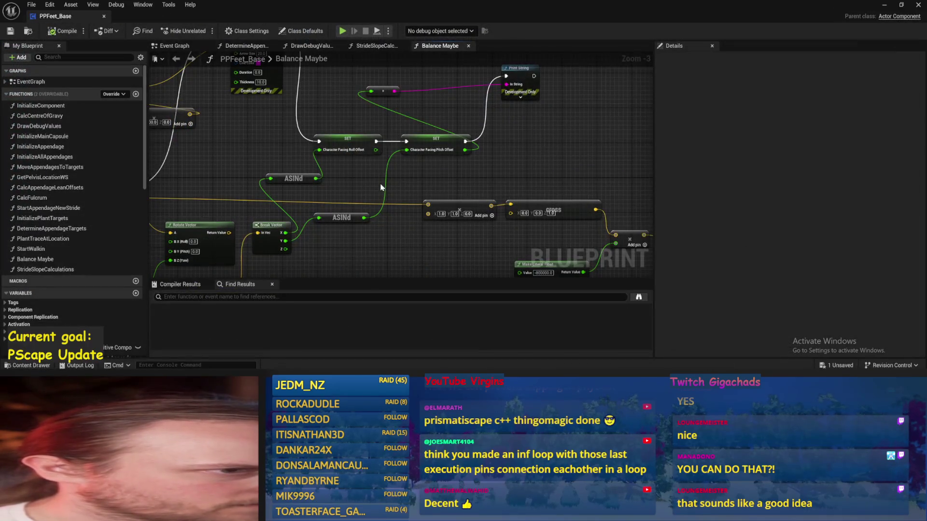
# Wire the lower ASINd result into the roll offset SET node, then compile and save
pyautogui.scroll(1, 422, 182)
pyautogui.moveTo(355, 227)
pyautogui.mouseDown()
pyautogui.moveTo(316, 150)
pyautogui.moveTo(405, 149)
pyautogui.mouseUp()
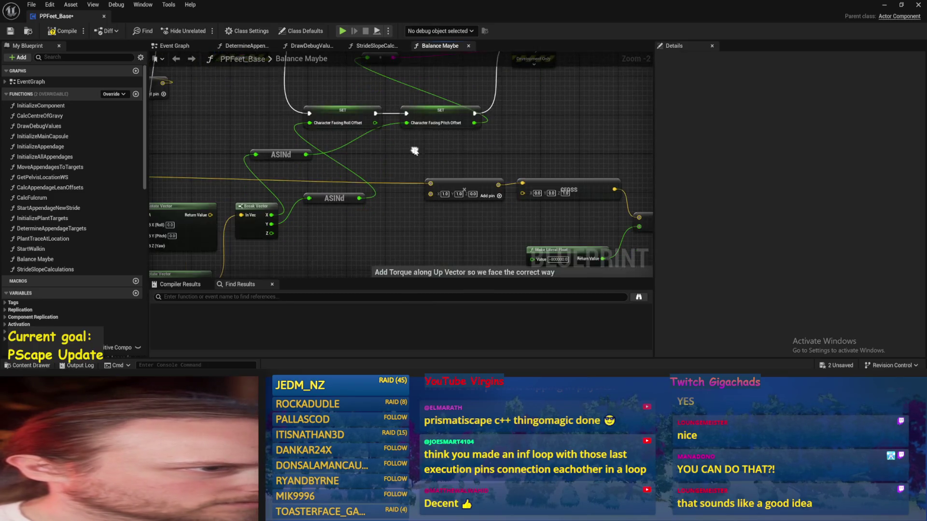
pyautogui.hotkey('ctrl', 's')
pyautogui.click(10, 33)
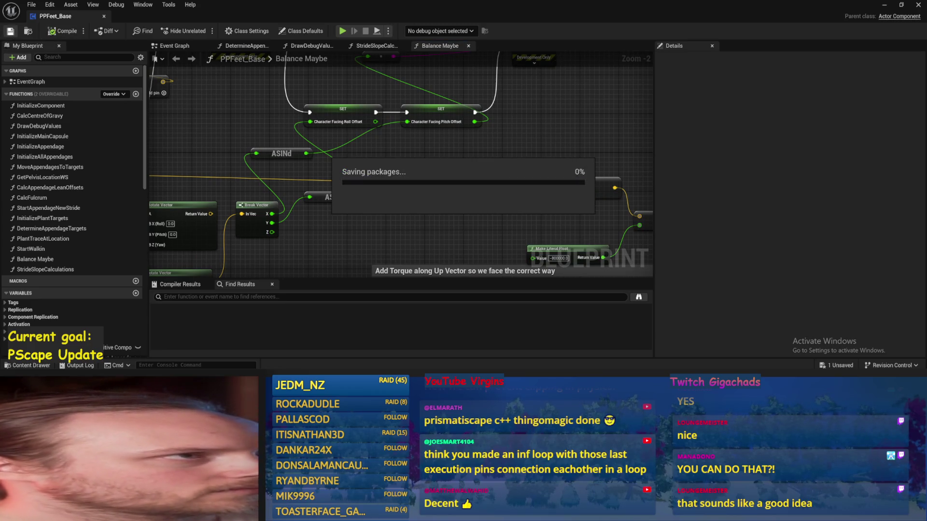
# Rename the roll offset variable to CharacterFacingRollBalanceOffset
pyautogui.moveTo(418, 168); pyautogui.dragTo(425, 189)
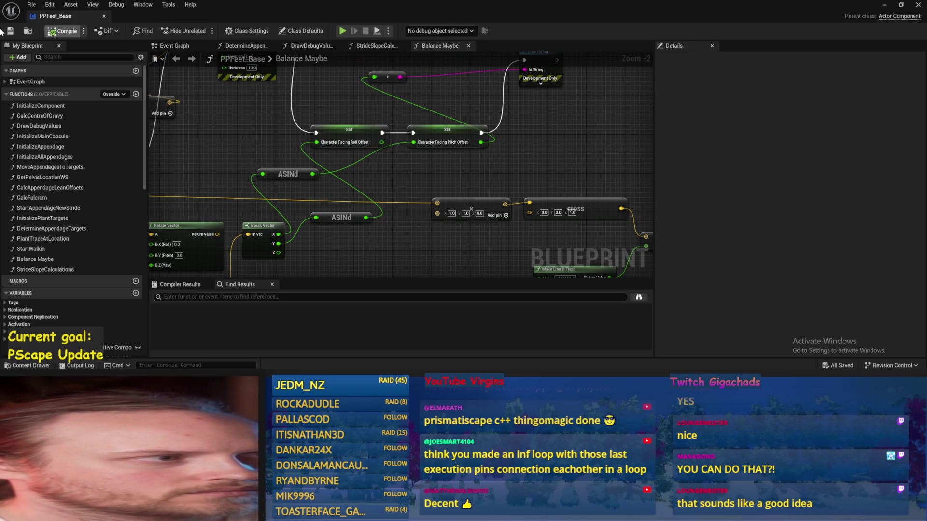
pyautogui.scroll(1, 354, 141)
pyautogui.click(354, 139)
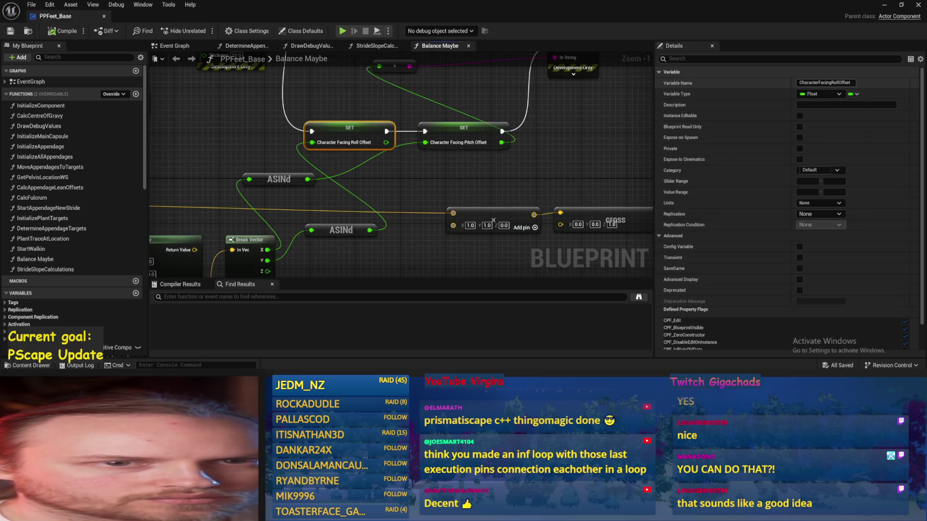
pyautogui.write('Balance')
pyautogui.press('Return')
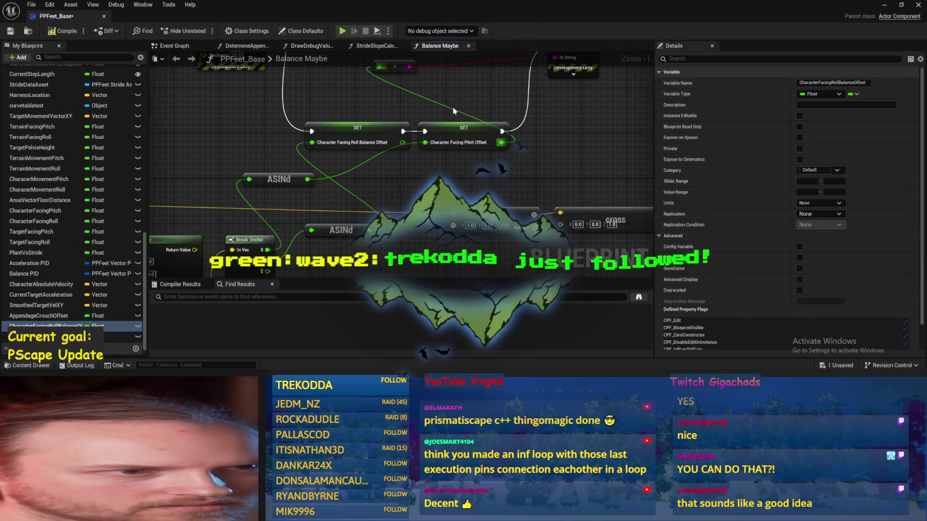
# Rename the pitch offset to CharacterFacingPitchBalanceOffset, save, and return to the level editor
pyautogui.click(461, 136)
pyautogui.write('B')
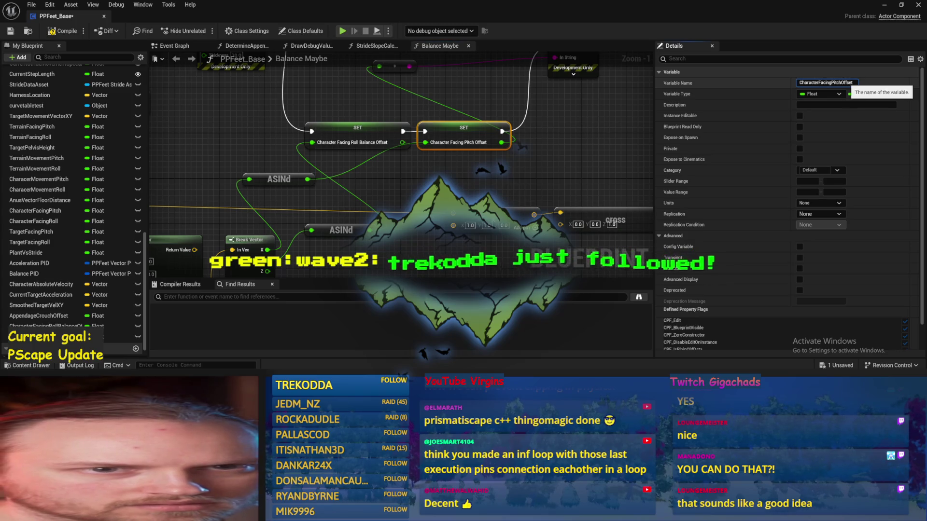
pyautogui.write('alance')
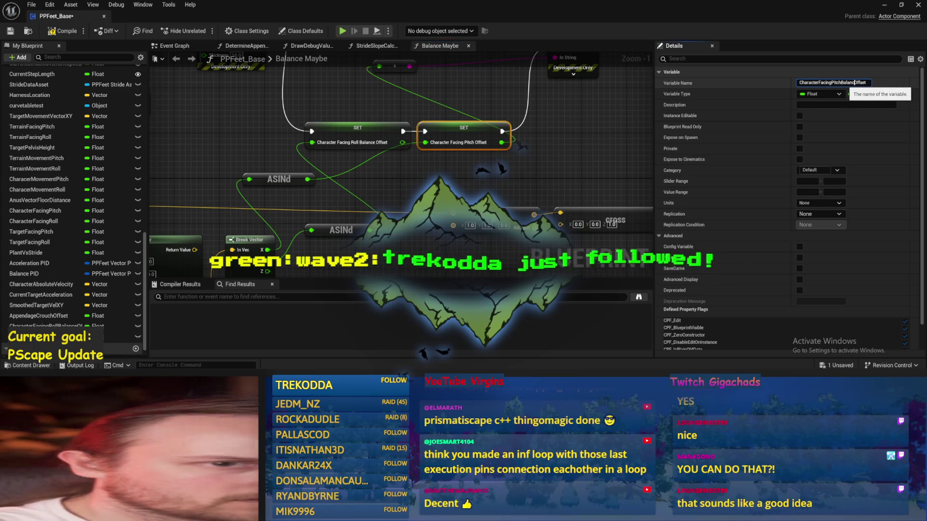
pyautogui.press('Return')
pyautogui.moveTo(594, 156); pyautogui.dragTo(533, 167)
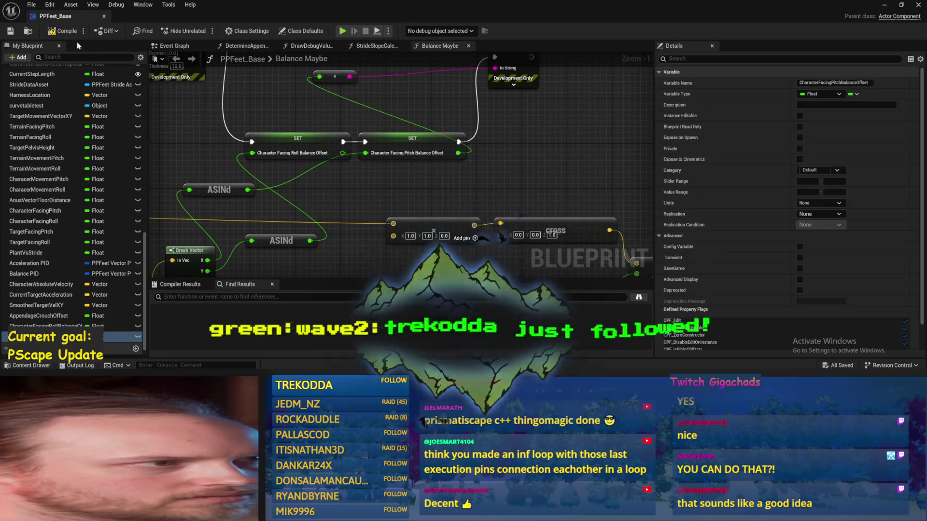
pyautogui.hotkey('ctrl', 's')
pyautogui.moveTo(306, 136); pyautogui.dragTo(357, 88)
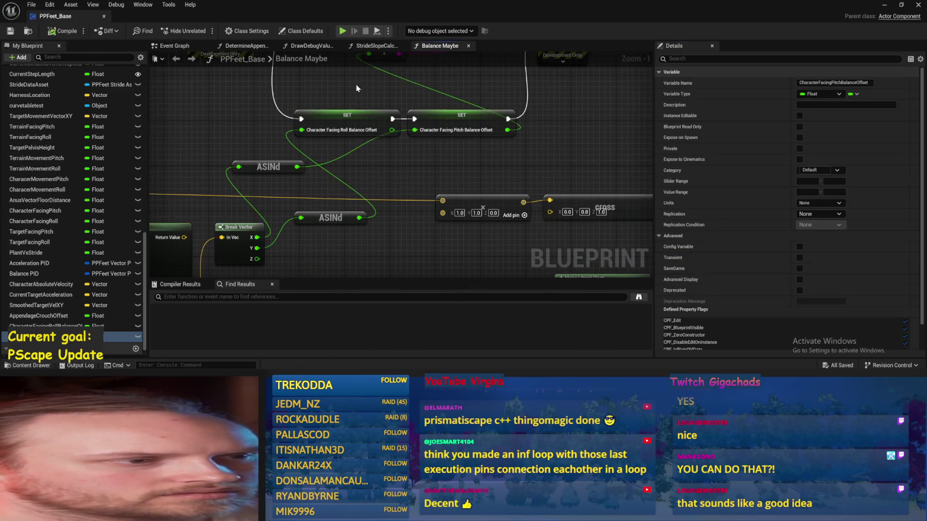
pyautogui.moveTo(278, 170); pyautogui.dragTo(231, 192)
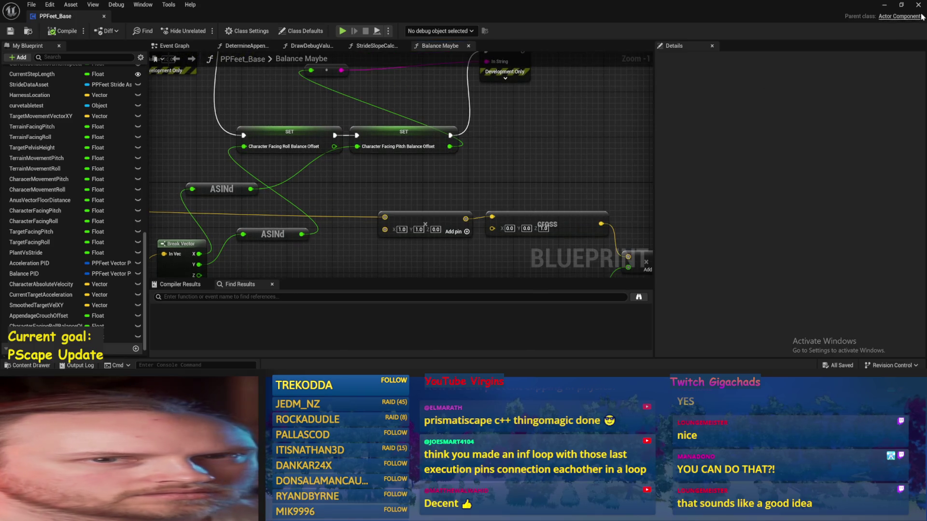
pyautogui.click(884, 6)
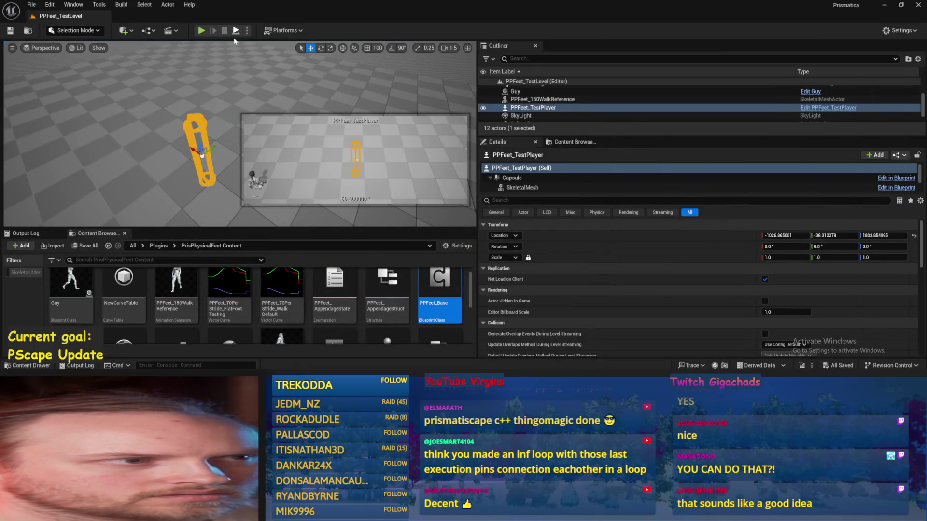
# After a quick play test, set PPFeet_TestPlayer's Rotation Z to 45°
pyautogui.click(201, 31)
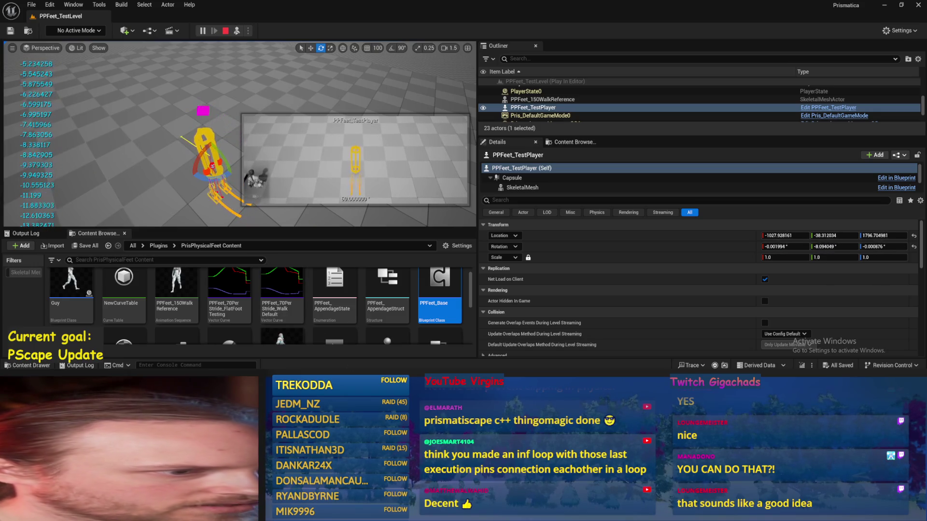
pyautogui.doubleClick(436, 295)
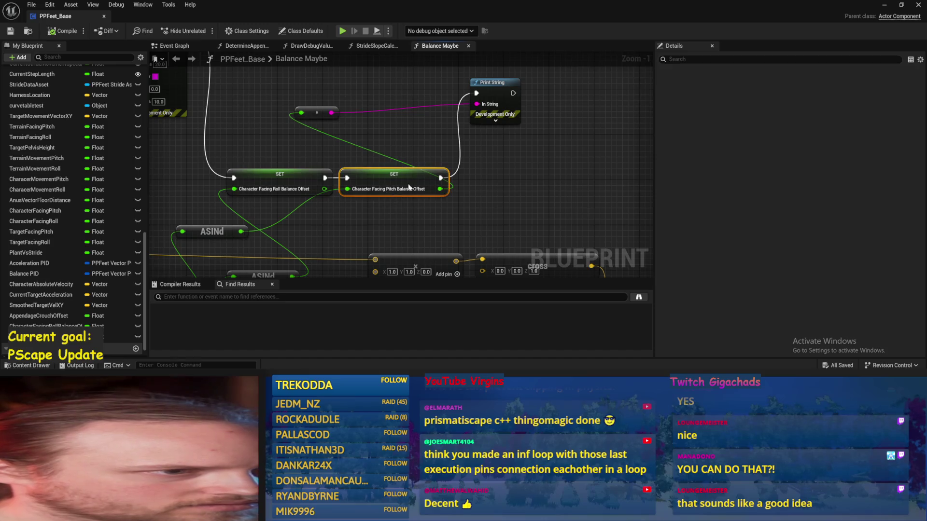
pyautogui.click(885, 5)
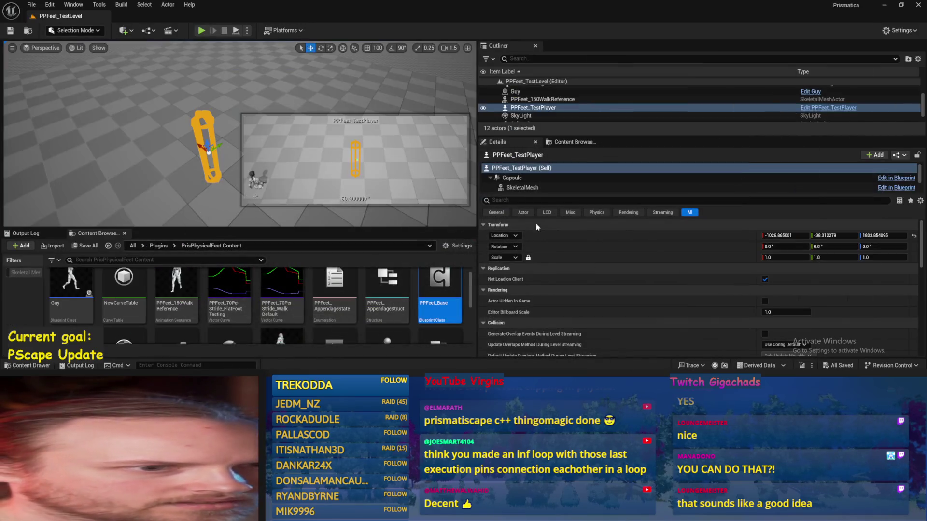
pyautogui.click(867, 246)
pyautogui.write('45')
pyautogui.press('Return')
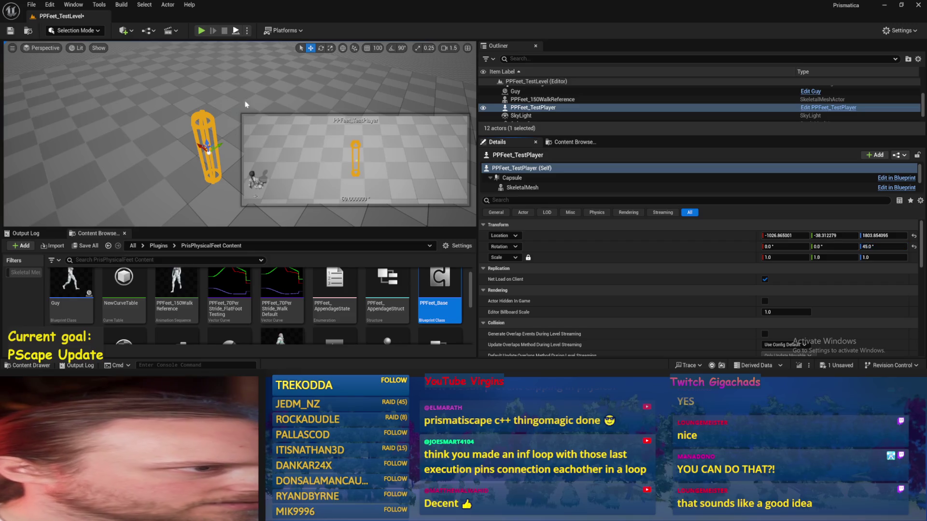
# Run a play-in-editor test, tipping the capsule to 90.0 and back, then stop it
pyautogui.hotkey('alt', 'p')
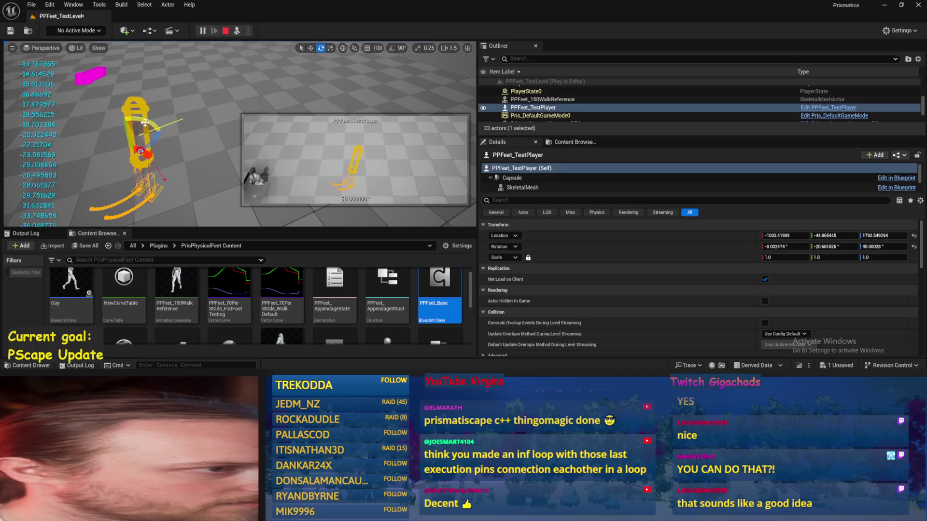
pyautogui.moveTo(145, 122); pyautogui.dragTo(146, 124)
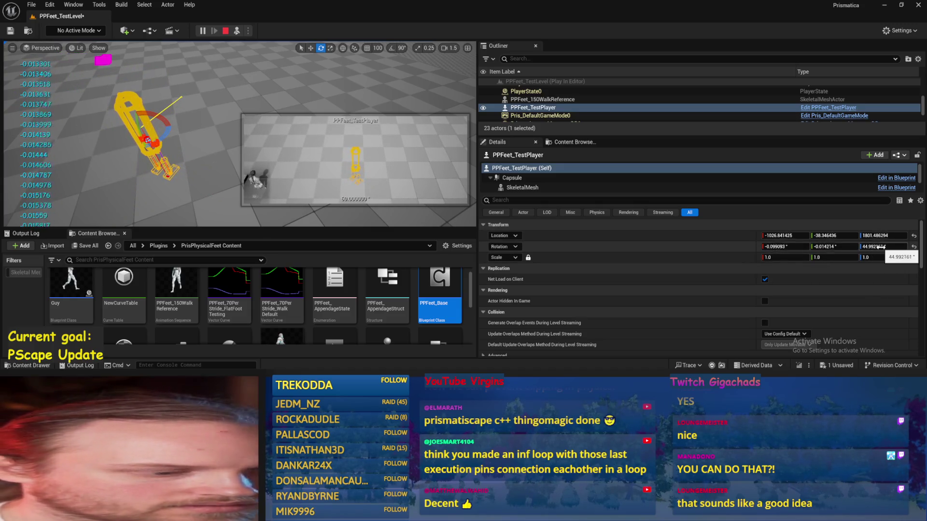
pyautogui.write('90.0')
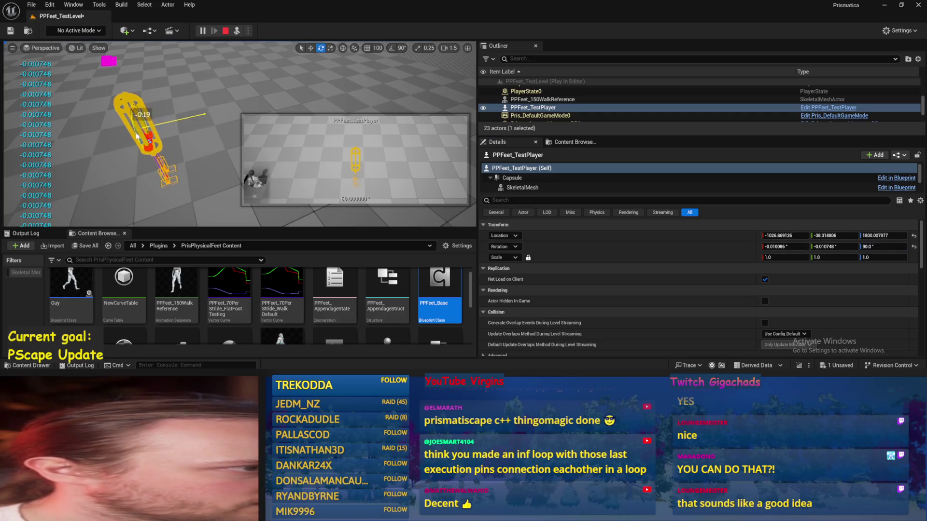
pyautogui.moveTo(137, 137); pyautogui.dragTo(145, 141)
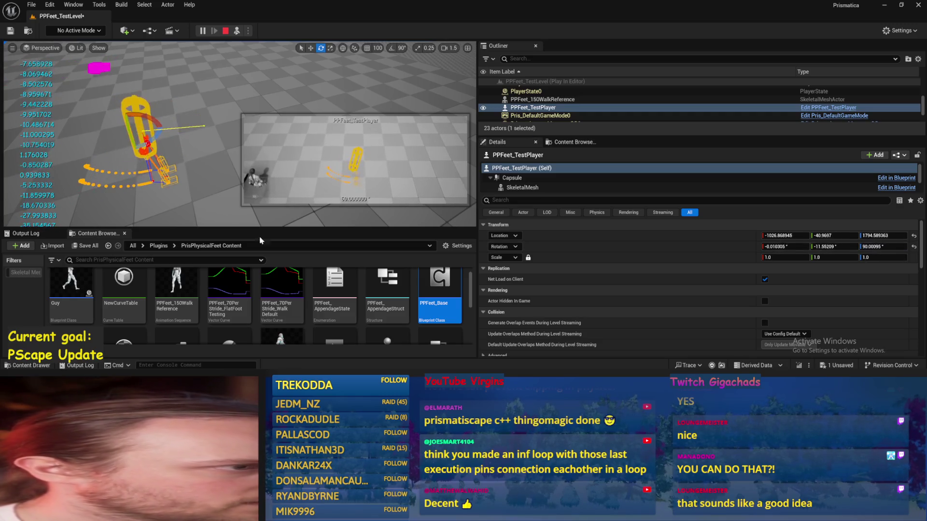
pyautogui.press('Escape')
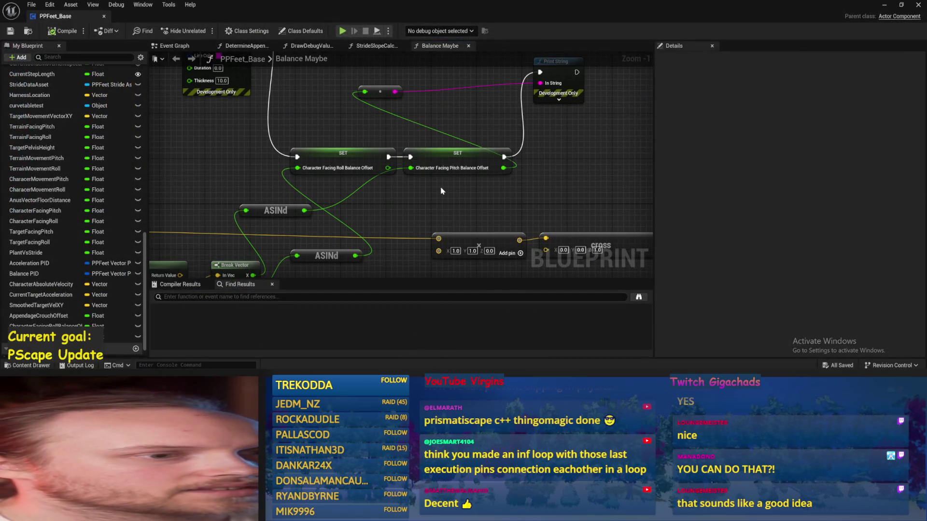
# Move both Balance Offset SET nodes and place each ASINd beneath them, saving
pyautogui.scroll(-1, 443, 191)
pyautogui.moveTo(398, 76); pyautogui.dragTo(501, 136)
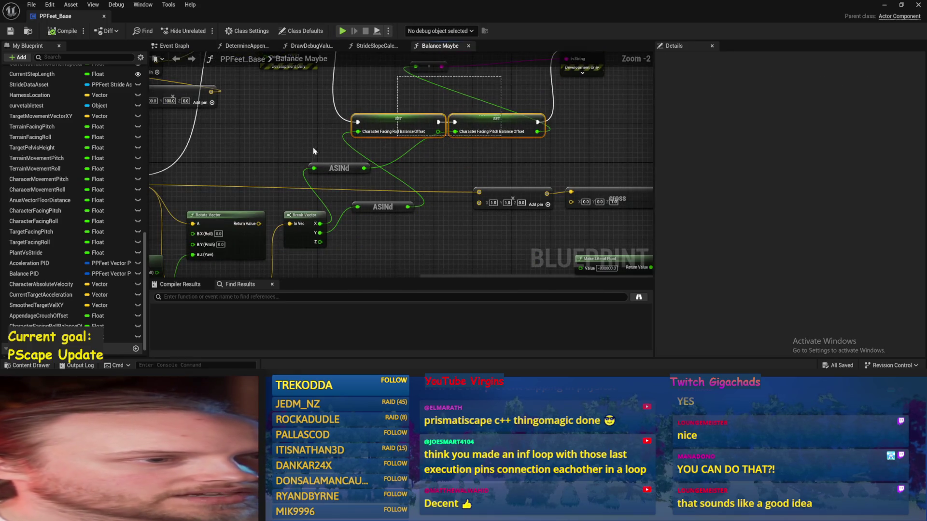
pyautogui.moveTo(398, 127); pyautogui.dragTo(446, 137)
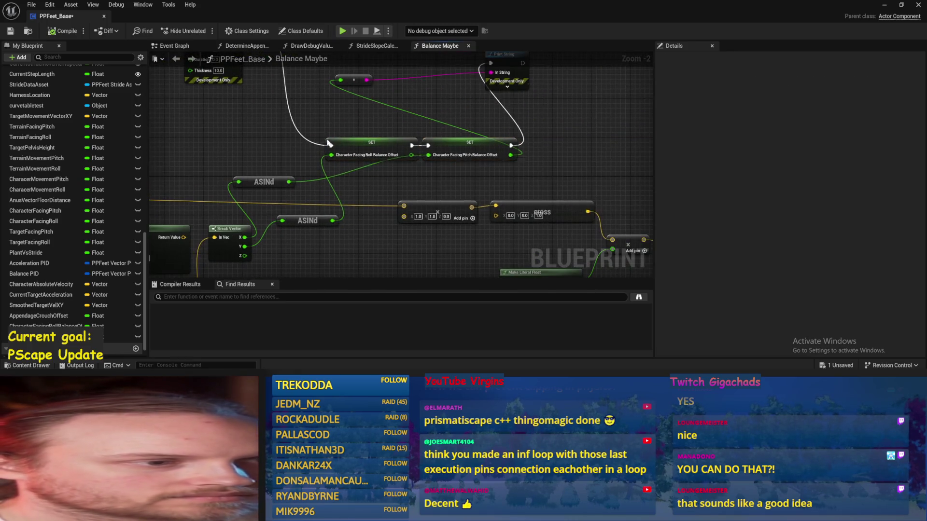
pyautogui.hotkey('ctrl', 's')
pyautogui.scroll(1, 346, 137)
pyautogui.moveTo(257, 193)
pyautogui.mouseDown()
pyautogui.moveTo(476, 192)
pyautogui.moveTo(477, 183)
pyautogui.mouseUp()
pyautogui.moveTo(299, 235); pyautogui.dragTo(356, 179)
pyautogui.hotkey('ctrl', 's')
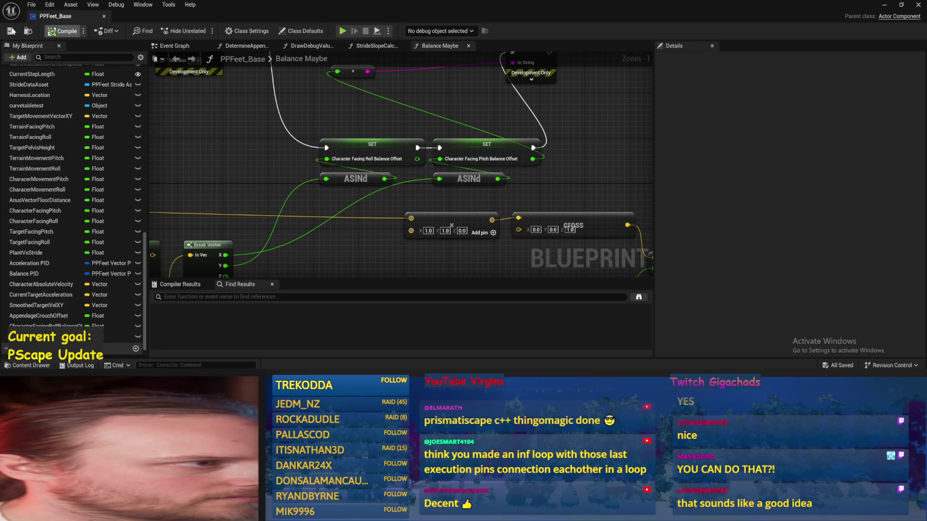
# Reposition the SET and ASINd group, save and compile, then open StrideSlopeCalculations
pyautogui.moveTo(586, 170); pyautogui.dragTo(309, 227)
pyautogui.moveTo(490, 192)
pyautogui.mouseDown()
pyautogui.moveTo(430, 145)
pyautogui.moveTo(390, 158)
pyautogui.mouseUp()
pyautogui.click(344, 160)
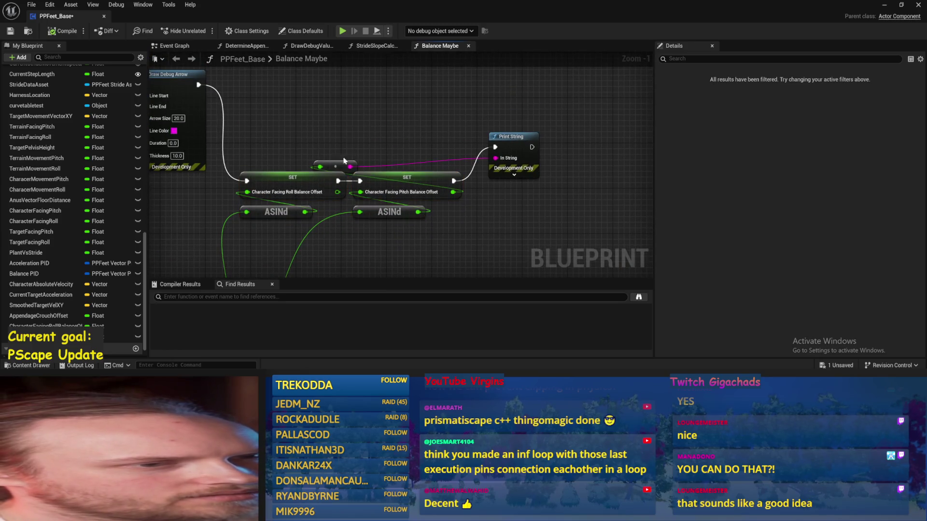
pyautogui.moveTo(409, 144); pyautogui.dragTo(241, 218)
pyautogui.moveTo(308, 184); pyautogui.dragTo(319, 156)
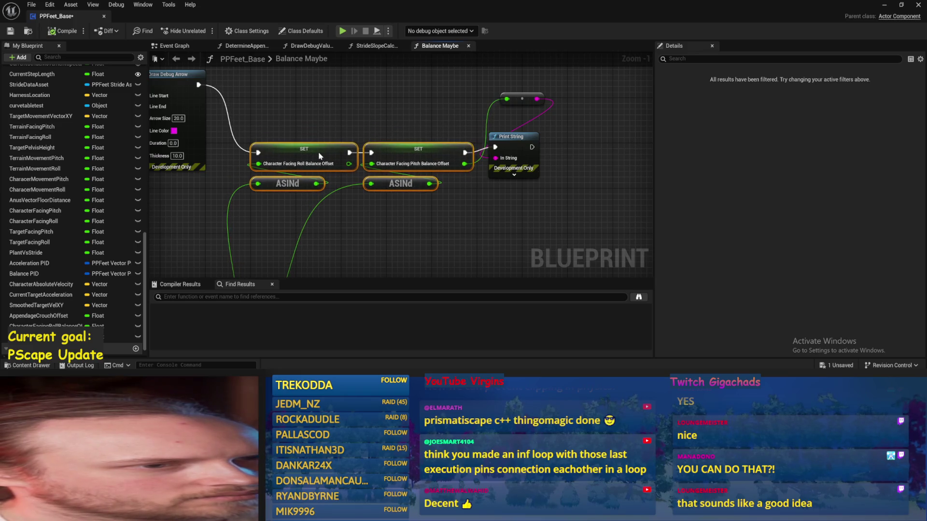
pyautogui.hotkey('ctrl', 's')
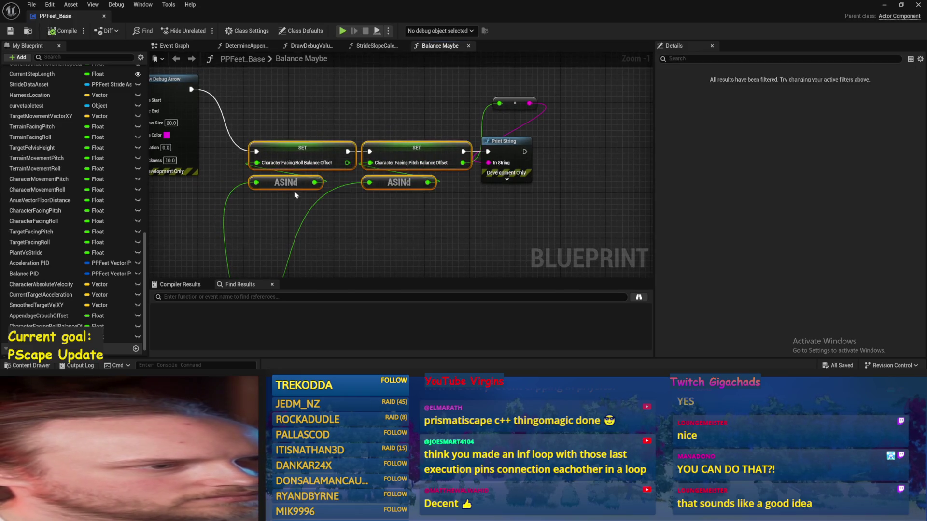
pyautogui.click(296, 195)
pyautogui.click(56, 31)
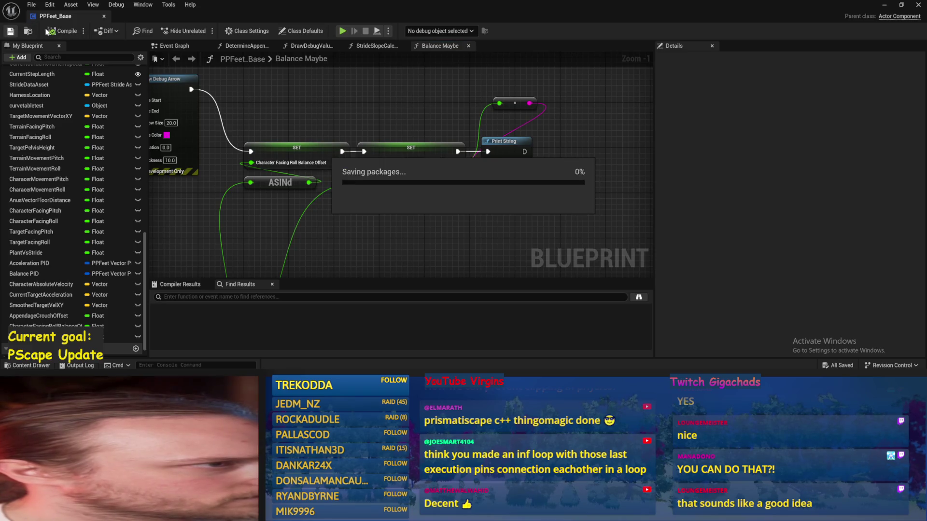
pyautogui.click(376, 46)
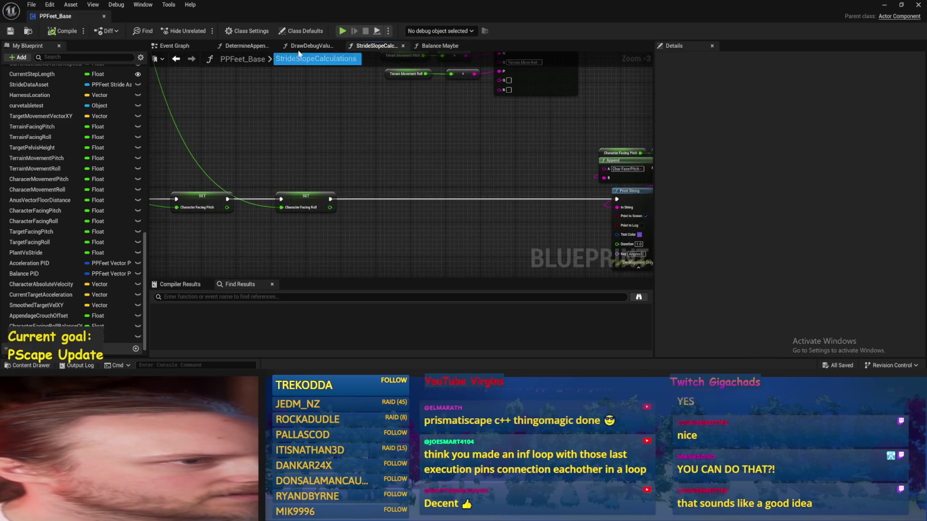
# Open the DetermineAppendageTargets function and centre on the stabilize-upright nodes
pyautogui.click(173, 46)
pyautogui.scroll(-1, 283, 222)
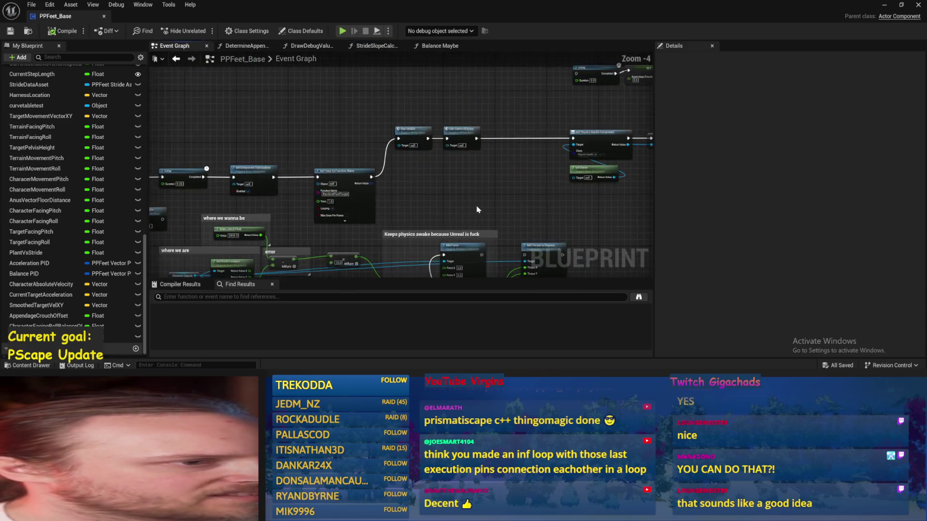
pyautogui.scroll(4, 249, 163)
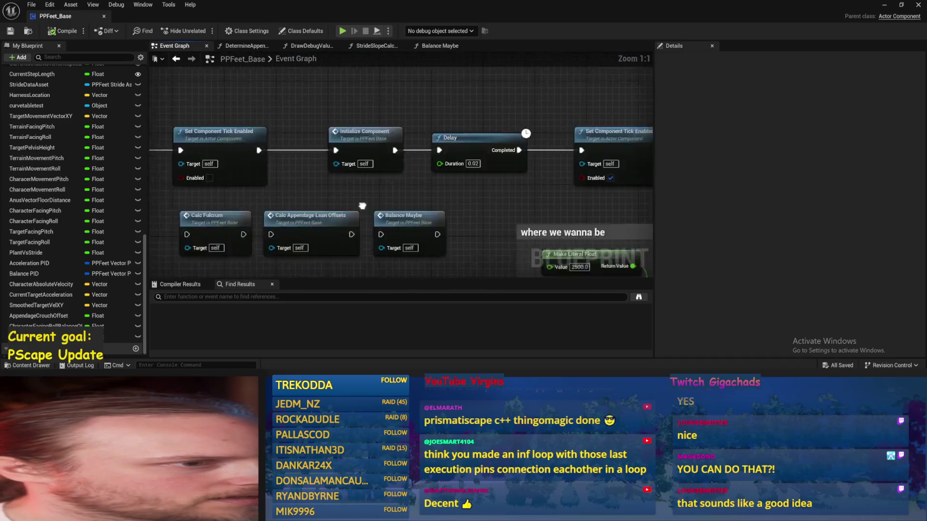
pyautogui.moveTo(297, 176); pyautogui.dragTo(335, 97)
pyautogui.moveTo(445, 132)
pyautogui.mouseDown()
pyautogui.moveTo(599, 132)
pyautogui.moveTo(319, 137)
pyautogui.moveTo(164, 127)
pyautogui.mouseUp()
pyautogui.moveTo(531, 130)
pyautogui.mouseDown()
pyautogui.moveTo(400, 115)
pyautogui.moveTo(400, 139)
pyautogui.moveTo(289, 160)
pyautogui.mouseUp()
pyautogui.doubleClick(370, 188)
pyautogui.moveTo(477, 238); pyautogui.dragTo(486, 151)
pyautogui.moveTo(374, 220)
pyautogui.mouseDown()
pyautogui.moveTo(348, 202)
pyautogui.moveTo(301, 141)
pyautogui.mouseUp()
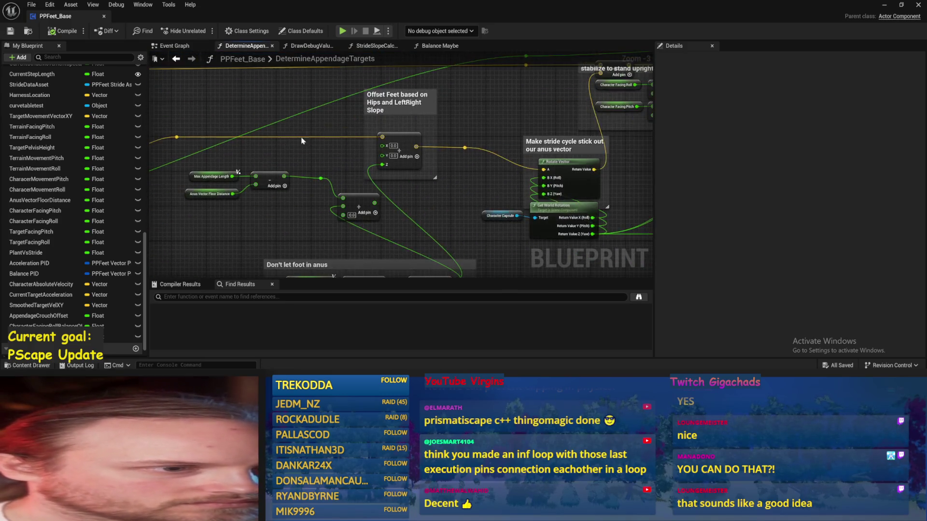
pyautogui.moveTo(427, 121); pyautogui.dragTo(299, 193)
pyautogui.scroll(2, 349, 221)
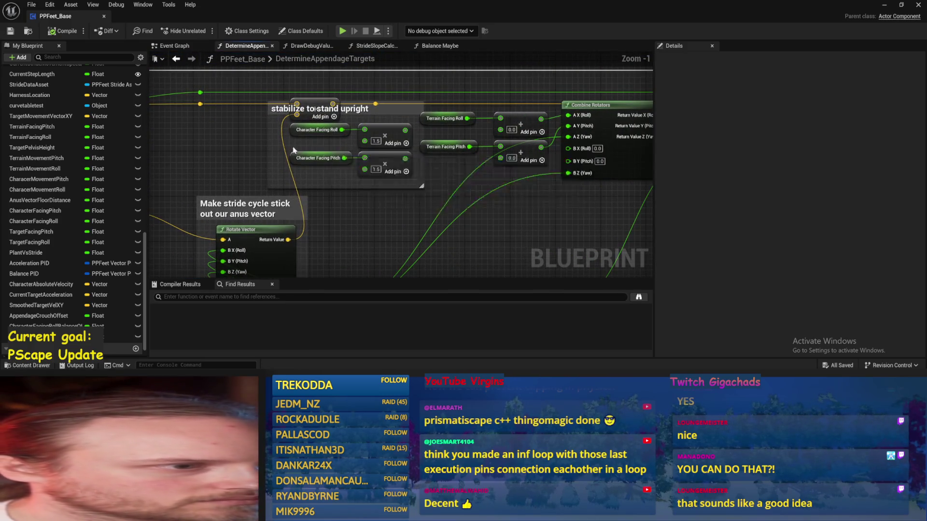
pyautogui.moveTo(293, 150); pyautogui.dragTo(251, 150)
pyautogui.scroll(1, 231, 151)
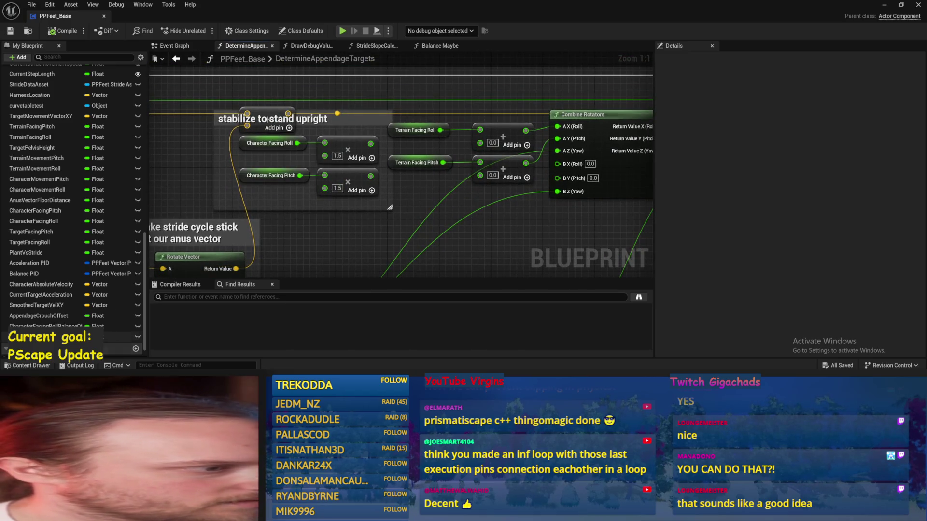
# Add a Character Facing Roll Balance Offset getter, wire it in, and delete the old facing/multiply nodes
pyautogui.moveTo(48, 326)
pyautogui.mouseDown()
pyautogui.moveTo(179, 154)
pyautogui.moveTo(175, 145)
pyautogui.moveTo(220, 205)
pyautogui.moveTo(226, 160)
pyautogui.moveTo(351, 154)
pyautogui.mouseUp()
pyautogui.moveTo(419, 147)
pyautogui.mouseDown()
pyautogui.moveTo(327, 184)
pyautogui.moveTo(314, 147)
pyautogui.mouseUp()
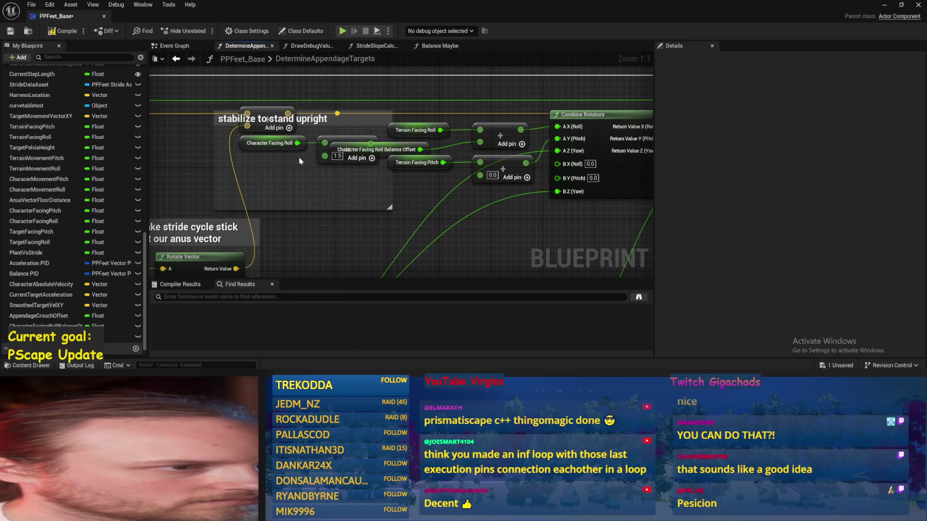
pyautogui.press('Delete')
pyautogui.moveTo(298, 136); pyautogui.dragTo(253, 137)
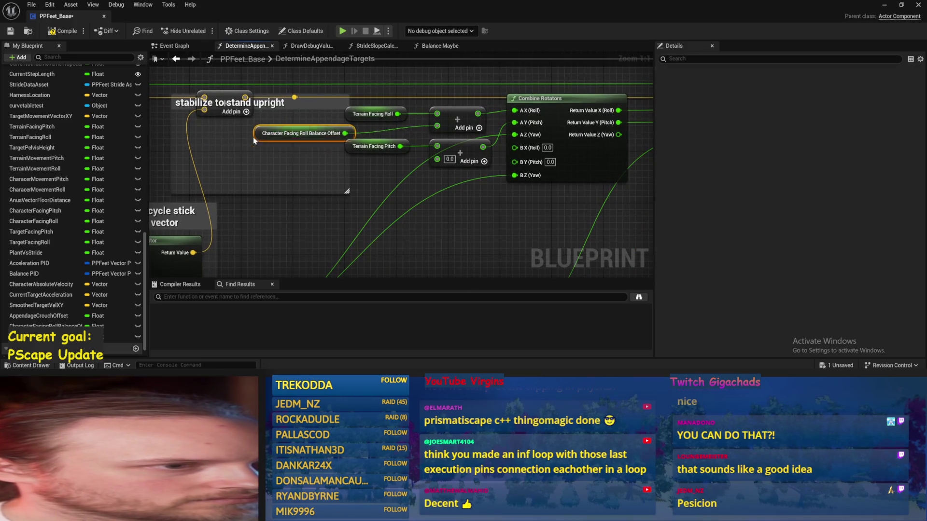
pyautogui.click(255, 157)
# Add a Character Facing Pitch Balance Offset getter, connect it to the add node, and save
pyautogui.moveTo(54, 336); pyautogui.dragTo(263, 164)
pyautogui.click(300, 172)
pyautogui.moveTo(354, 166); pyautogui.dragTo(437, 159)
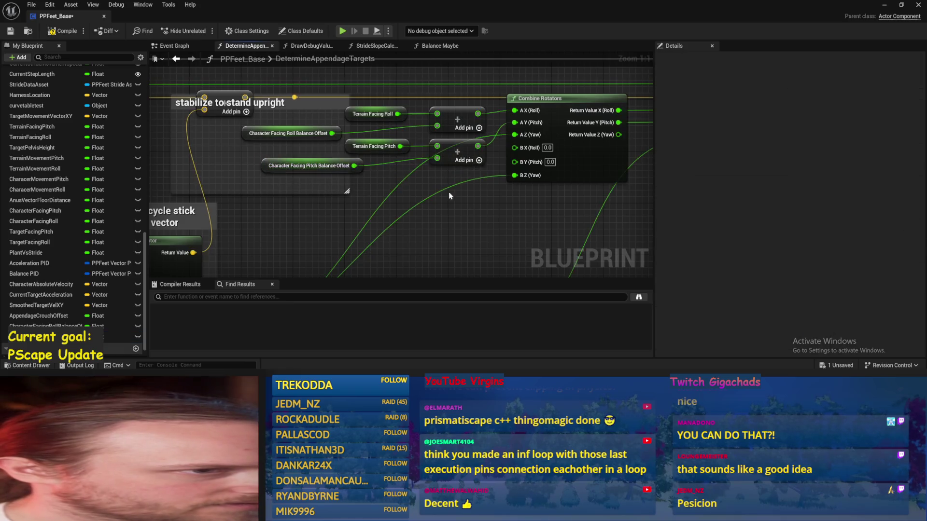
pyautogui.click(195, 173)
pyautogui.hotkey('ctrl', 's')
pyautogui.scroll(-4, 196, 172)
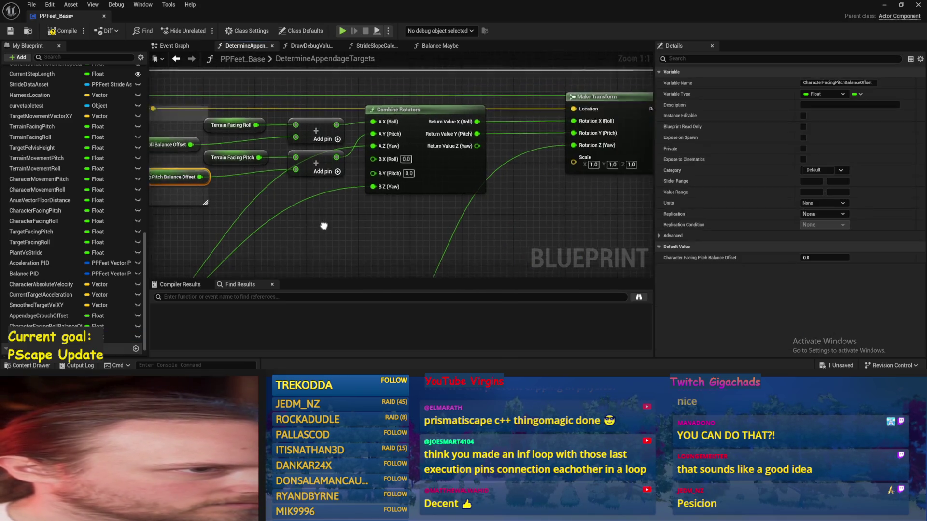
pyautogui.click(305, 210)
pyautogui.scroll(1, 304, 209)
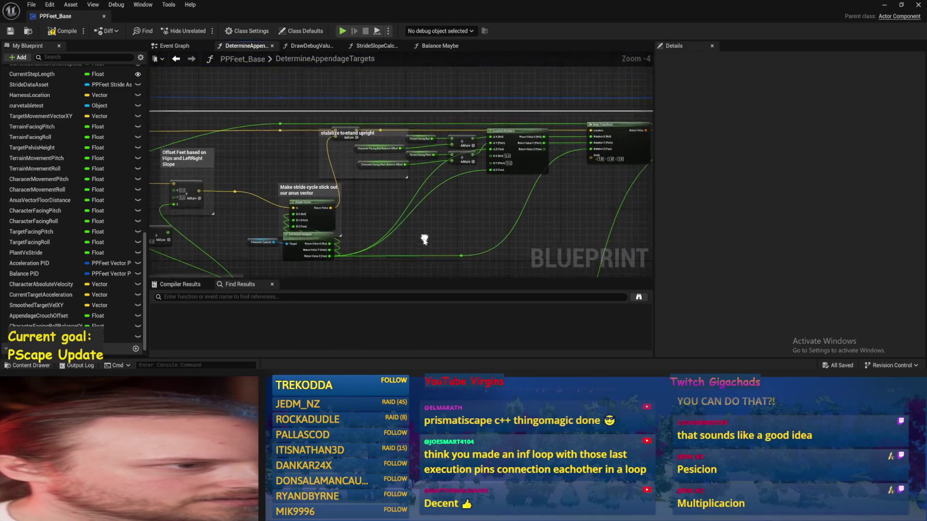
# Delete then restore the stabilize-upright comment, and start renaming its title
pyautogui.click(362, 100)
pyautogui.press('Delete')
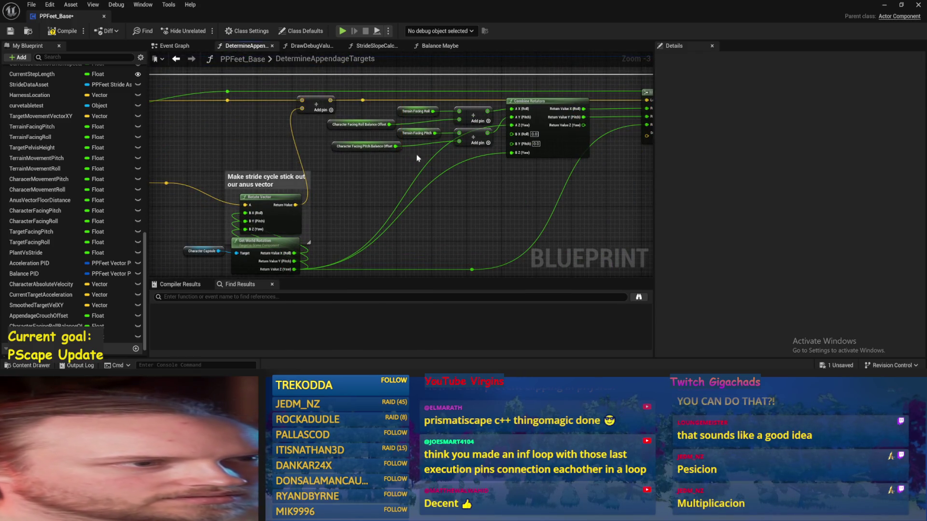
pyautogui.hotkey('ctrl', 'z')
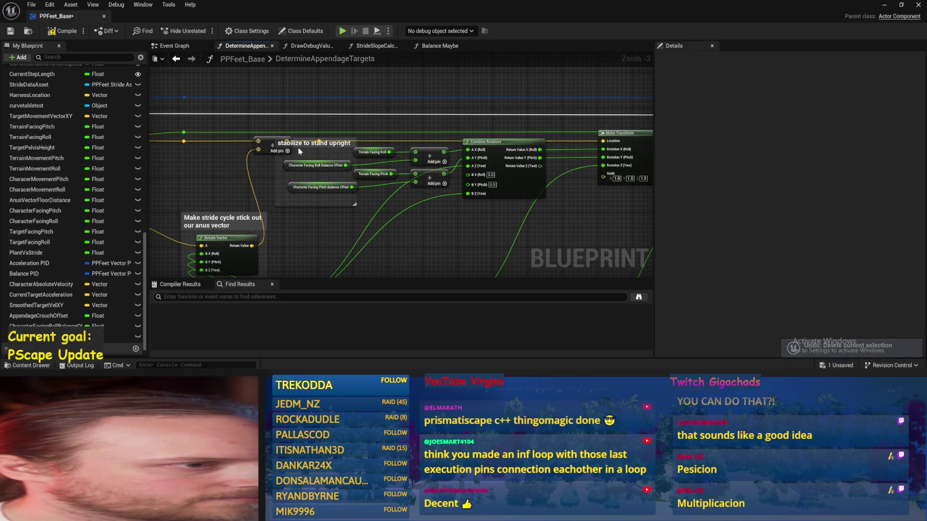
pyautogui.click(300, 144)
pyautogui.click(301, 143)
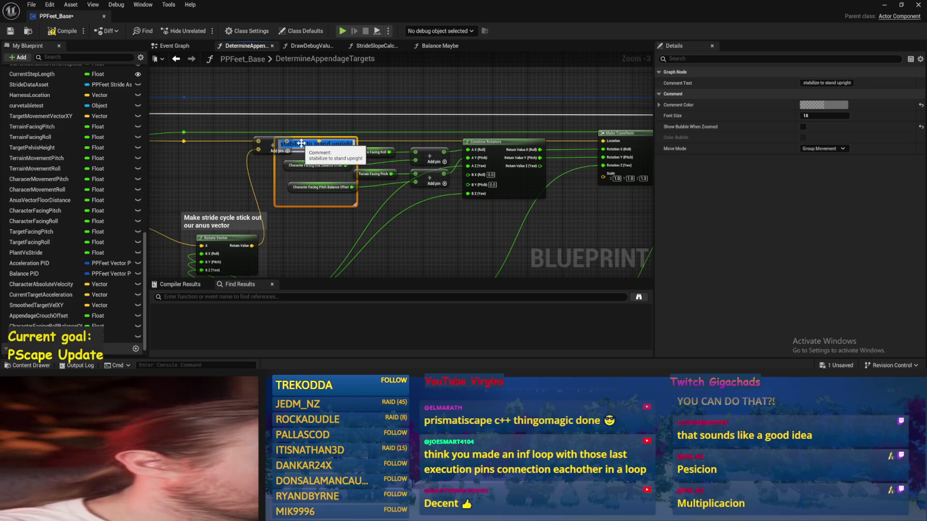
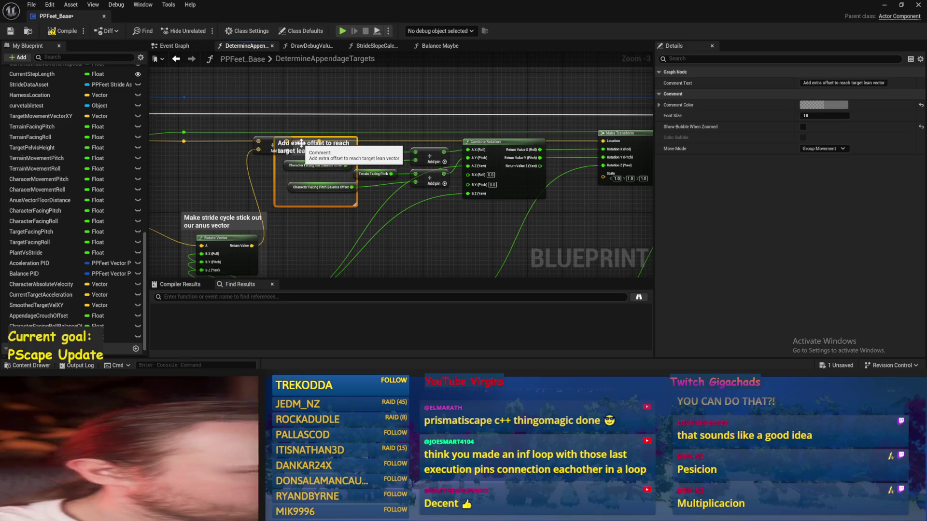
# Widen the lean-offset comment so its title fits, and save
pyautogui.hotkey('ctrl', 's')
pyautogui.scroll(2, 357, 140)
pyautogui.moveTo(360, 143); pyautogui.dragTo(489, 153)
pyautogui.hotkey('ctrl', 's')
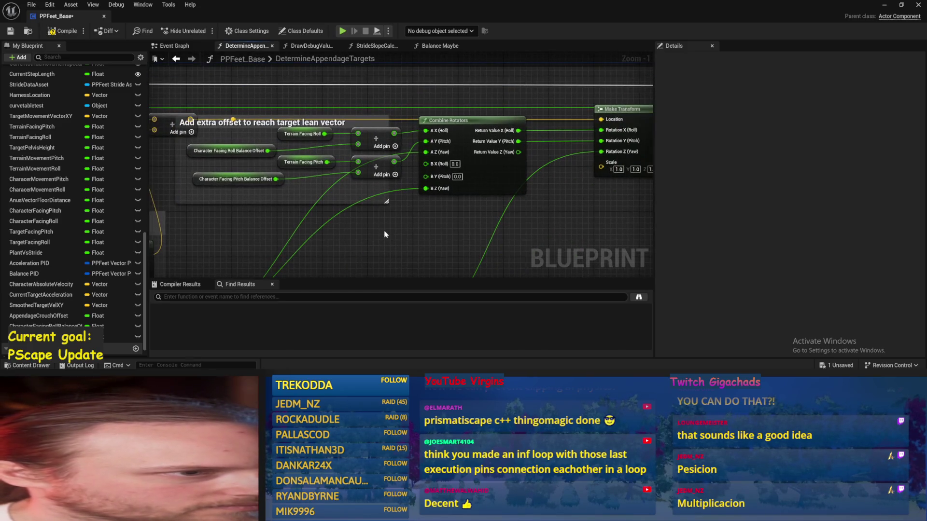
# Shift the Make Transform and Combine Rotators nodes further right
pyautogui.scroll(-3, 384, 175)
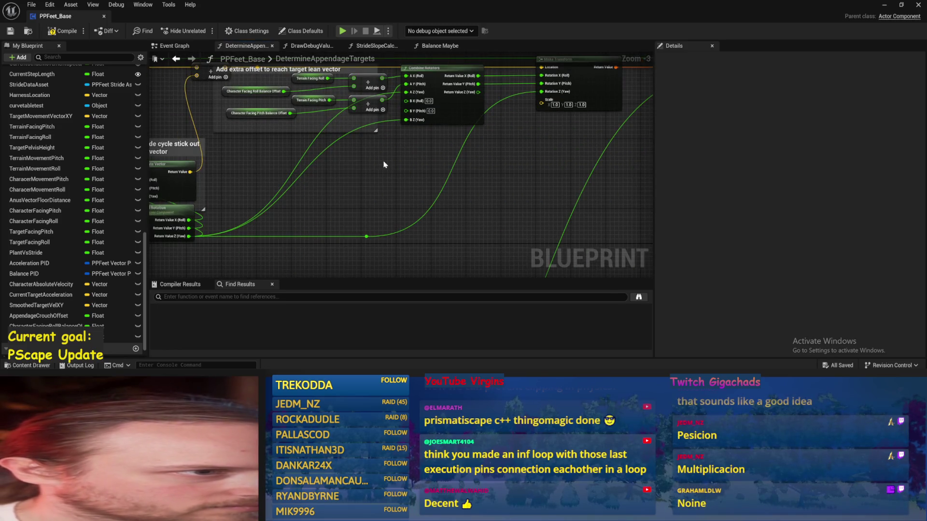
pyautogui.scroll(2, 337, 175)
pyautogui.moveTo(479, 192)
pyautogui.mouseDown()
pyautogui.moveTo(515, 200)
pyautogui.moveTo(486, 132)
pyautogui.mouseUp()
pyautogui.moveTo(331, 179); pyautogui.dragTo(424, 190)
pyautogui.moveTo(512, 118); pyautogui.dragTo(545, 118)
pyautogui.moveTo(402, 180); pyautogui.dragTo(475, 180)
pyautogui.moveTo(324, 113)
pyautogui.mouseDown()
pyautogui.moveTo(409, 99)
pyautogui.moveTo(317, 159)
pyautogui.mouseUp()
pyautogui.hotkey('ctrl', 's')
# Place the two Add nodes and the Roll and Pitch Balance Offset nodes beside Combine Rotators
pyautogui.click(380, 139)
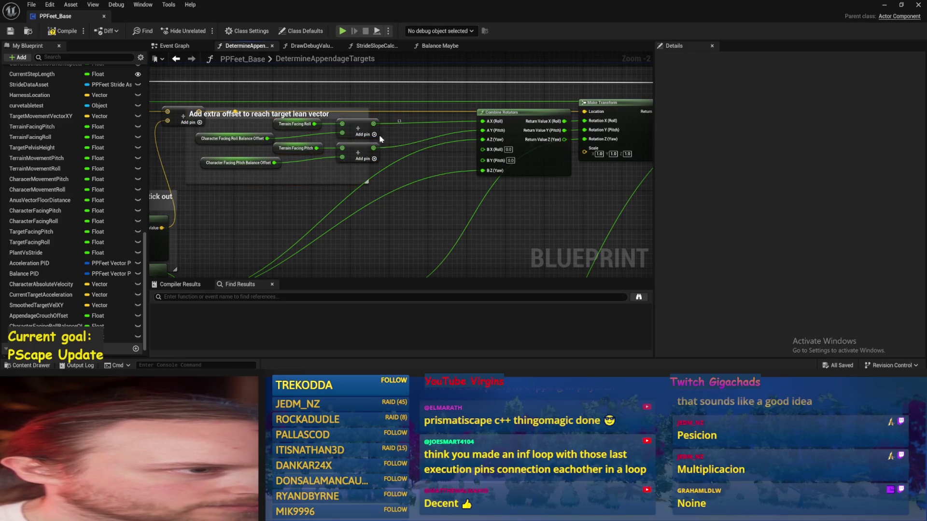
pyautogui.moveTo(367, 132); pyautogui.dragTo(448, 126)
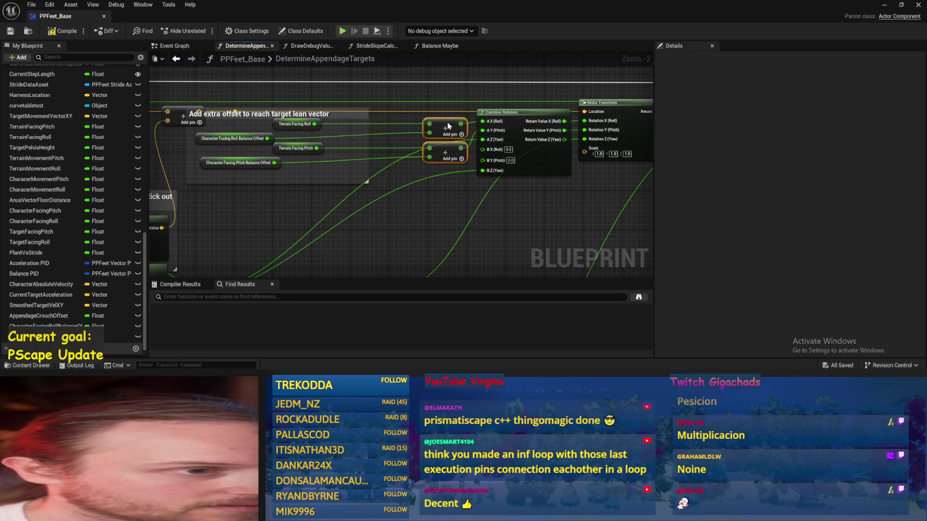
pyautogui.moveTo(302, 129)
pyautogui.mouseDown()
pyautogui.moveTo(248, 236)
pyautogui.moveTo(252, 225)
pyautogui.mouseUp()
pyautogui.click(261, 198)
pyautogui.click(272, 167)
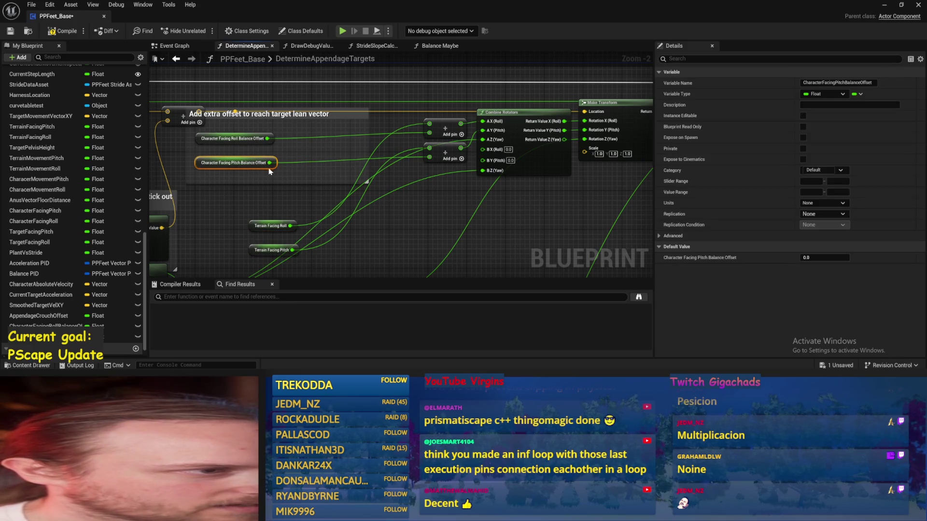
pyautogui.moveTo(296, 147)
pyautogui.mouseDown()
pyautogui.moveTo(271, 144)
pyautogui.moveTo(402, 153)
pyautogui.mouseUp()
pyautogui.click(267, 142)
pyautogui.click(309, 151)
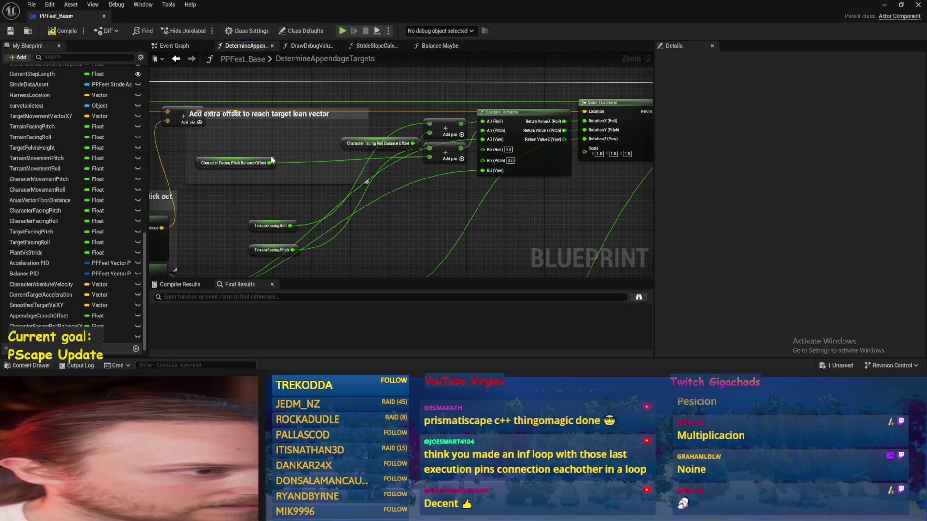
pyautogui.moveTo(271, 162); pyautogui.dragTo(417, 172)
pyautogui.click(314, 171)
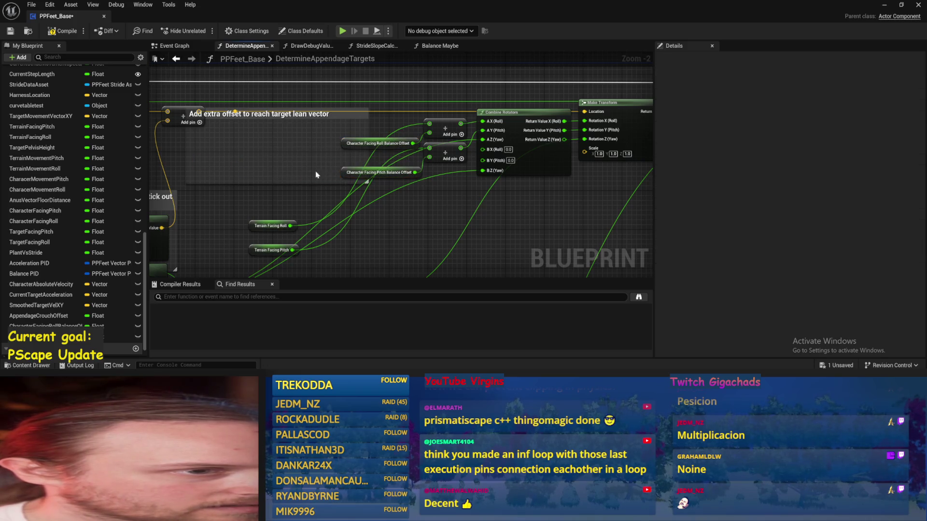
pyautogui.hotkey('ctrl', 's')
# Resize the lean-offset comment to exclude the Terrain Facing nodes and put those nodes in a new comment
pyautogui.moveTo(327, 169)
pyautogui.mouseDown()
pyautogui.moveTo(272, 223)
pyautogui.moveTo(254, 122)
pyautogui.moveTo(236, 121)
pyautogui.mouseUp()
pyautogui.click(401, 93)
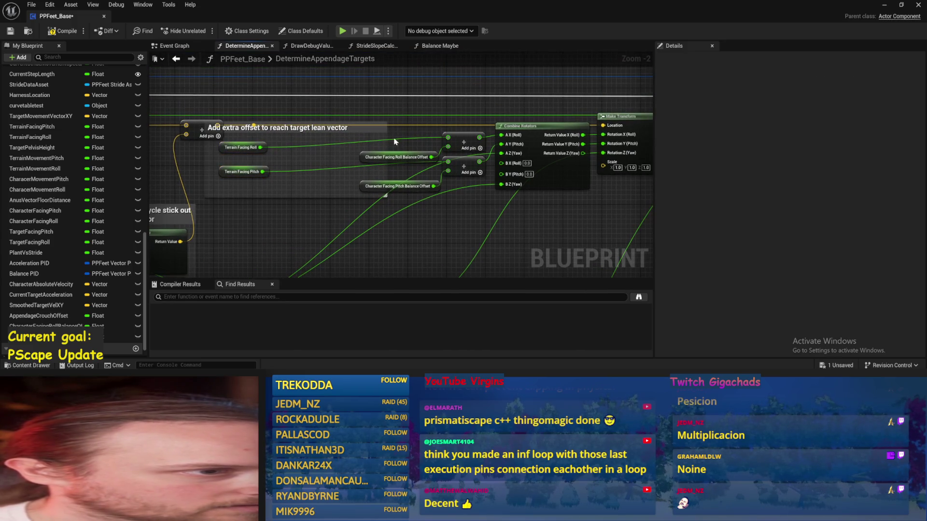
pyautogui.moveTo(386, 136); pyautogui.dragTo(445, 138)
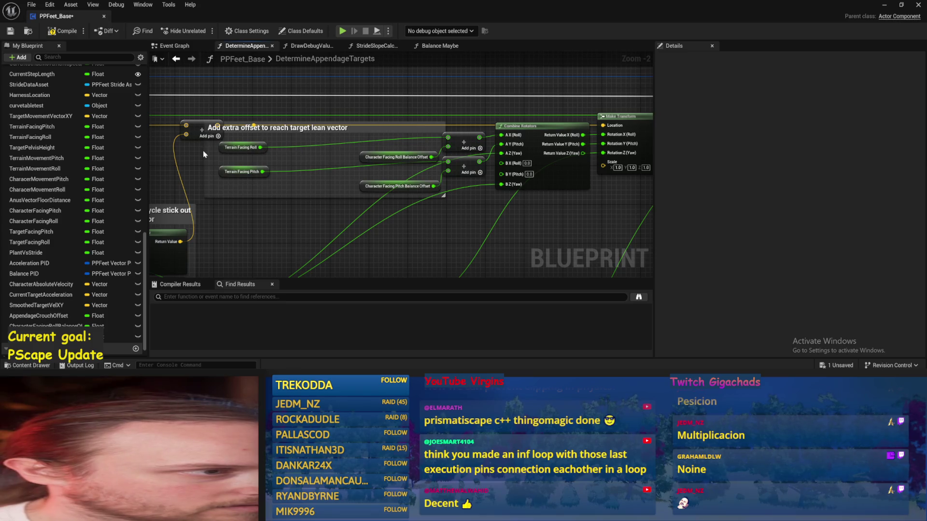
pyautogui.moveTo(205, 150); pyautogui.dragTo(369, 151)
pyautogui.moveTo(294, 175); pyautogui.dragTo(340, 179)
pyautogui.hotkey('ctrl', 's')
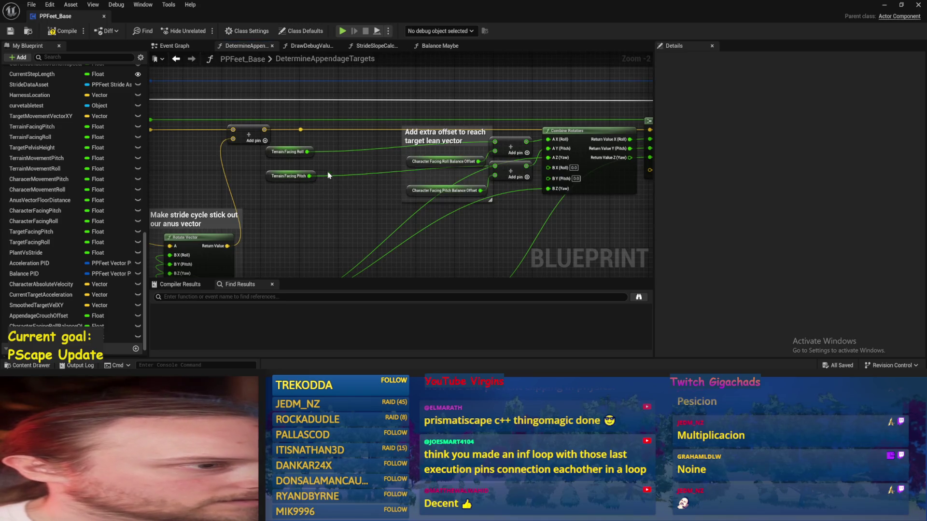
pyautogui.click(299, 176)
pyautogui.press('c')
pyautogui.write('Rotate feet to mat')
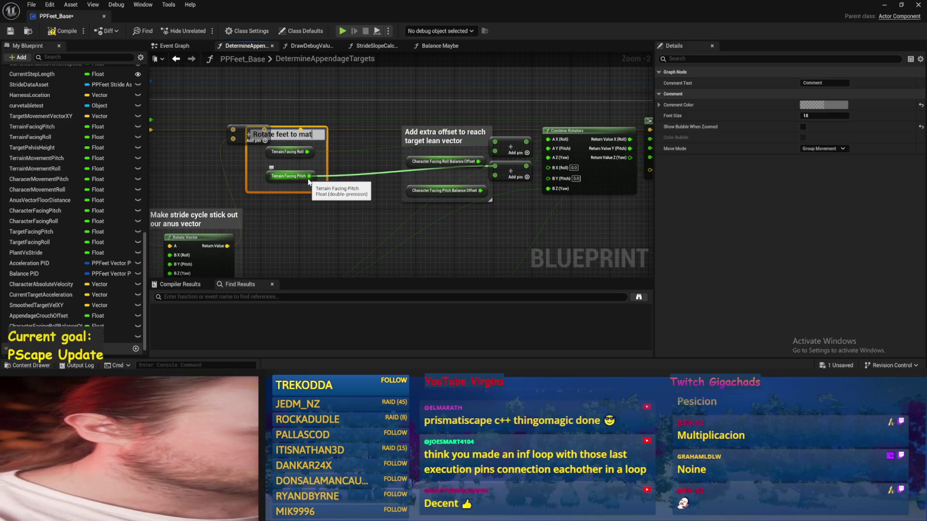
# Title the new comment 'Rotate feet to match the terrain as a baseline' and widen its box
pyautogui.write('ch the terrain as a base')
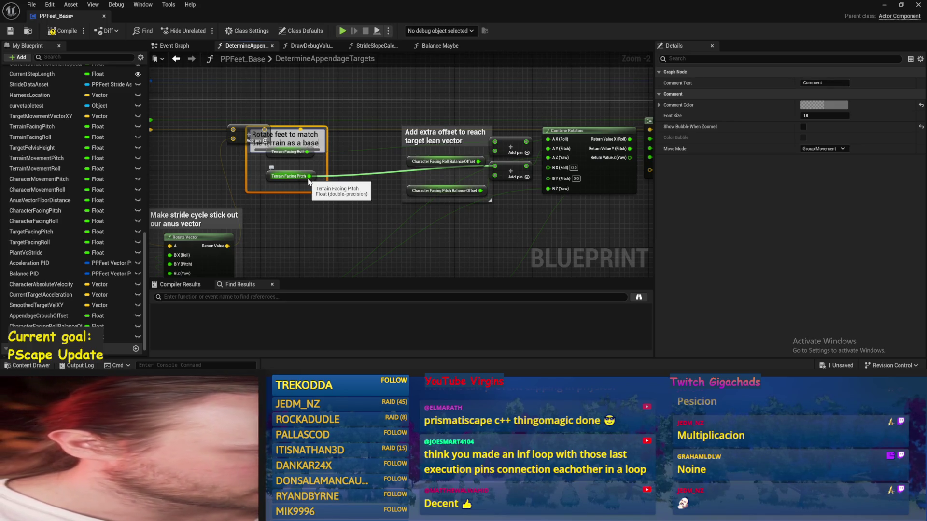
pyautogui.write('line')
pyautogui.press('Return')
pyautogui.click(338, 169)
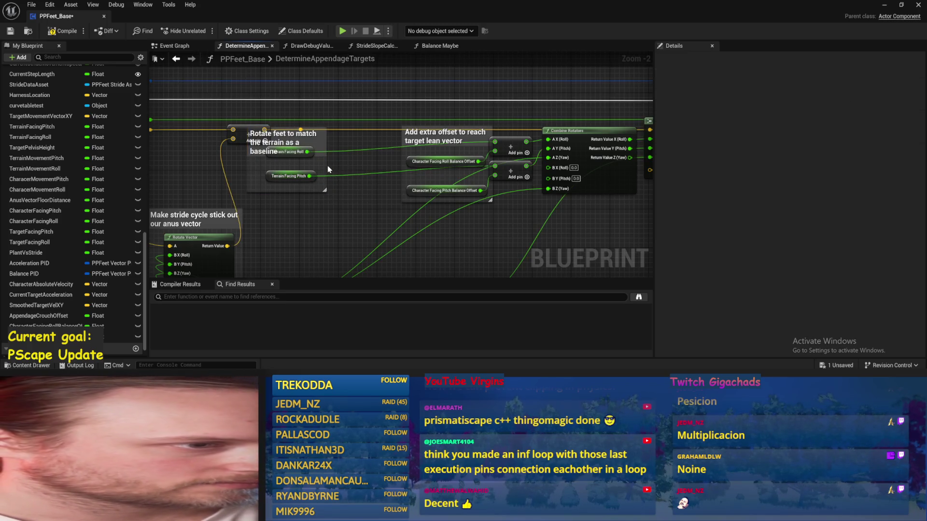
pyautogui.moveTo(325, 165); pyautogui.dragTo(356, 165)
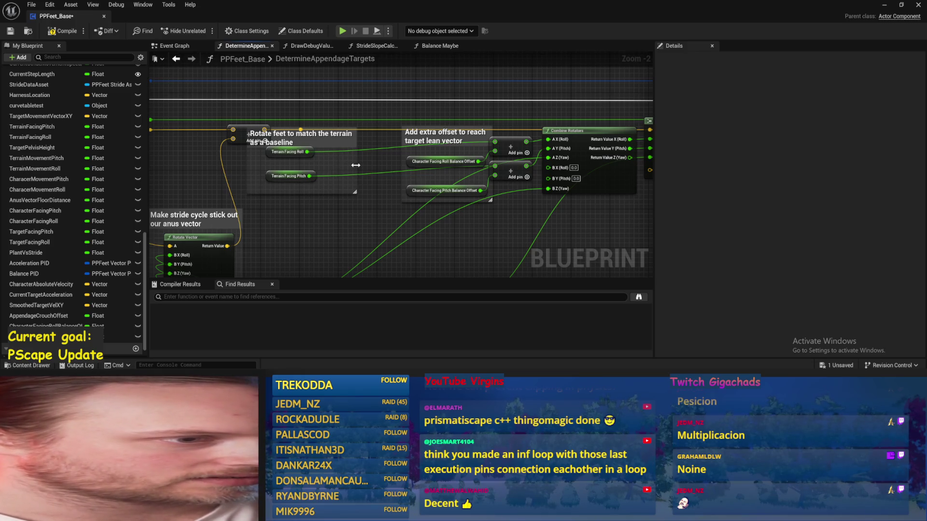
# Move the Rotate feet comment to the right and save
pyautogui.moveTo(348, 124); pyautogui.dragTo(408, 98)
pyautogui.hotkey('ctrl', 's')
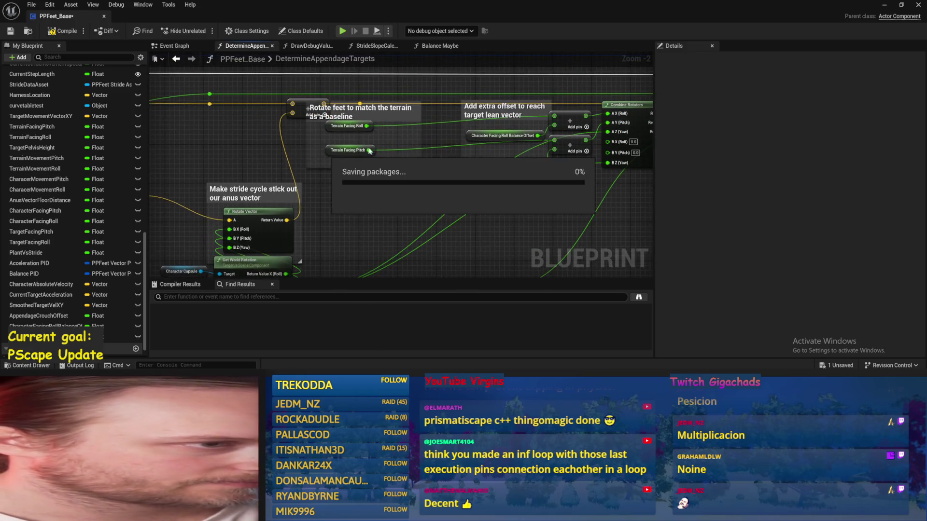
pyautogui.click(416, 124)
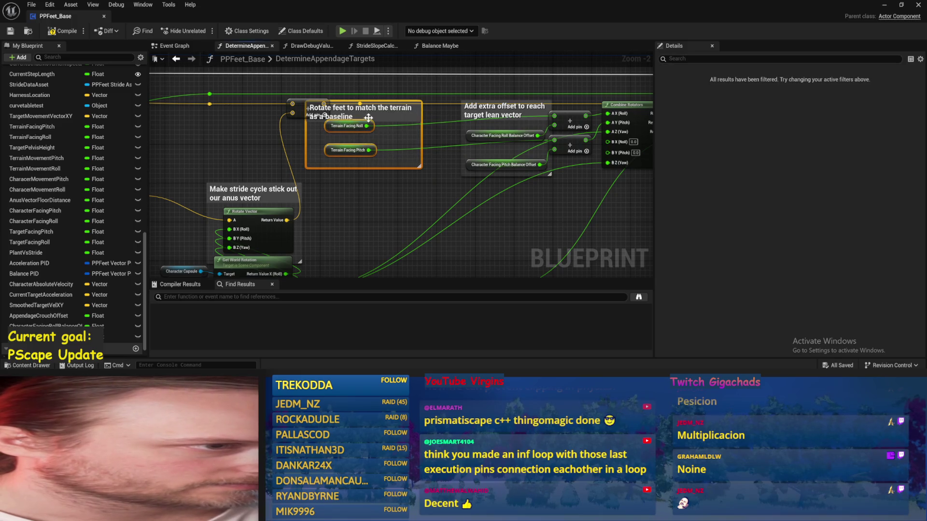
pyautogui.moveTo(358, 119); pyautogui.dragTo(397, 120)
pyautogui.click(369, 142)
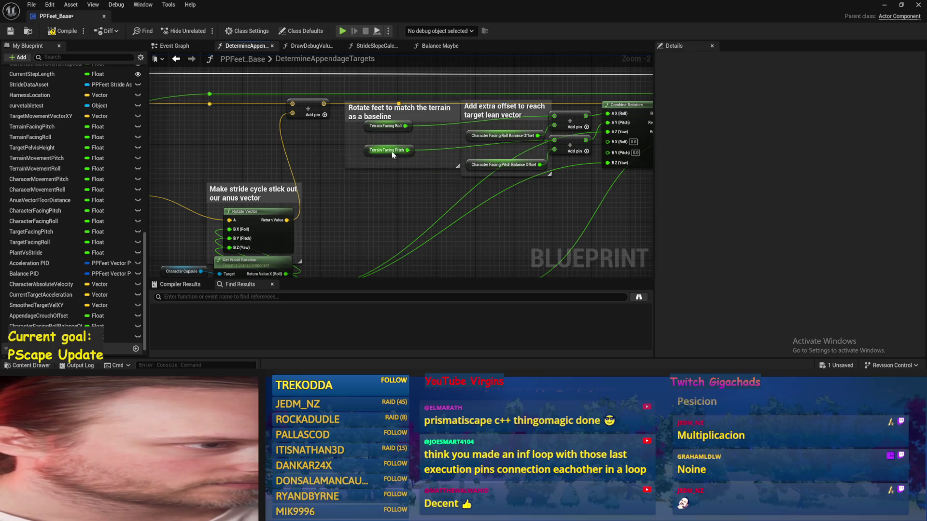
pyautogui.hotkey('ctrl', 's')
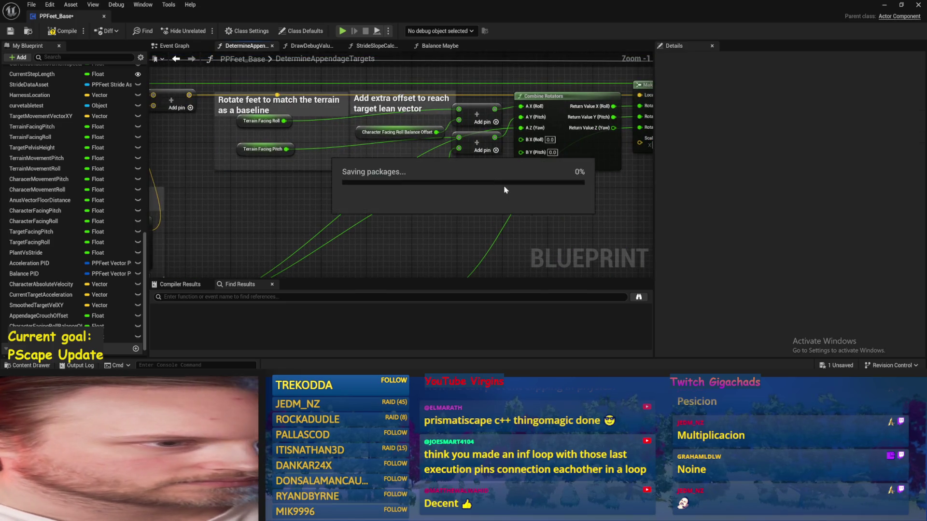
# Nudge Combine Rotators slightly left beside Make Transform
pyautogui.scroll(-1, 443, 174)
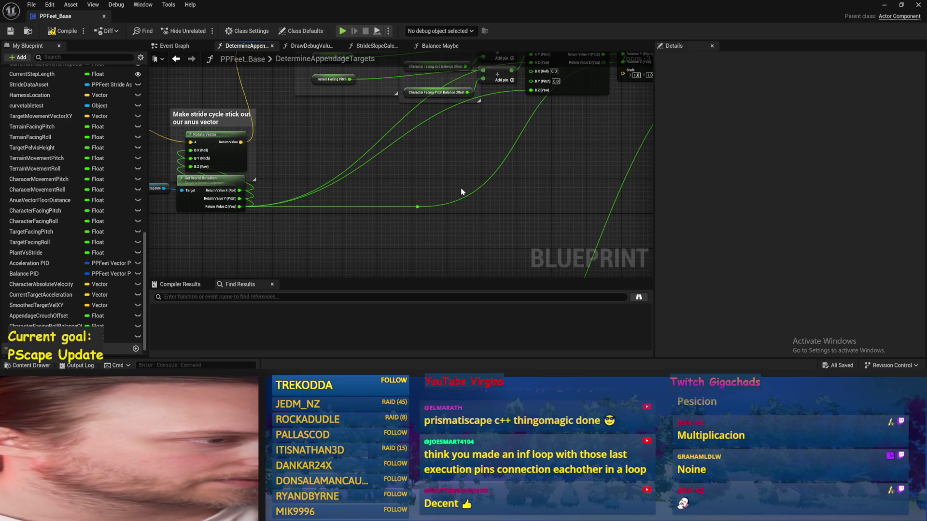
pyautogui.moveTo(467, 179)
pyautogui.mouseDown()
pyautogui.moveTo(346, 230)
pyautogui.moveTo(417, 134)
pyautogui.mouseUp()
pyautogui.hotkey('ctrl', 's')
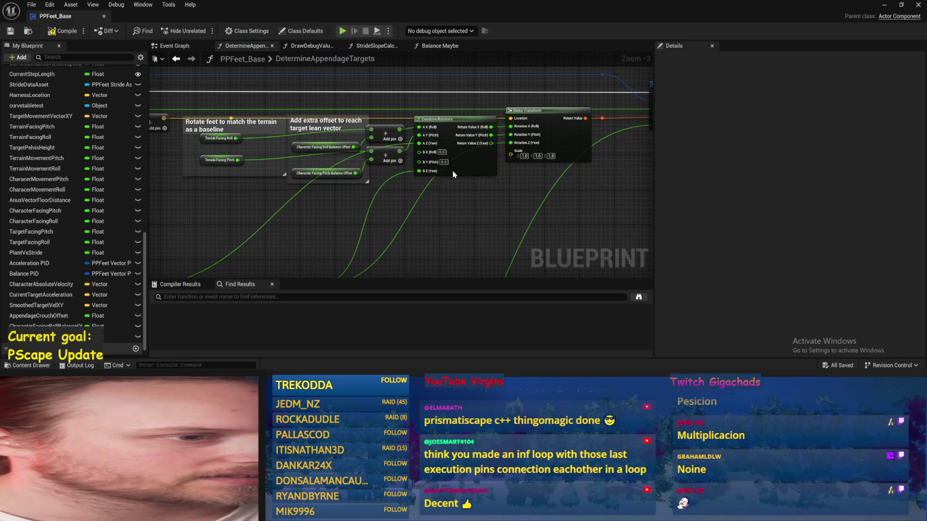
pyautogui.moveTo(453, 170); pyautogui.dragTo(439, 170)
pyautogui.moveTo(379, 210)
pyautogui.mouseDown()
pyautogui.moveTo(411, 209)
pyautogui.moveTo(213, 111)
pyautogui.moveTo(230, 140)
pyautogui.moveTo(226, 161)
pyautogui.mouseUp()
# Comment Combine Rotators: 'Rotate the trajectory of the Strides to match the Terrain, + additional offsets to influence balance'
pyautogui.moveTo(263, 135)
pyautogui.mouseDown()
pyautogui.moveTo(234, 157)
pyautogui.moveTo(435, 106)
pyautogui.moveTo(434, 116)
pyautogui.mouseUp()
pyautogui.hotkey('ctrl', 's')
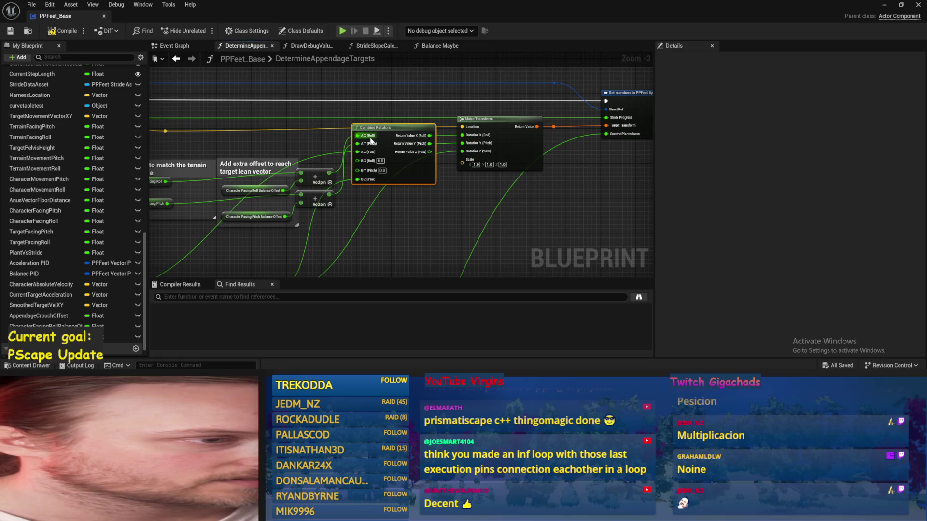
pyautogui.press('c')
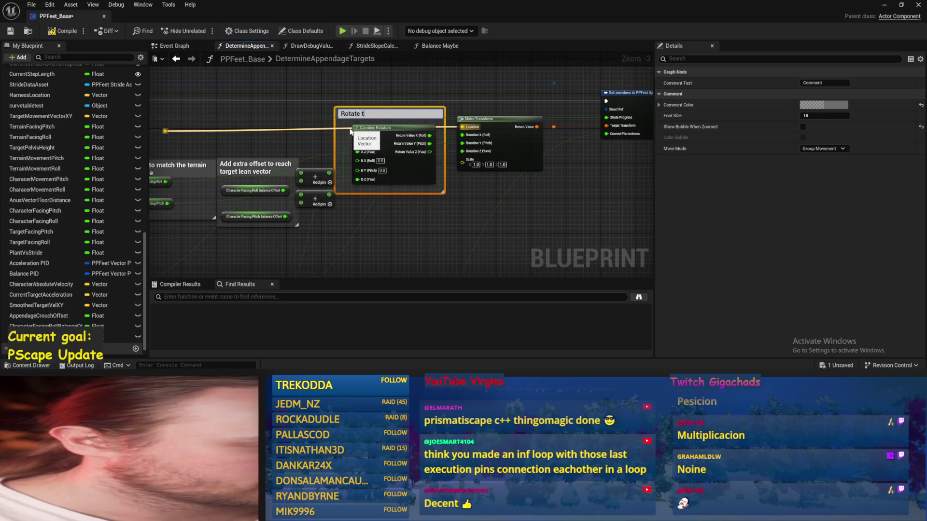
pyautogui.write('Rotate the trajectory of the Stride')
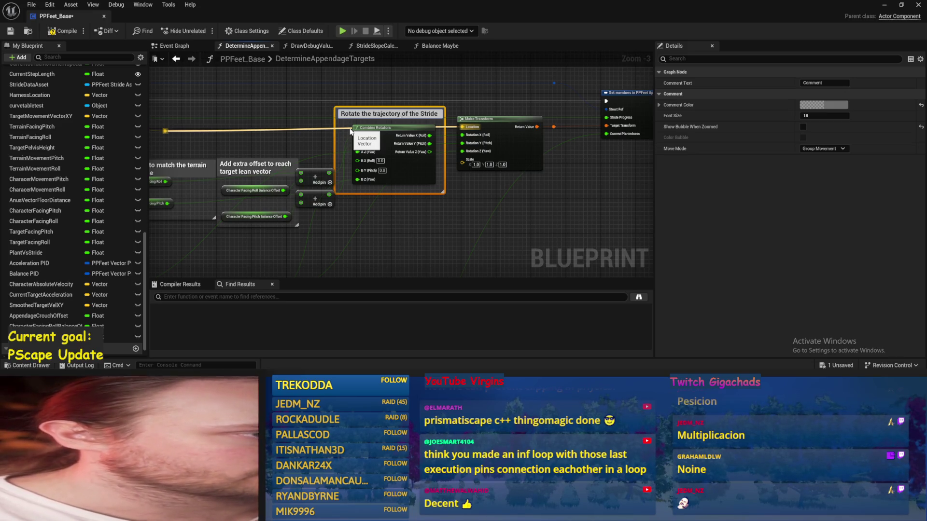
pyautogui.write('s')
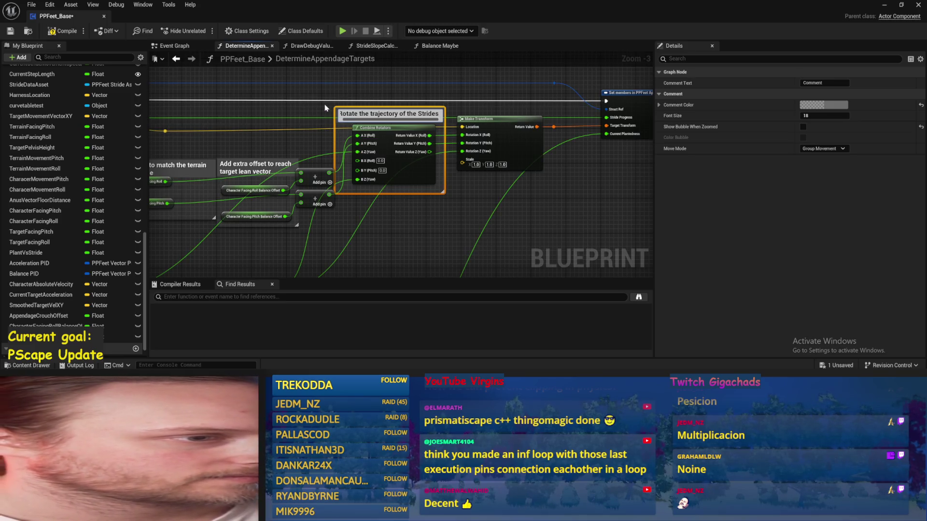
pyautogui.write(' o match the Terrain, + a')
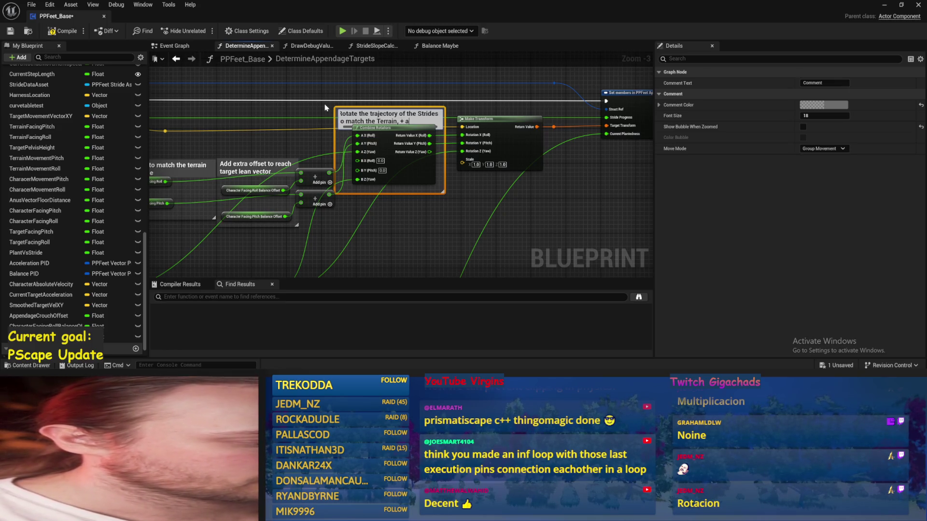
pyautogui.write('offse')
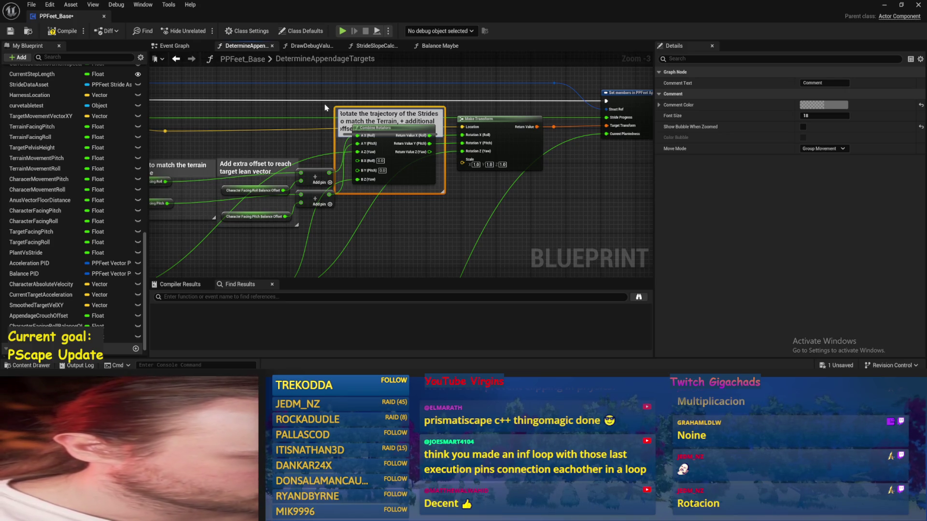
pyautogui.press('Return')
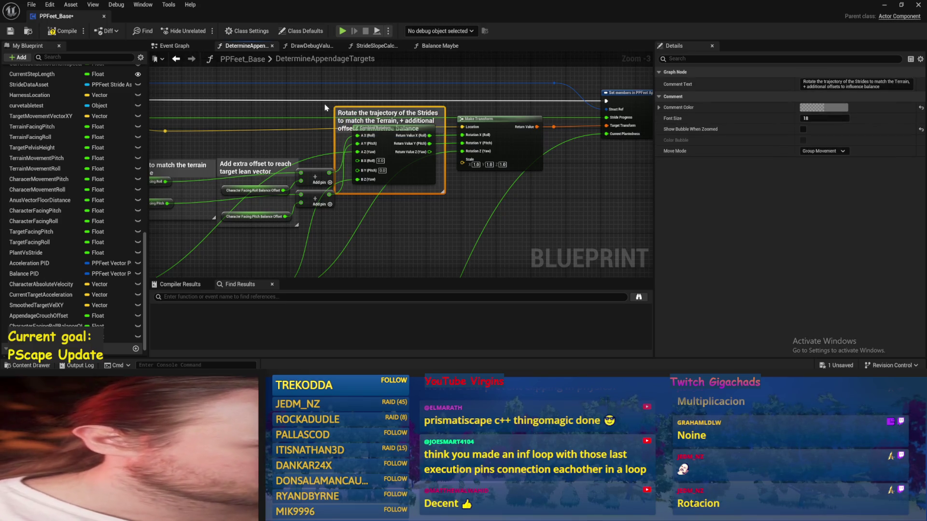
pyautogui.click(327, 106)
pyautogui.scroll(-1, 431, 192)
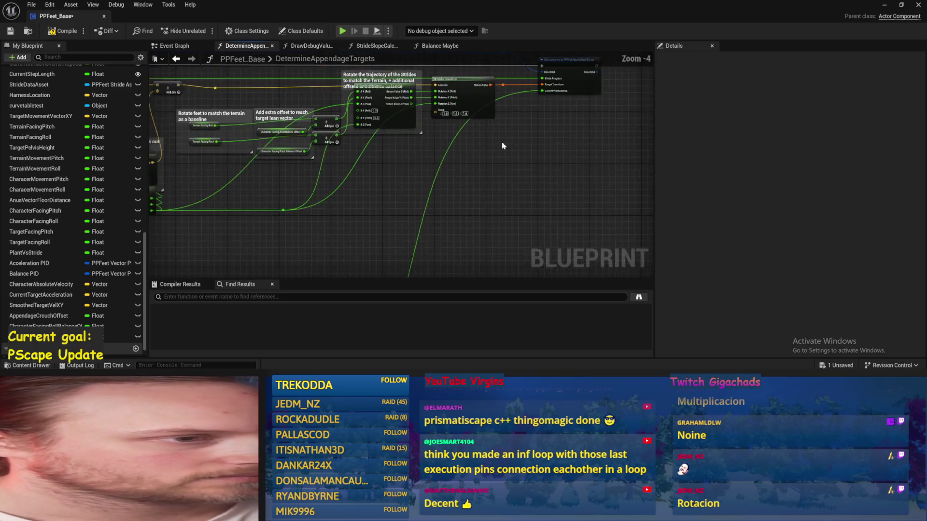
# Move Make Transform, the Set members node and its reroutes further right, and save
pyautogui.hotkey('ctrl', 's')
pyautogui.scroll(-1, 420, 161)
pyautogui.moveTo(420, 162); pyautogui.dragTo(443, 189)
pyautogui.scroll(1, 443, 190)
pyautogui.moveTo(498, 185)
pyautogui.mouseDown()
pyautogui.moveTo(524, 201)
pyautogui.moveTo(431, 209)
pyautogui.moveTo(414, 224)
pyautogui.moveTo(369, 232)
pyautogui.mouseUp()
pyautogui.moveTo(532, 95); pyautogui.dragTo(346, 214)
pyautogui.moveTo(376, 173); pyautogui.dragTo(540, 169)
pyautogui.click(410, 205)
pyautogui.hotkey('ctrl', 's')
# Check the Make stride cycle and Rotate the trajectory comment groups, then save
pyautogui.scroll(2, 517, 178)
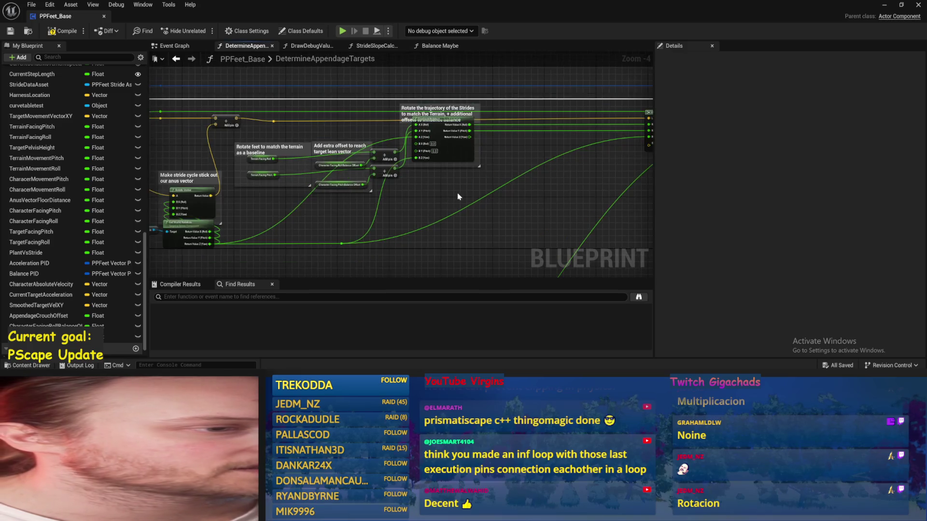
pyautogui.scroll(-2, 359, 200)
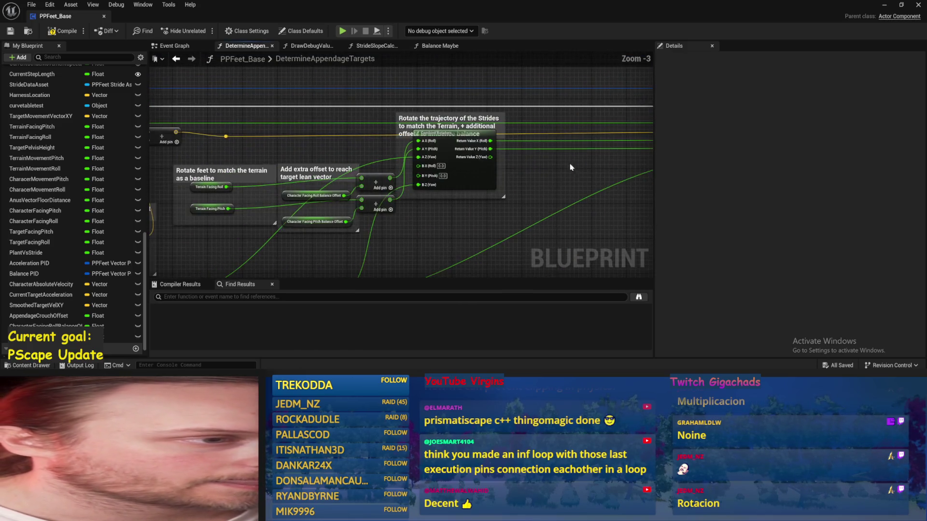
pyautogui.scroll(1, 360, 200)
pyautogui.hotkey('ctrl', 's')
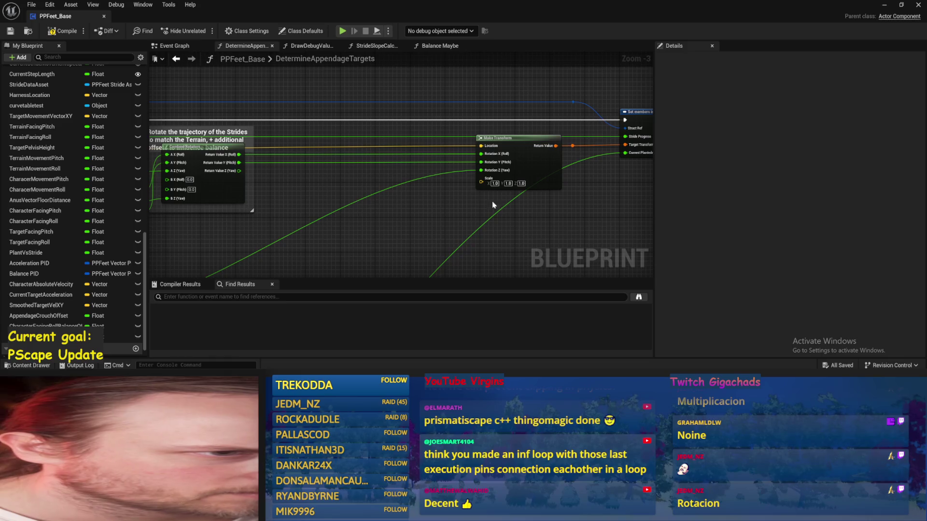
pyautogui.moveTo(357, 201); pyautogui.dragTo(600, 145)
pyautogui.moveTo(172, 164)
pyautogui.mouseDown()
pyautogui.moveTo(367, 159)
pyautogui.moveTo(407, 94)
pyautogui.moveTo(259, 214)
pyautogui.moveTo(594, 184)
pyautogui.mouseUp()
pyautogui.scroll(-1, 595, 184)
pyautogui.moveTo(383, 190)
pyautogui.mouseDown()
pyautogui.moveTo(202, 214)
pyautogui.moveTo(299, 155)
pyautogui.moveTo(425, 174)
pyautogui.moveTo(385, 208)
pyautogui.moveTo(373, 198)
pyautogui.moveTo(453, 155)
pyautogui.moveTo(421, 180)
pyautogui.mouseUp()
pyautogui.scroll(2, 385, 207)
pyautogui.click(433, 217)
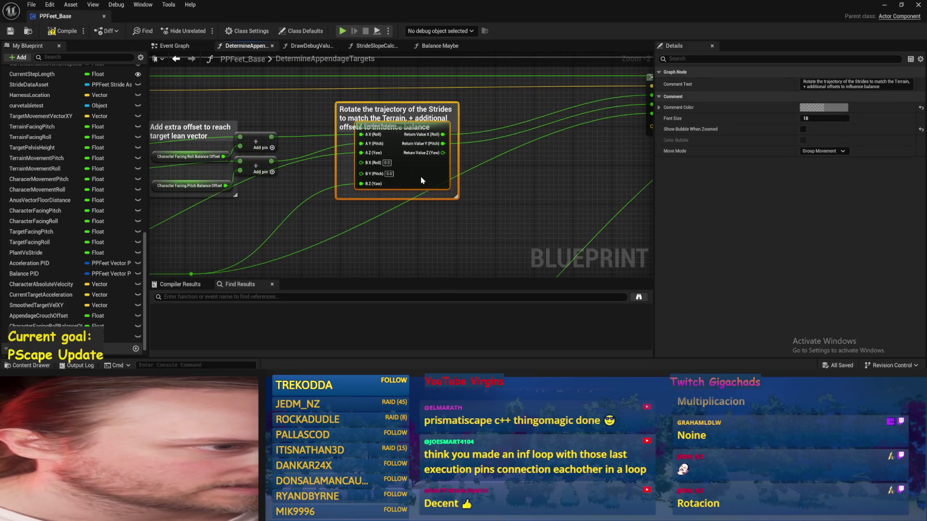
pyautogui.click(588, 203)
pyautogui.hotkey('ctrl', 's')
# Move the Add extra offset comment and its nodes up beside the trajectory comment
pyautogui.moveTo(418, 196)
pyautogui.mouseDown()
pyautogui.moveTo(613, 174)
pyautogui.moveTo(372, 219)
pyautogui.mouseUp()
pyautogui.moveTo(356, 250)
pyautogui.mouseDown()
pyautogui.moveTo(378, 218)
pyautogui.moveTo(322, 232)
pyautogui.mouseUp()
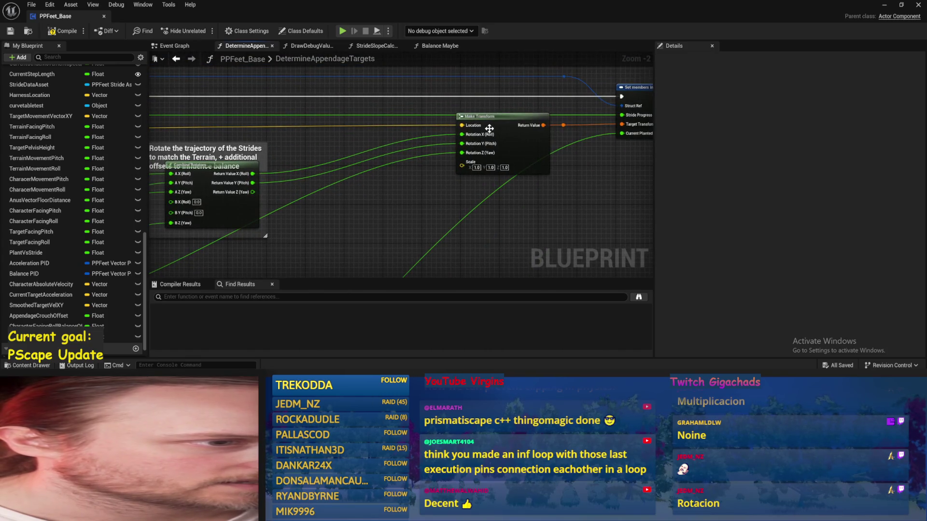
pyautogui.moveTo(406, 224); pyautogui.dragTo(637, 202)
pyautogui.moveTo(338, 213); pyautogui.dragTo(458, 203)
pyautogui.moveTo(470, 121); pyautogui.dragTo(326, 206)
pyautogui.moveTo(425, 160); pyautogui.dragTo(469, 135)
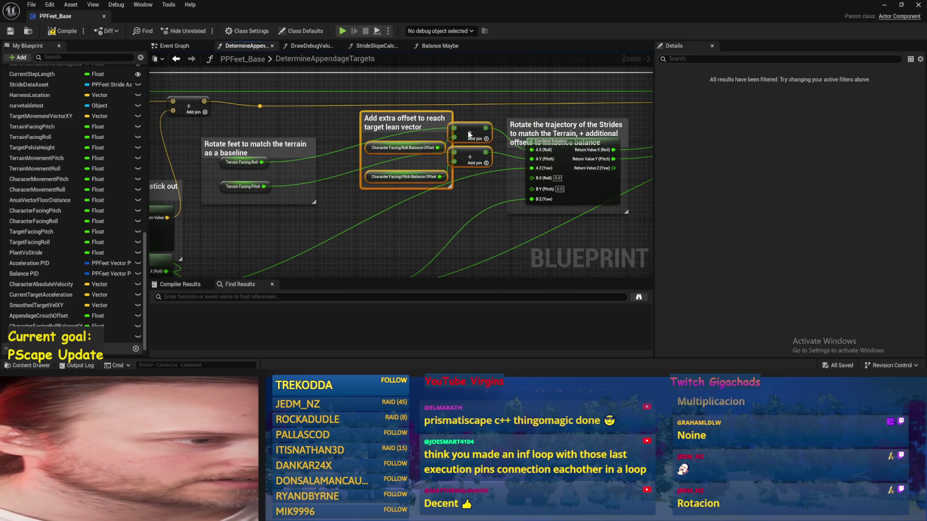
pyautogui.click(227, 146)
# Move the Rotate feet comment beside the offset group, make it taller, and lower its Terrain Facing nodes
pyautogui.moveTo(222, 164); pyautogui.dragTo(259, 151)
pyautogui.scroll(2, 260, 152)
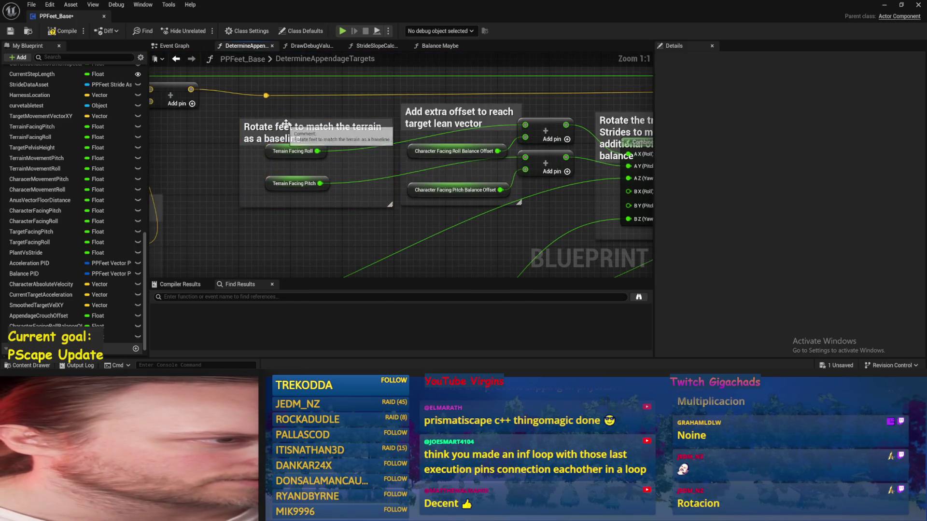
pyautogui.moveTo(283, 122); pyautogui.dragTo(282, 116)
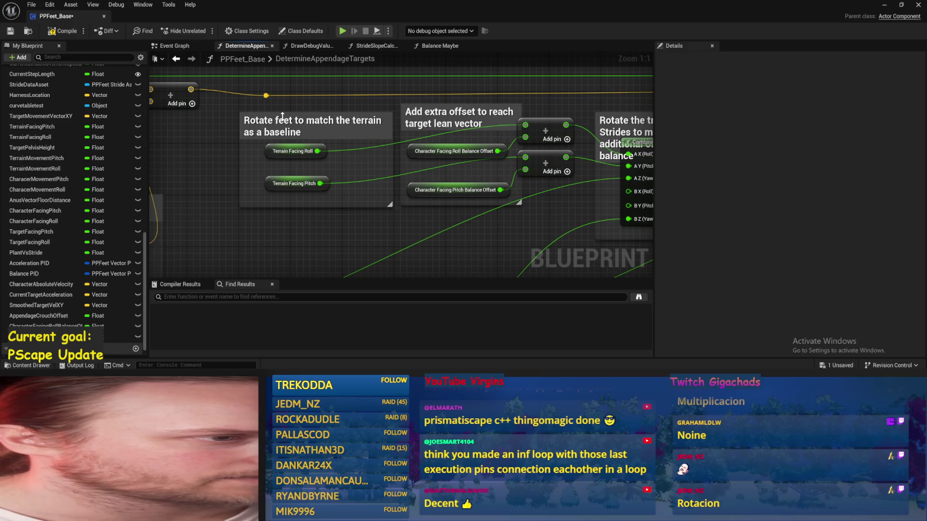
pyautogui.click(266, 155)
pyautogui.keyDown('ctrl'); pyautogui.click(321, 187); pyautogui.keyUp('ctrl')
pyautogui.moveTo(321, 187); pyautogui.dragTo(321, 193)
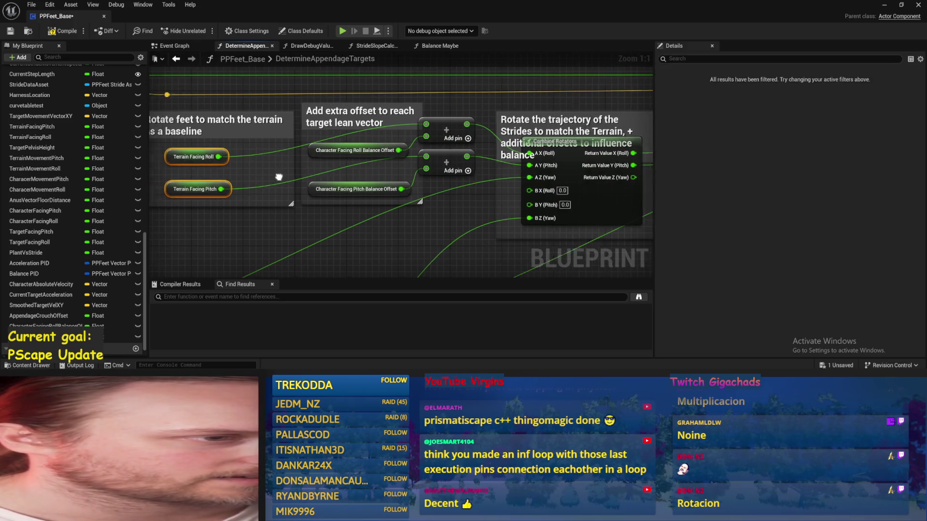
pyautogui.hotkey('ctrl', 's')
# Retitle the offset comment 'Add extra foot rot offset to influence leaning' and make it taller
pyautogui.click(345, 116)
pyautogui.doubleClick(345, 116)
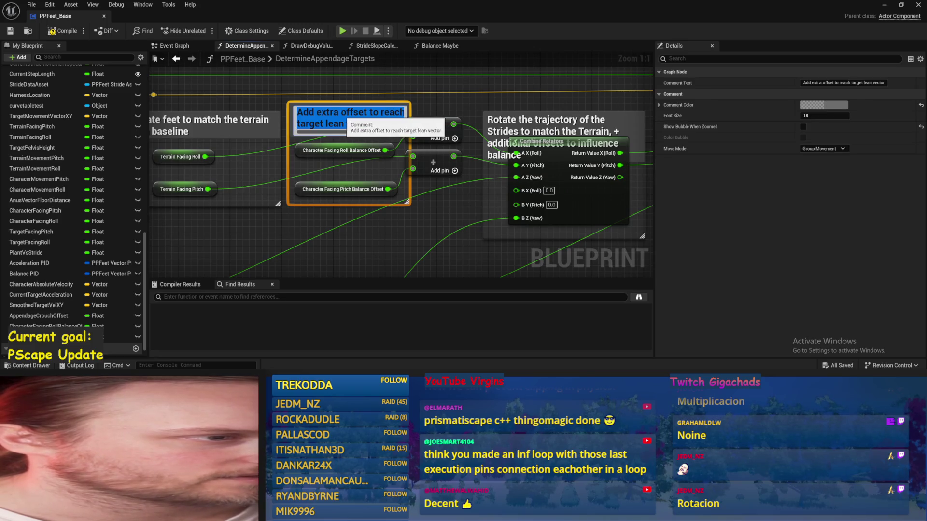
pyautogui.click(337, 112)
pyautogui.write('foot rot')
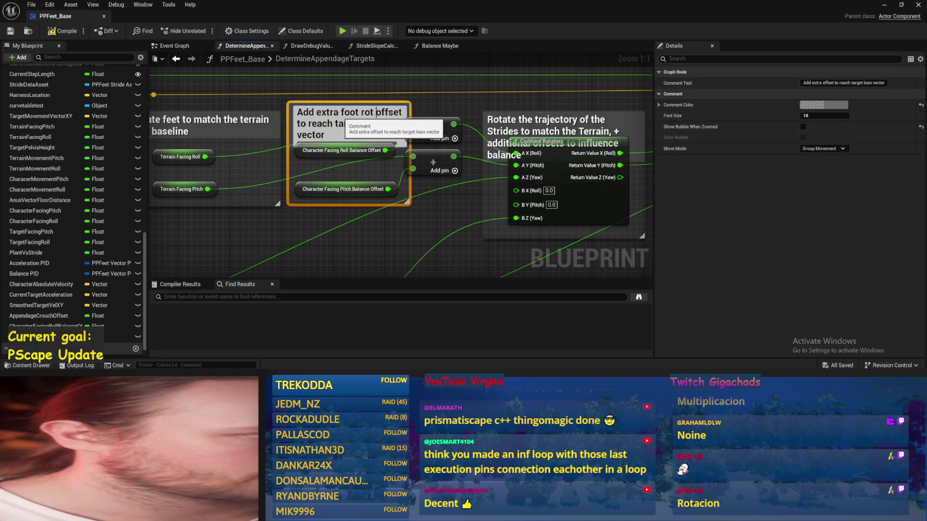
pyautogui.click(360, 99)
pyautogui.moveTo(360, 103); pyautogui.dragTo(324, 129)
pyautogui.click(345, 115)
pyautogui.doubleClick(344, 116)
pyautogui.press('Escape')
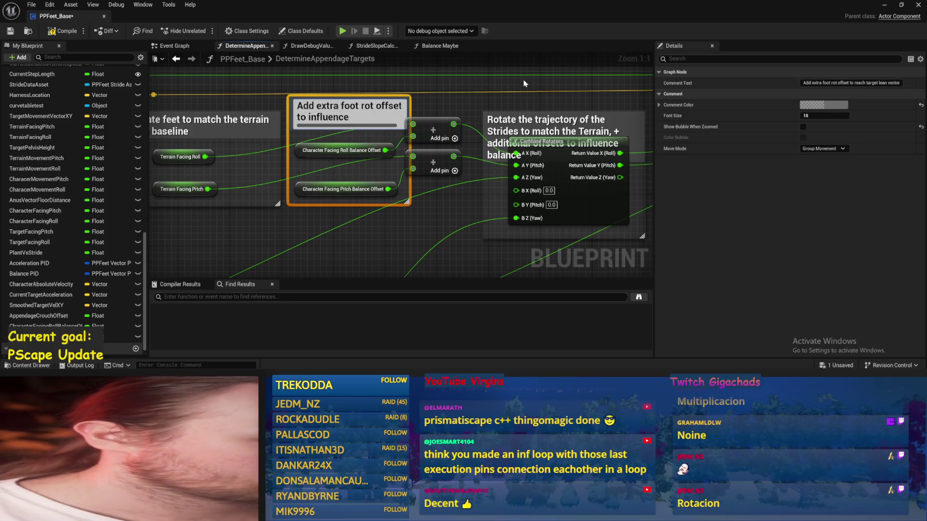
pyautogui.write('leaning')
pyautogui.press('Return')
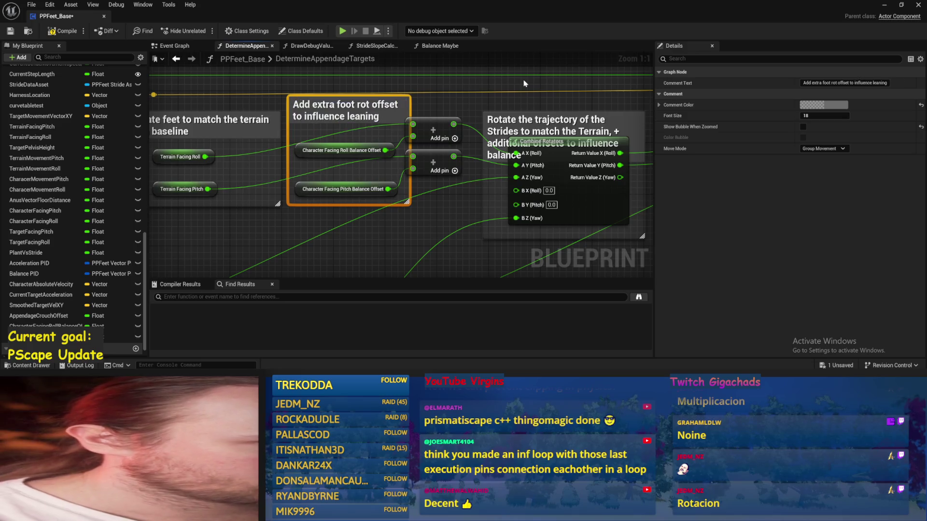
# Break the Terrain Facing Roll wire, connect the pitch balance offset to the Add node, and raise both Add nodes
pyautogui.moveTo(355, 234); pyautogui.dragTo(383, 242)
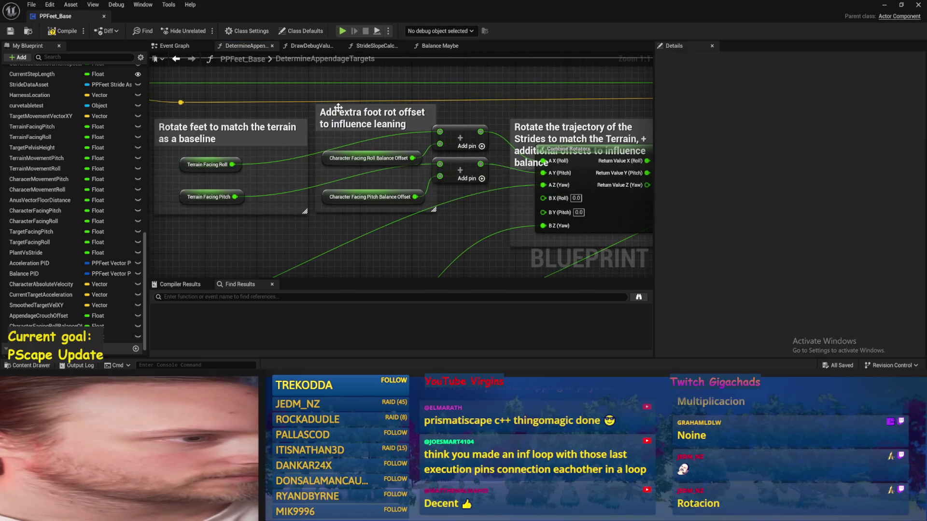
pyautogui.moveTo(338, 124)
pyautogui.mouseDown()
pyautogui.moveTo(439, 173)
pyautogui.moveTo(309, 174)
pyautogui.mouseUp()
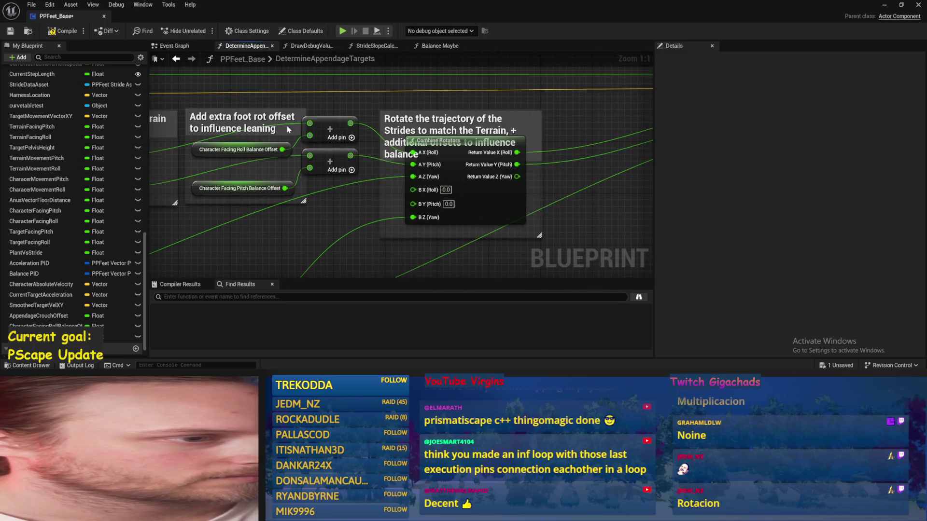
pyautogui.hotkey('ctrl', 's')
pyautogui.moveTo(329, 114)
pyautogui.mouseDown()
pyautogui.moveTo(406, 115)
pyautogui.moveTo(407, 164)
pyautogui.mouseUp()
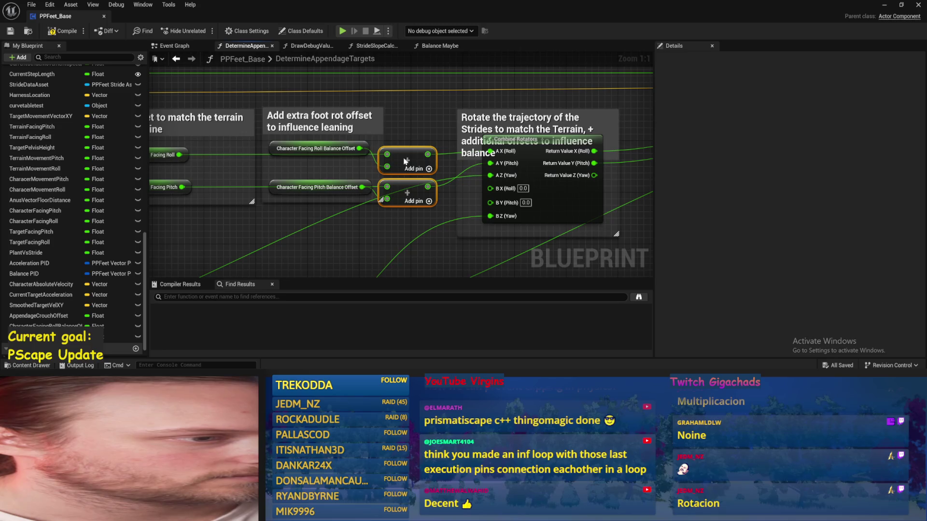
pyautogui.click(345, 158)
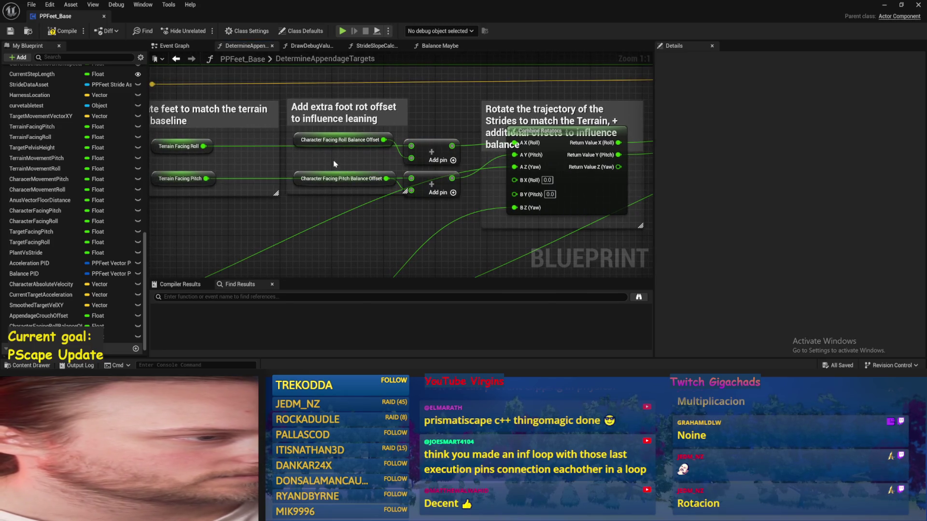
pyautogui.keyDown('alt'); pyautogui.click(412, 159); pyautogui.keyUp('alt')
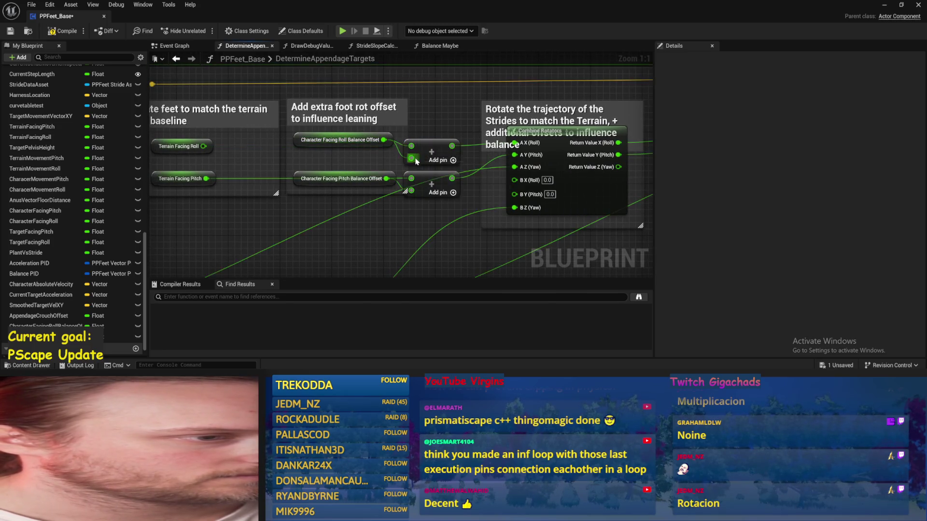
pyautogui.moveTo(387, 179)
pyautogui.mouseDown()
pyautogui.moveTo(390, 186)
pyautogui.moveTo(207, 180)
pyautogui.moveTo(411, 178)
pyautogui.mouseUp()
pyautogui.moveTo(411, 190); pyautogui.dragTo(206, 178)
pyautogui.moveTo(395, 132)
pyautogui.mouseDown()
pyautogui.moveTo(464, 203)
pyautogui.moveTo(454, 176)
pyautogui.mouseUp()
pyautogui.hotkey('ctrl', 's')
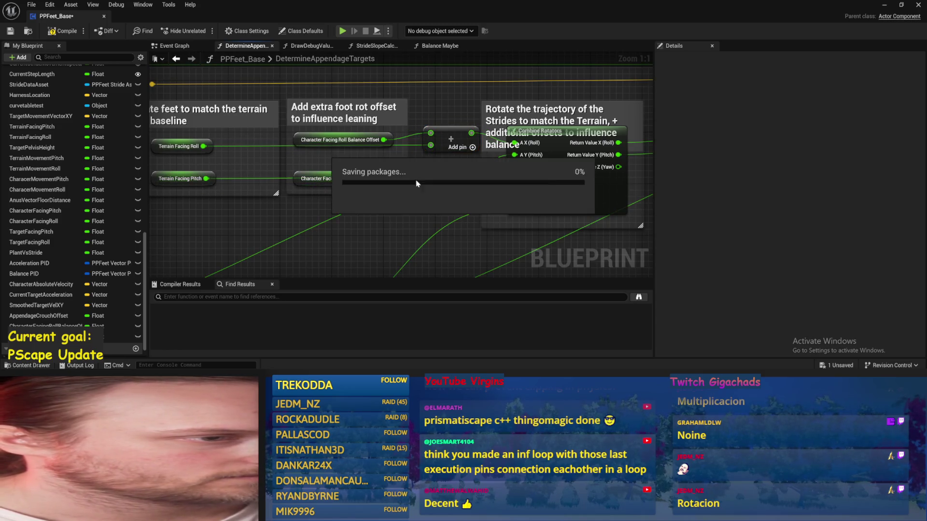
# Align the balance offset nodes with their Add inputs, narrow the Rotate feet comment, and raise the trajectory comment
pyautogui.moveTo(314, 139); pyautogui.dragTo(314, 132)
pyautogui.click(312, 169)
pyautogui.moveTo(313, 172); pyautogui.dragTo(313, 158)
pyautogui.hotkey('ctrl', 's')
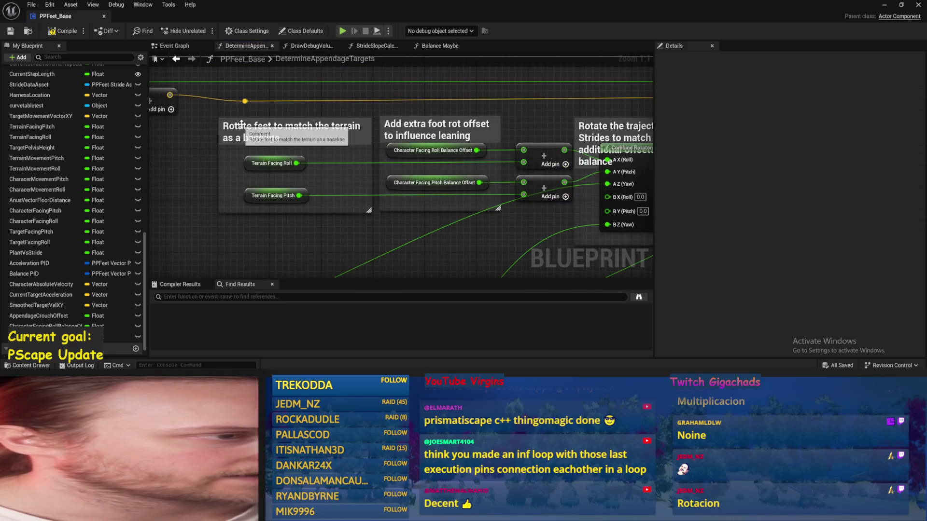
pyautogui.moveTo(220, 137); pyautogui.dragTo(236, 138)
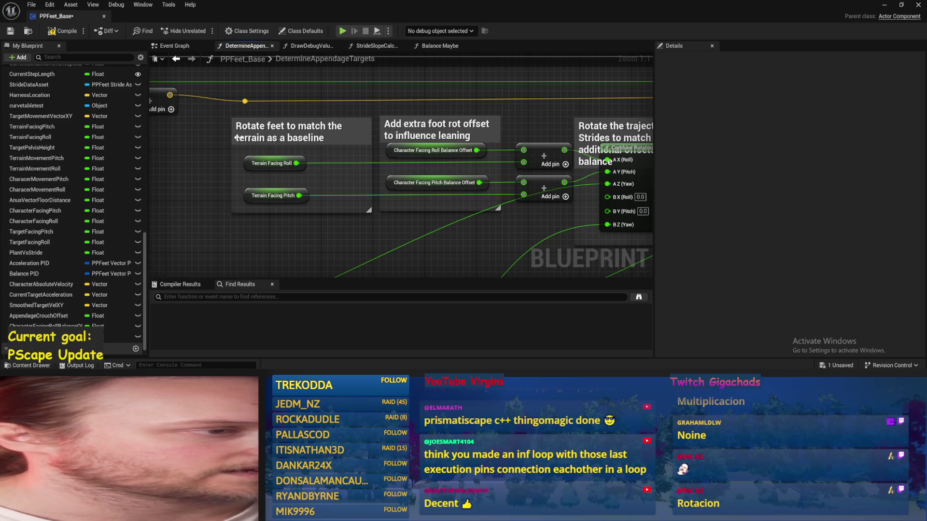
pyautogui.moveTo(207, 172); pyautogui.dragTo(138, 166)
pyautogui.hotkey('ctrl', 's')
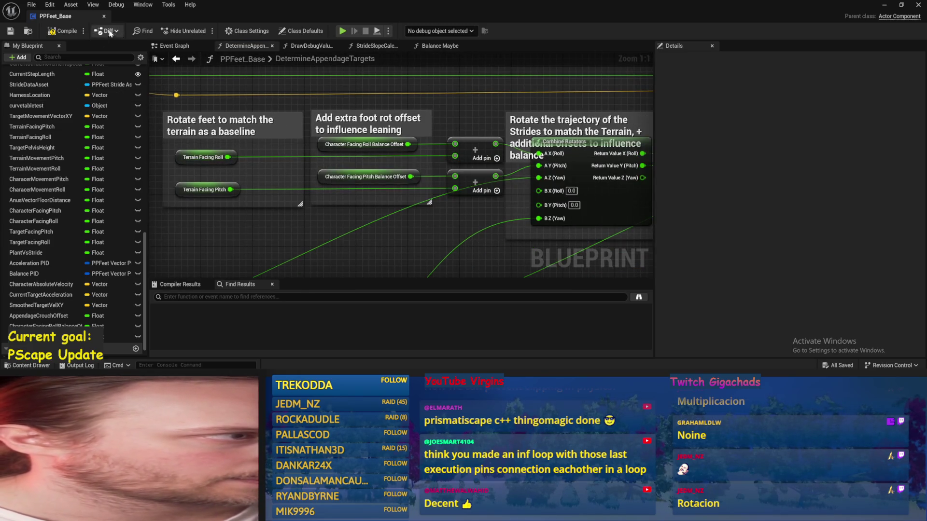
pyautogui.moveTo(332, 266); pyautogui.dragTo(350, 122)
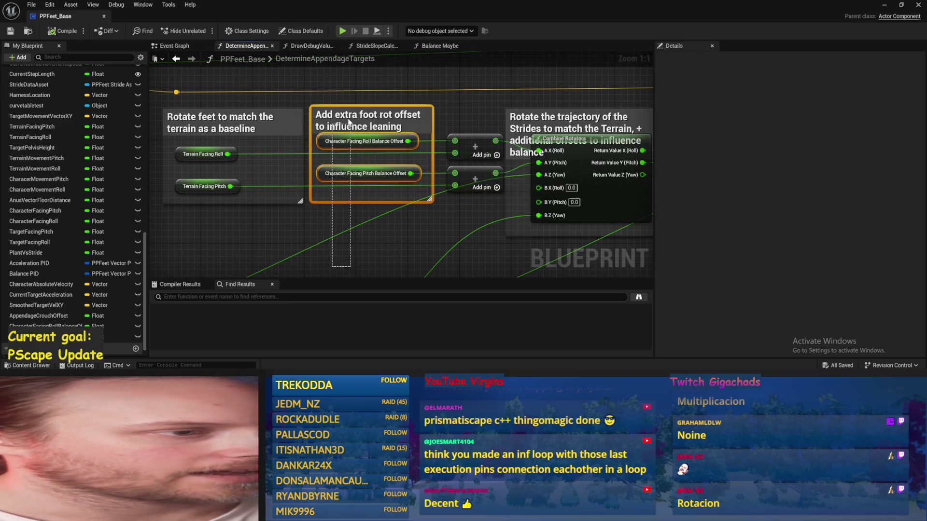
pyautogui.moveTo(447, 226); pyautogui.dragTo(320, 232)
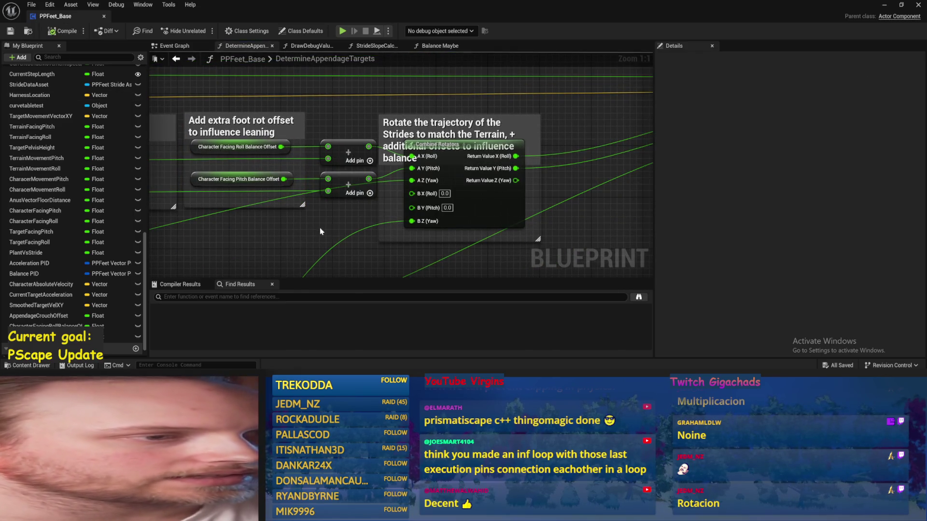
pyautogui.scroll(-1, 320, 231)
pyautogui.moveTo(355, 123); pyautogui.dragTo(357, 100)
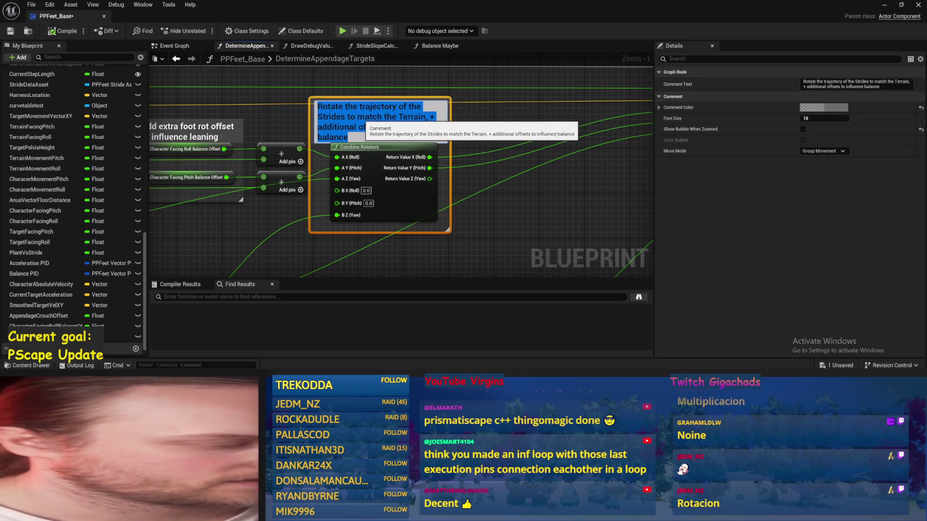
# Rename the Combine Rotators comment 'Build target rotation for feets' and shorten its box from the top
pyautogui.doubleClick(367, 116)
pyautogui.write('Build t')
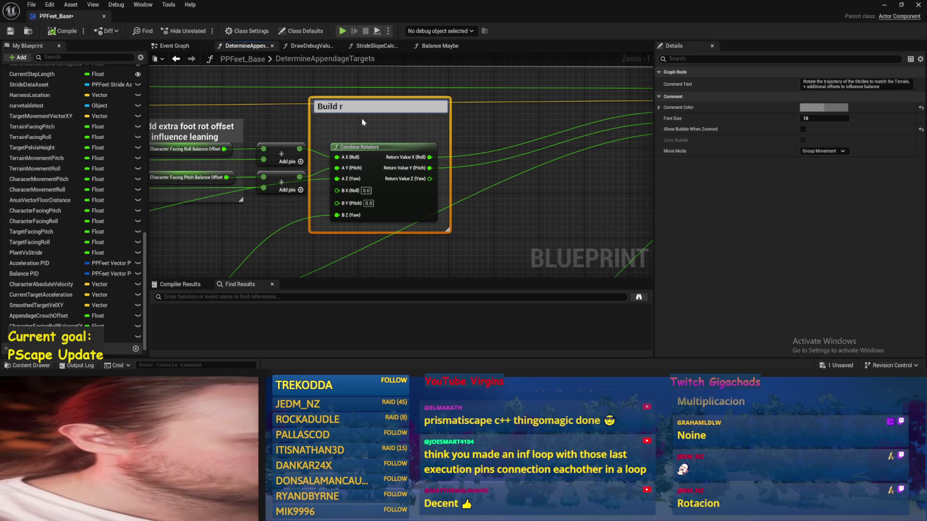
pyautogui.write('arget rotation for feets')
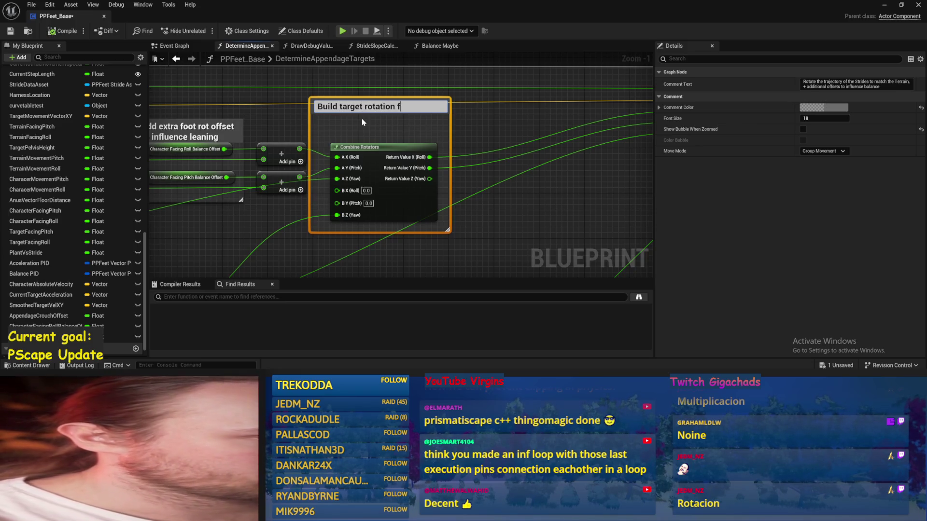
pyautogui.press('Return')
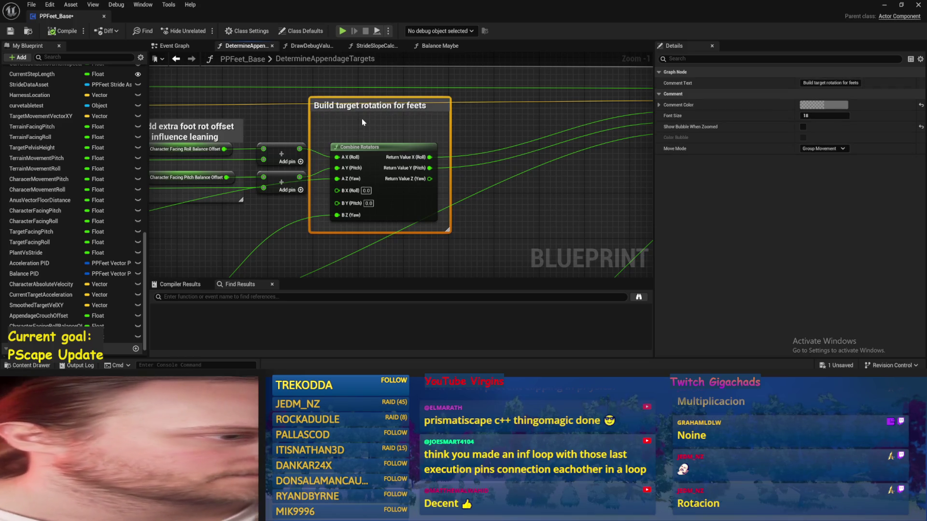
pyautogui.click(363, 122)
pyautogui.hotkey('ctrl', 's')
pyautogui.moveTo(404, 97); pyautogui.dragTo(409, 122)
pyautogui.hotkey('ctrl', 's')
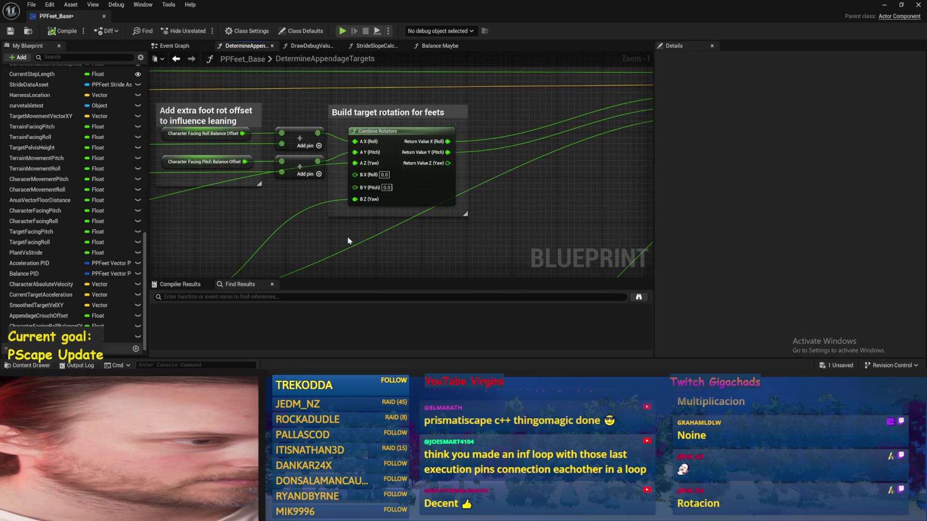
pyautogui.moveTo(328, 256); pyautogui.dragTo(469, 161)
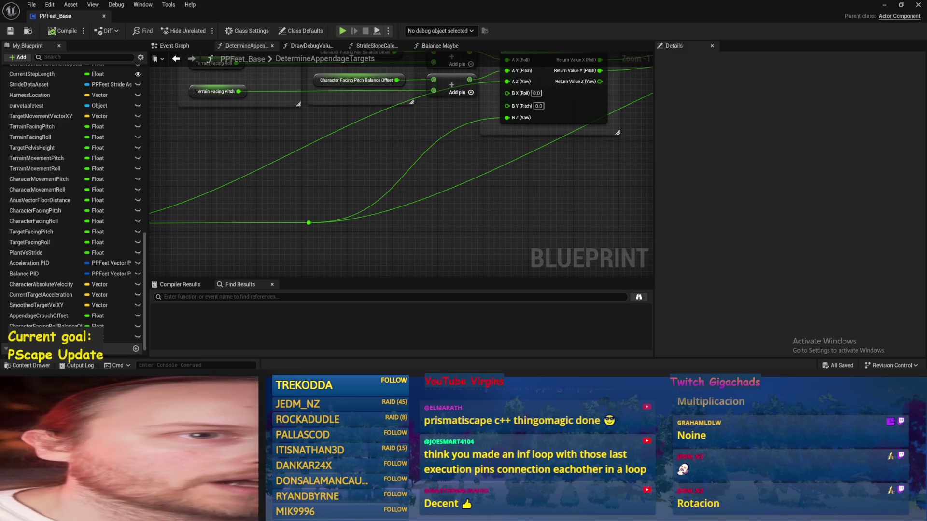
# Add a reroute point on the yaw wire, move it right, and save PPFeet_Base
pyautogui.scroll(-2, 525, 200)
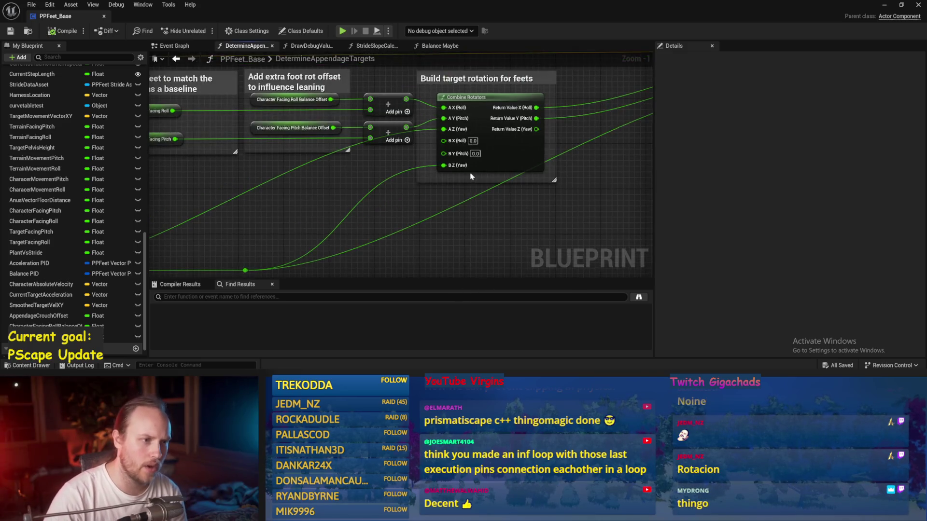
pyautogui.doubleClick(394, 189)
pyautogui.moveTo(396, 191)
pyautogui.mouseDown()
pyautogui.moveTo(578, 219)
pyautogui.moveTo(555, 225)
pyautogui.mouseUp()
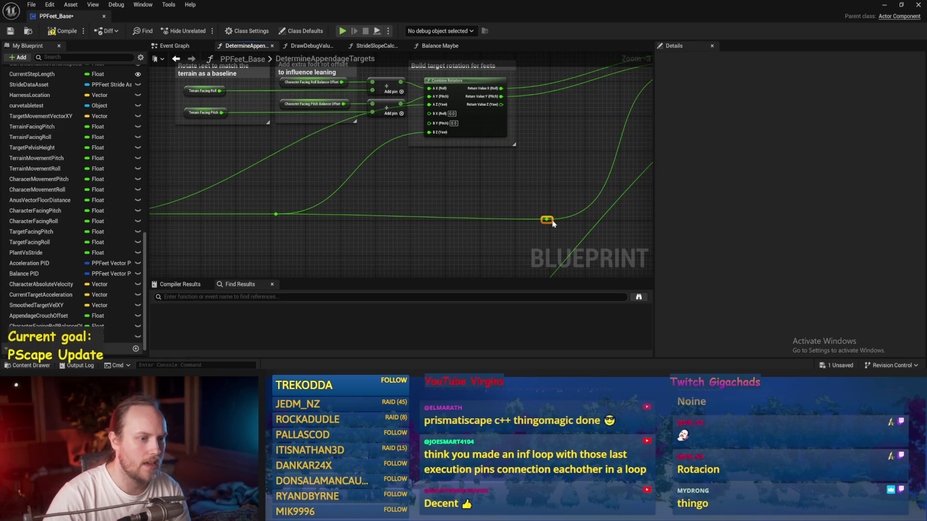
pyautogui.hotkey('ctrl', 's')
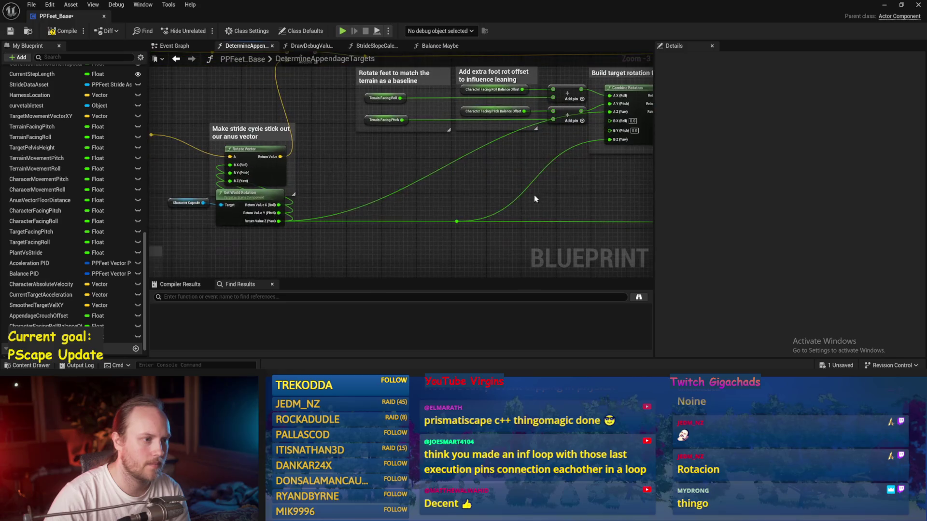
# Connect the reroute to Combine Rotators' A Z (Yaw), add another reroute on it, and save
pyautogui.moveTo(487, 202); pyautogui.dragTo(466, 206)
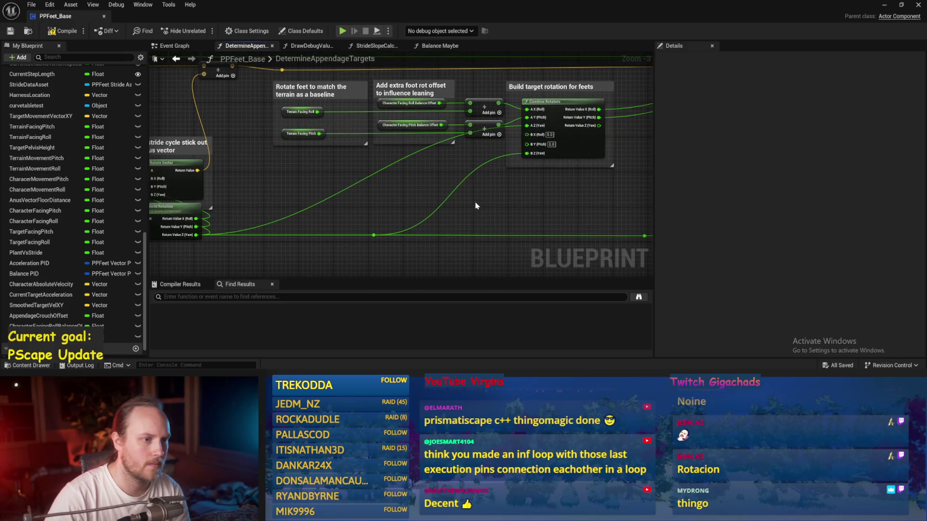
pyautogui.moveTo(379, 236); pyautogui.dragTo(527, 126)
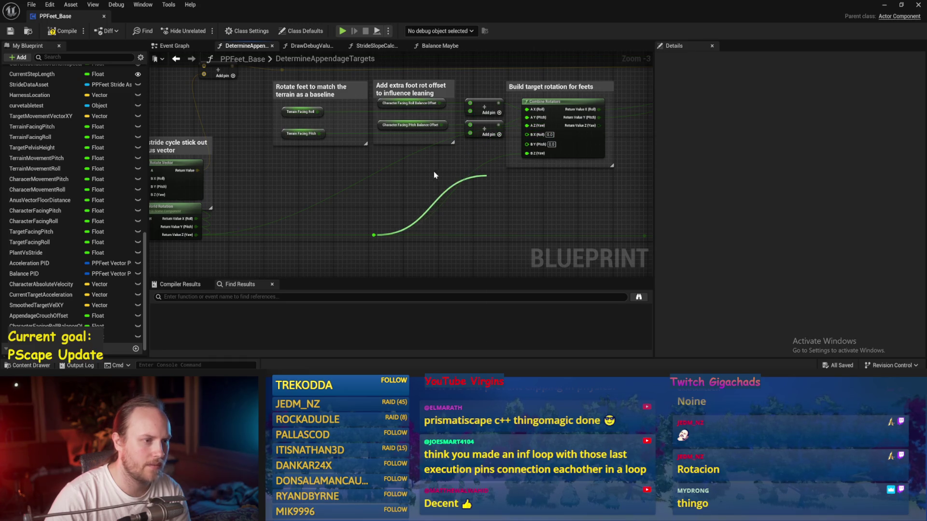
pyautogui.scroll(3, 428, 146)
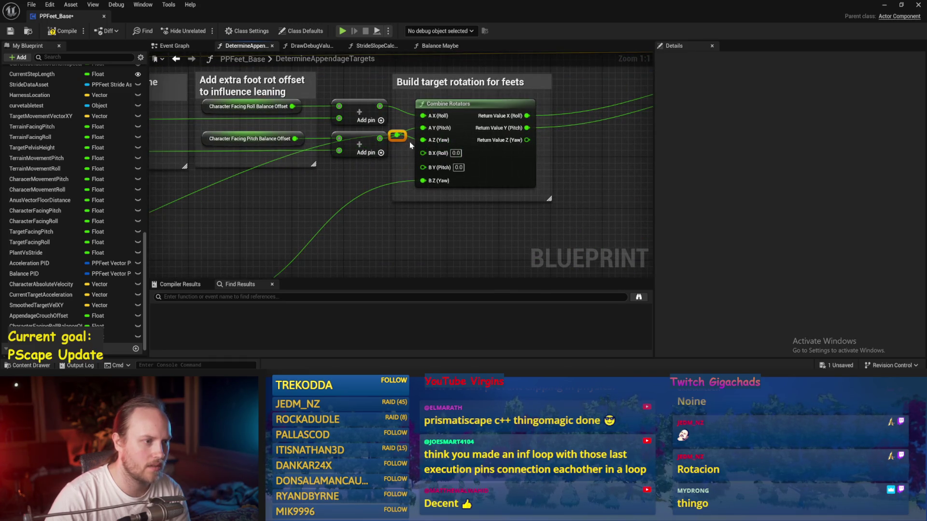
pyautogui.doubleClick(384, 168)
pyautogui.moveTo(392, 177)
pyautogui.mouseDown()
pyautogui.moveTo(451, 196)
pyautogui.moveTo(397, 213)
pyautogui.mouseUp()
pyautogui.scroll(-2, 410, 176)
pyautogui.hotkey('ctrl', 's')
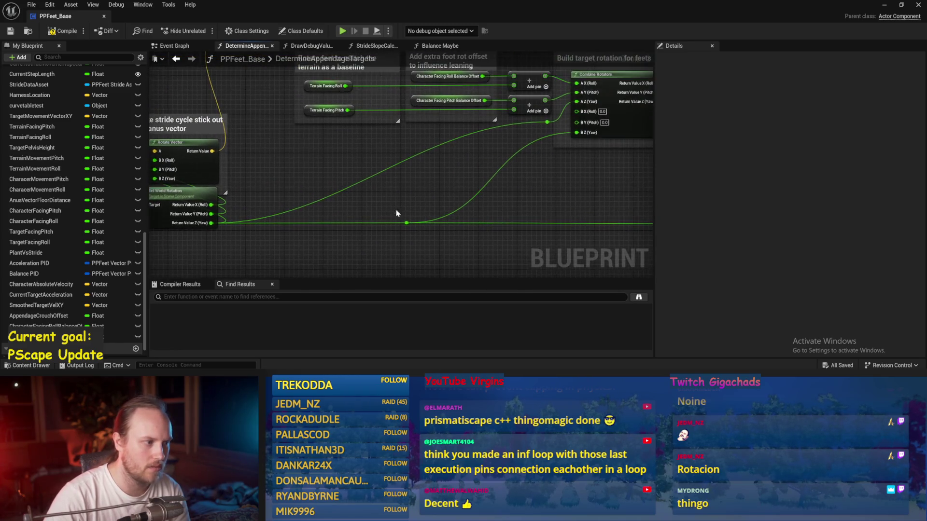
# Disconnect the wire feeding A Z (Yaw) on Combine Rotators
pyautogui.scroll(2, 454, 160)
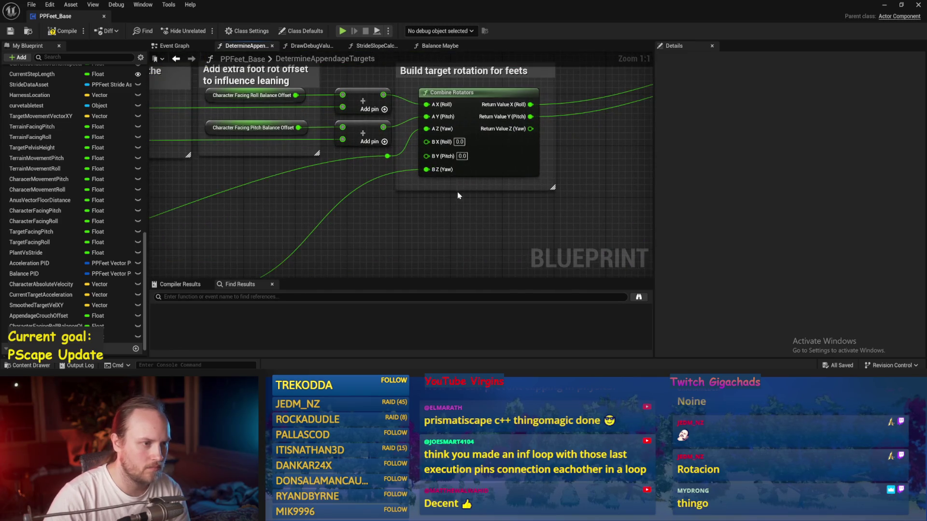
pyautogui.scroll(-2, 489, 225)
pyautogui.scroll(1, 503, 171)
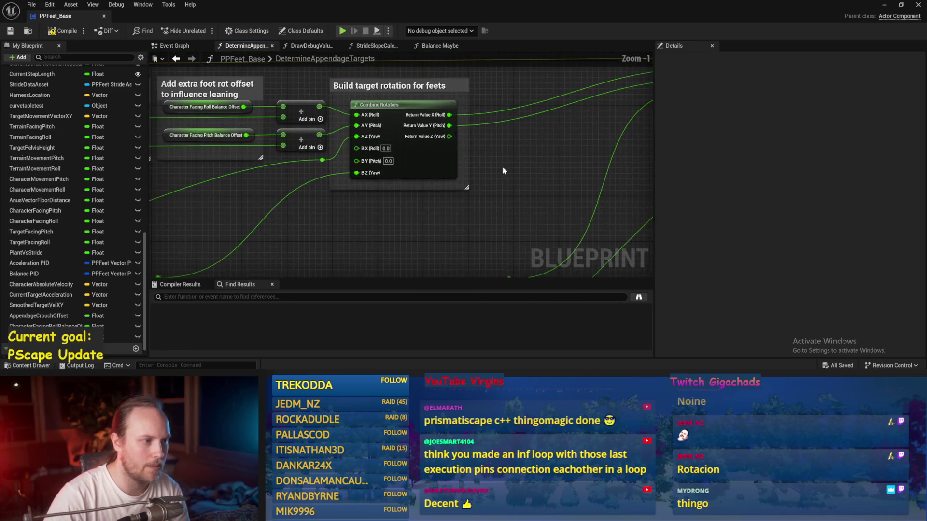
pyautogui.keyDown('alt'); pyautogui.click(356, 137); pyautogui.keyUp('alt')
# Break the B Z (Yaw) link on Combine Rotators as well and save
pyautogui.keyDown('alt'); pyautogui.click(357, 173); pyautogui.keyUp('alt')
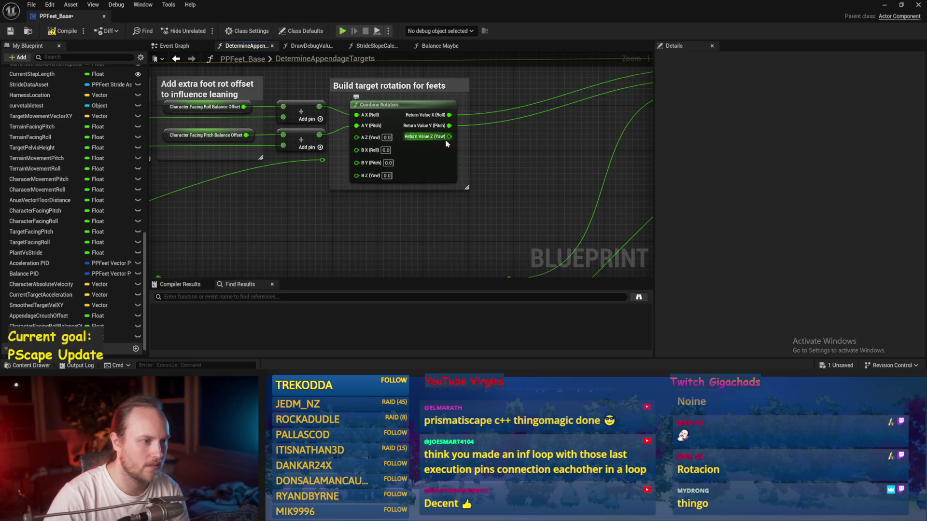
pyautogui.moveTo(425, 140)
pyautogui.mouseDown()
pyautogui.moveTo(348, 196)
pyautogui.moveTo(393, 147)
pyautogui.moveTo(465, 168)
pyautogui.moveTo(352, 155)
pyautogui.mouseUp()
pyautogui.hotkey('ctrl', 's')
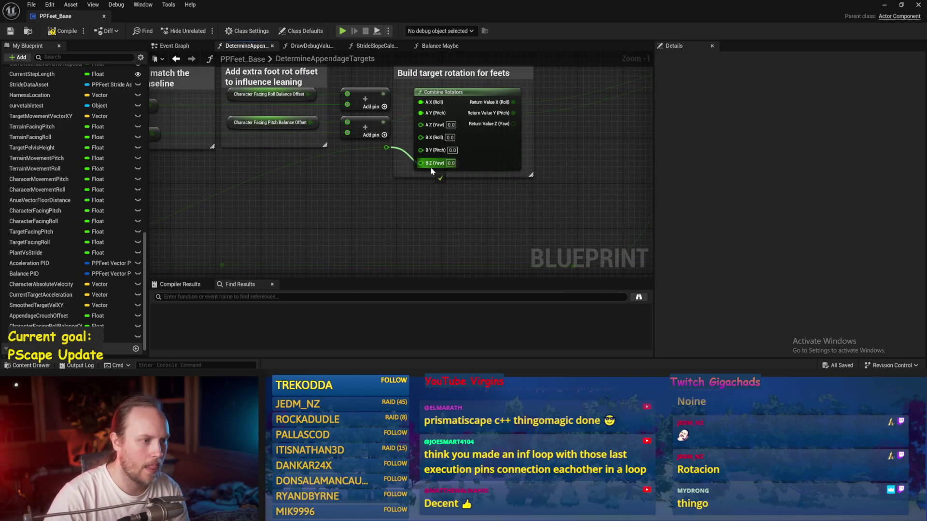
# Rewire the yaw into B Z (Yaw) only, leaving A Z unconnected, and save PPFeet_Base
pyautogui.moveTo(352, 196)
pyautogui.mouseDown()
pyautogui.moveTo(230, 209)
pyautogui.moveTo(363, 182)
pyautogui.moveTo(407, 189)
pyautogui.moveTo(383, 183)
pyautogui.moveTo(389, 192)
pyautogui.moveTo(365, 194)
pyautogui.mouseUp()
pyautogui.scroll(1, 310, 184)
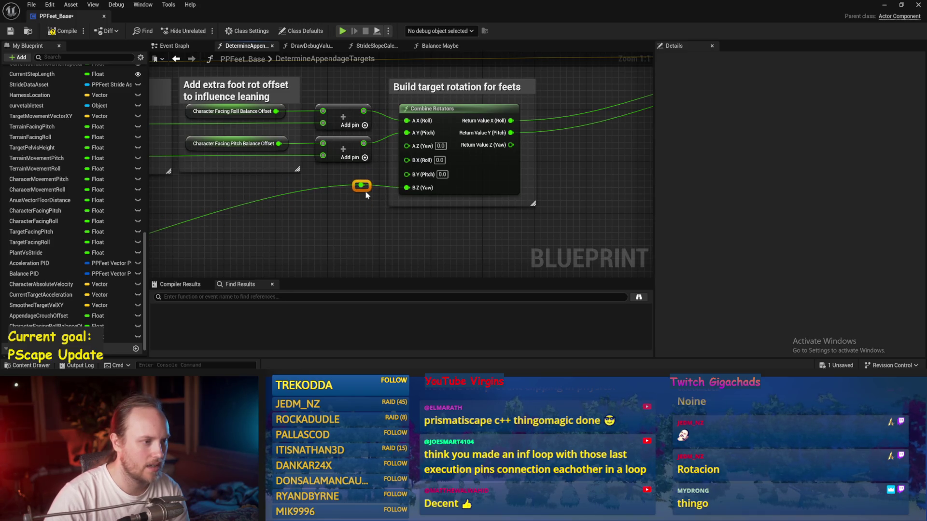
pyautogui.scroll(-3, 360, 225)
pyautogui.hotkey('ctrl', 's')
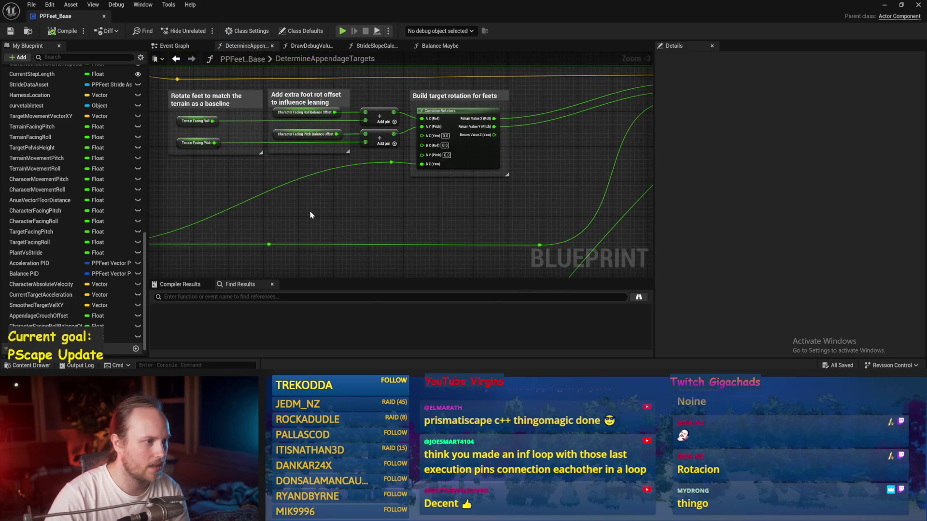
# Shift the graph view and switch to the PPFeet_TestLevel editor
pyautogui.moveTo(554, 143)
pyautogui.mouseDown()
pyautogui.moveTo(348, 200)
pyautogui.moveTo(407, 204)
pyautogui.mouseUp()
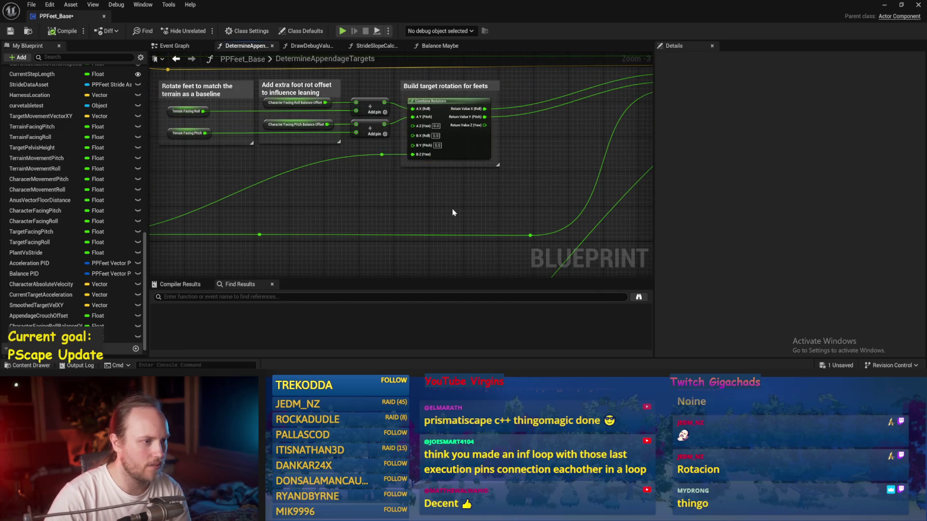
pyautogui.moveTo(452, 152); pyautogui.dragTo(519, 155)
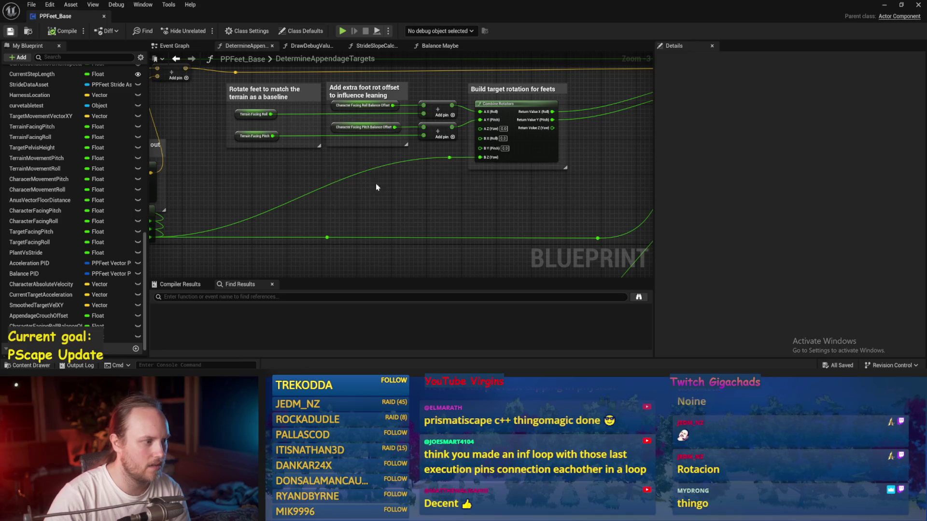
pyautogui.hotkey('alt', 'Tab')
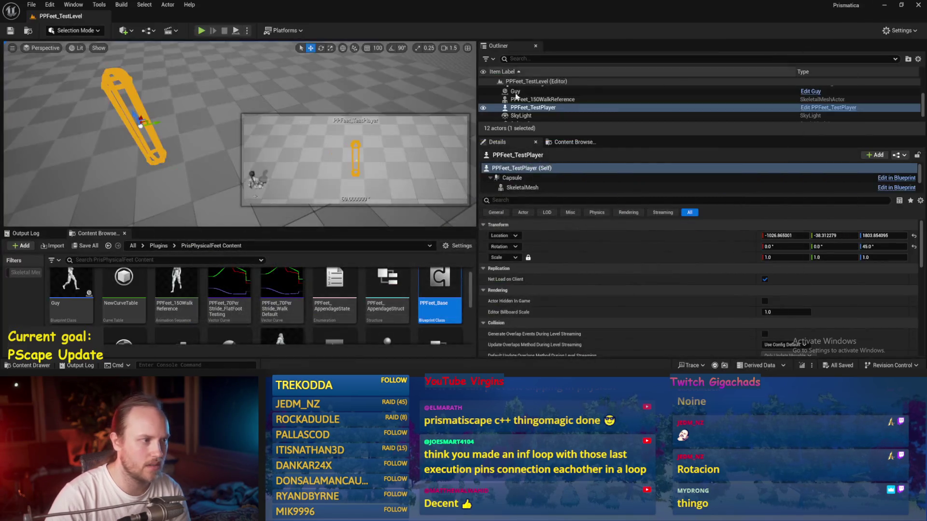
# Start Play-in-Editor and tilt floor Cube4 into a slope of about 31, then 5 degrees
pyautogui.hotkey('alt', 'p')
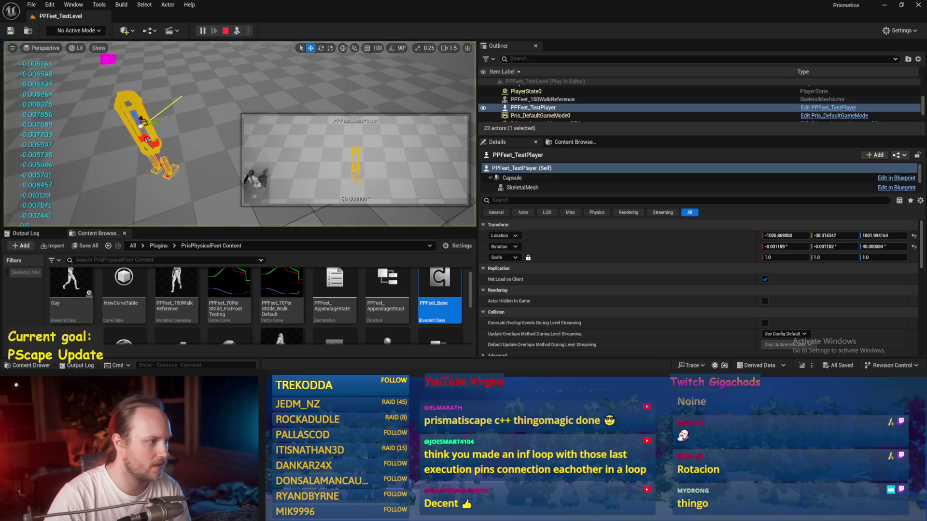
pyautogui.click(290, 184)
pyautogui.press('e')
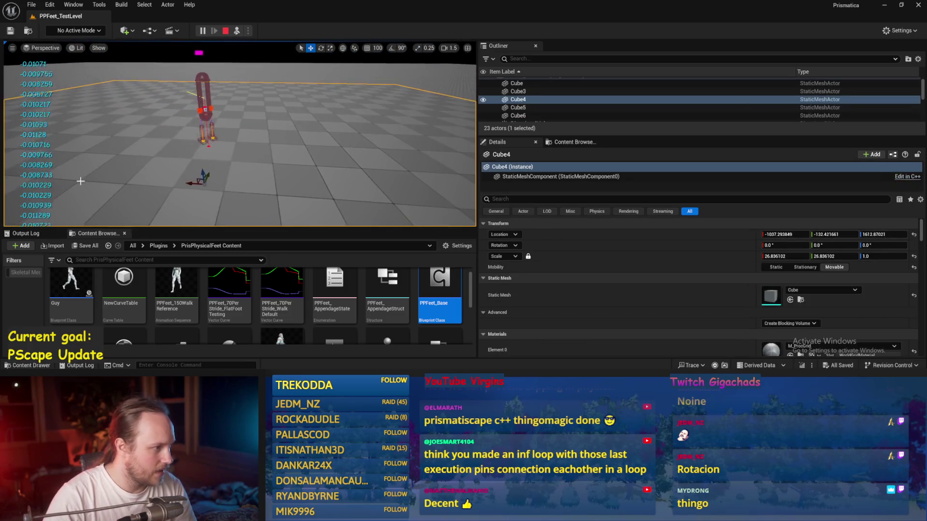
pyautogui.moveTo(220, 188); pyautogui.dragTo(144, 175)
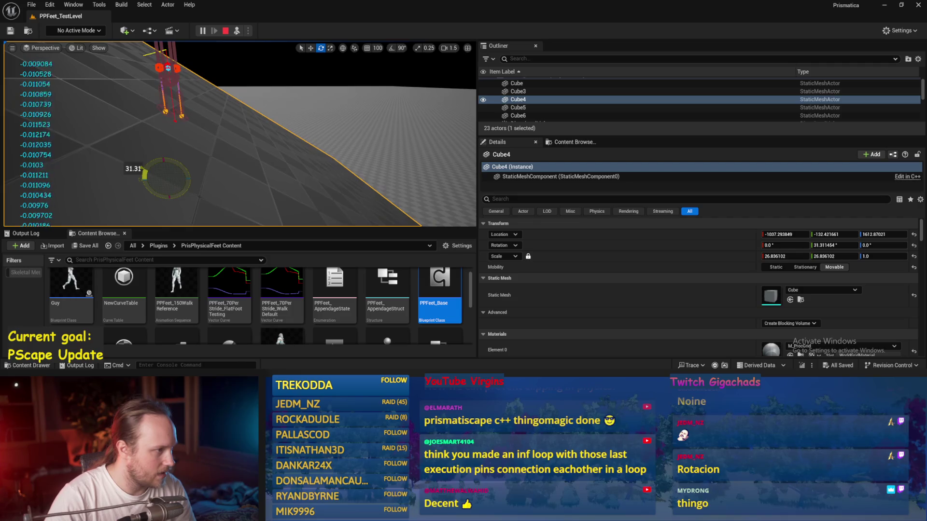
pyautogui.scroll(-1, 240, 134)
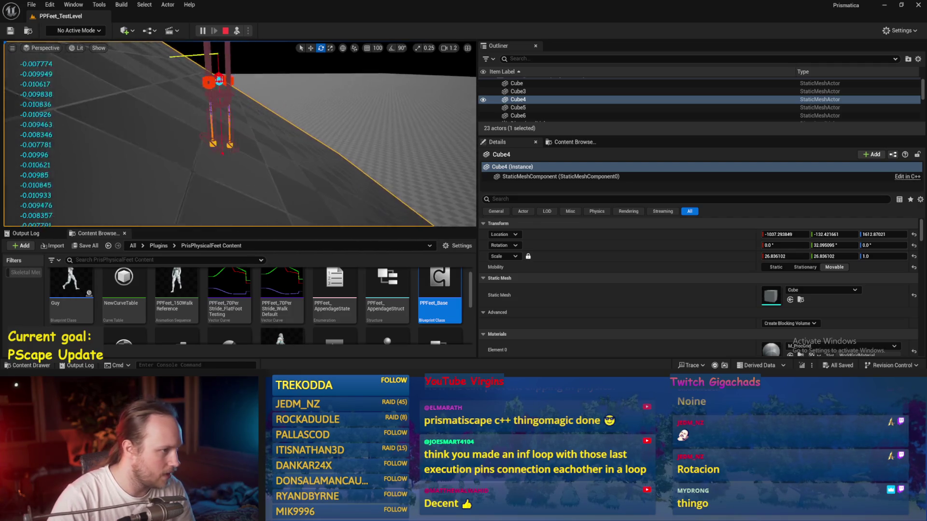
pyautogui.moveTo(225, 203); pyautogui.dragTo(287, 203)
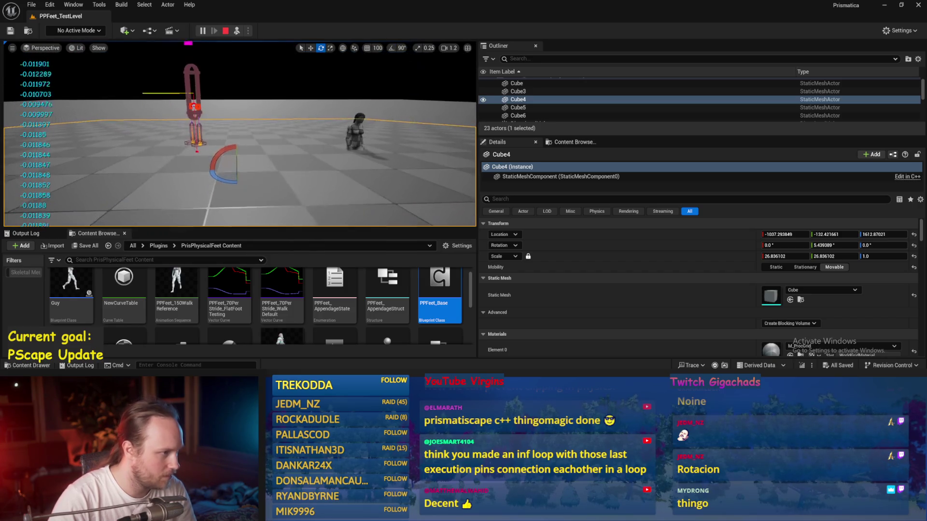
# Tilt the floor along another axis to about -38 and -10 degrees, then reset it flat
pyautogui.moveTo(213, 180); pyautogui.dragTo(236, 200)
pyautogui.moveTo(237, 159); pyautogui.dragTo(233, 159)
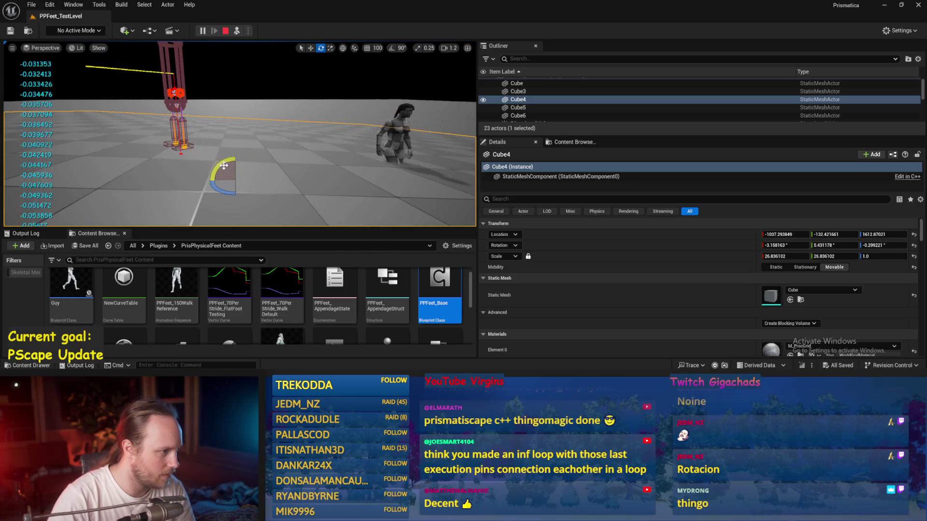
pyautogui.press('e')
pyautogui.moveTo(237, 140)
pyautogui.mouseDown()
pyautogui.moveTo(249, 156)
pyautogui.moveTo(238, 167)
pyautogui.moveTo(232, 160)
pyautogui.mouseUp()
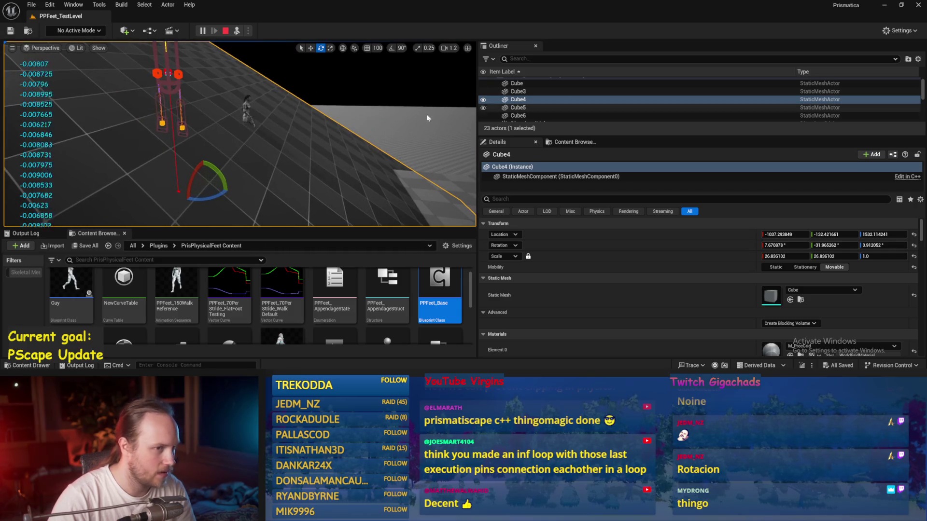
pyautogui.click(914, 245)
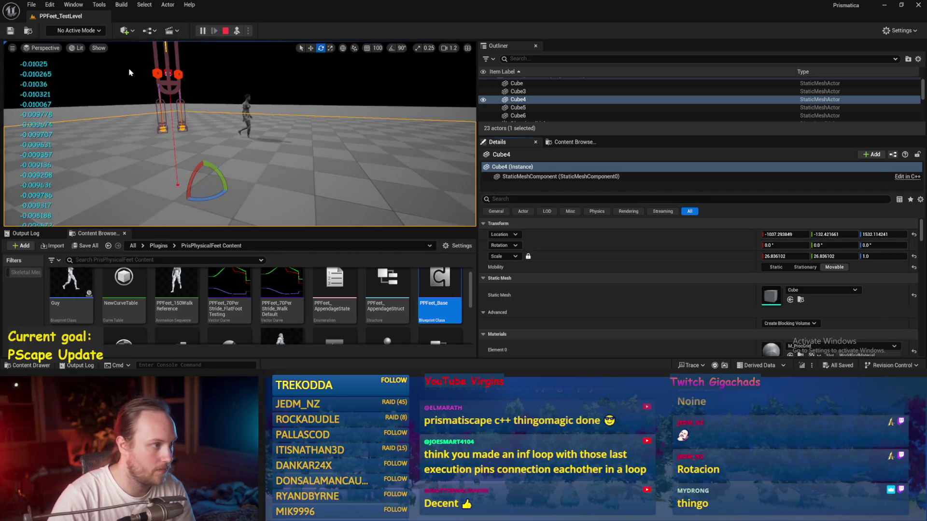
# Tip PPFeet_TestPlayer about 12 degrees, stop play, and return to PPFeet_Base
pyautogui.click(206, 82)
pyautogui.press('e')
pyautogui.moveTo(198, 77); pyautogui.dragTo(200, 95)
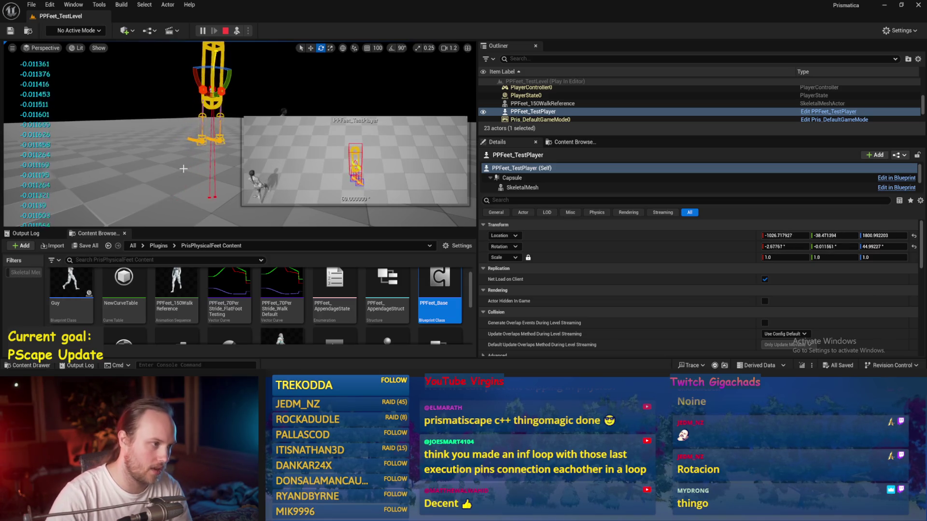
pyautogui.press('Escape')
pyautogui.click(426, 358)
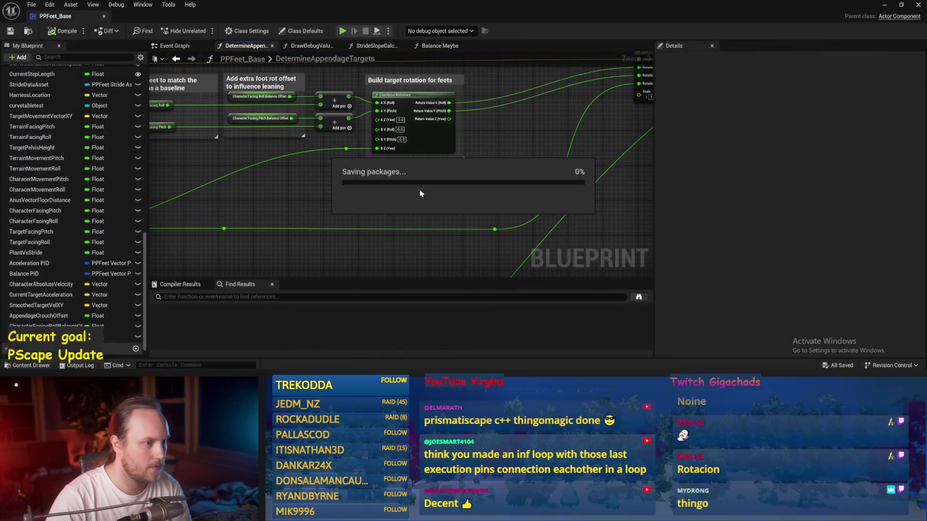
# Switch through the blueprint graphs to reach Balance Maybe
pyautogui.scroll(2, 399, 176)
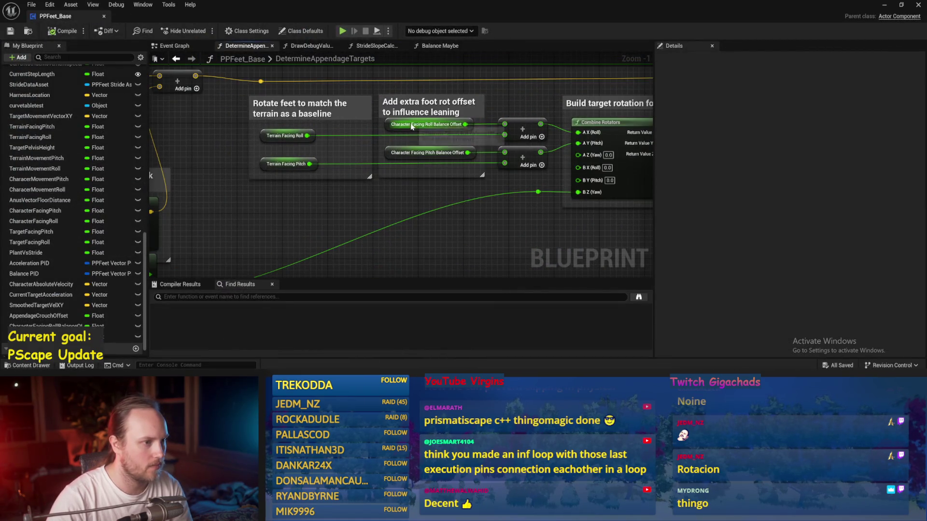
pyautogui.moveTo(452, 59); pyautogui.dragTo(417, 91)
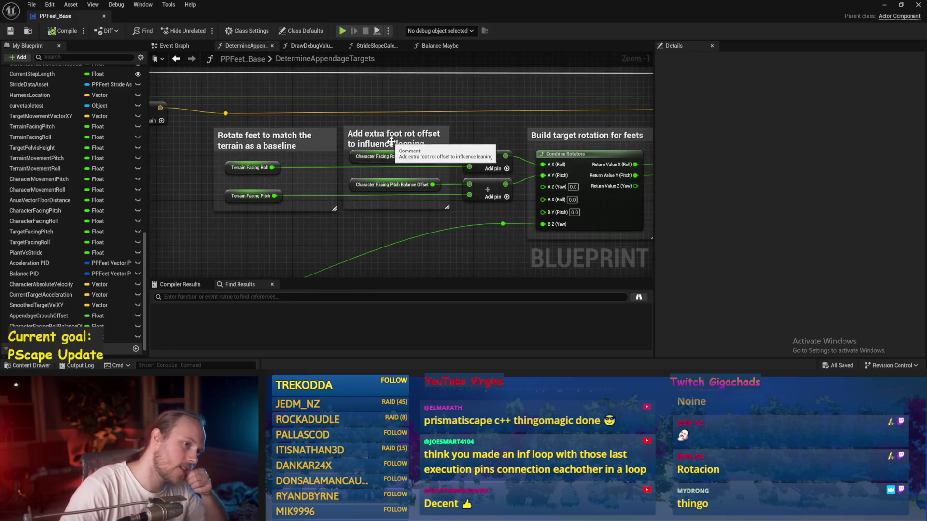
pyautogui.click(369, 47)
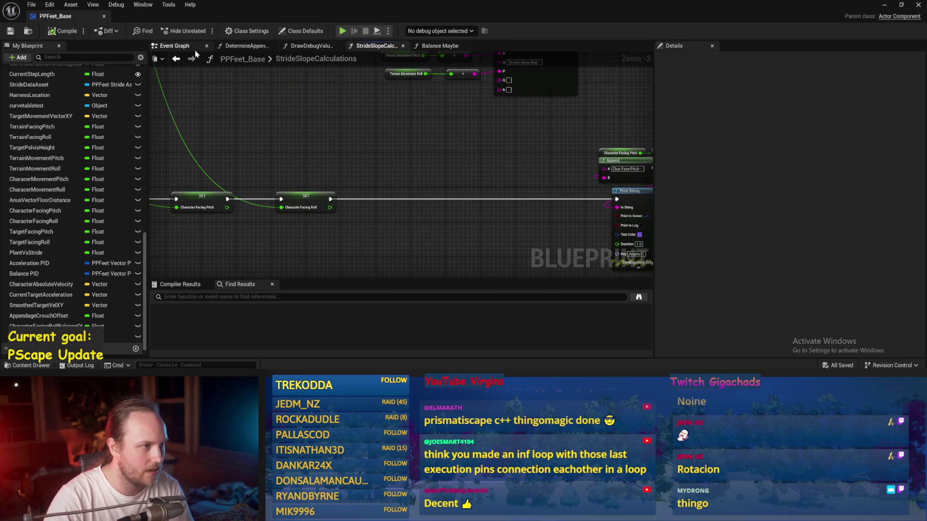
pyautogui.click(233, 51)
pyautogui.click(437, 46)
# Add a -1.0 math node fed by the roll ASINd result, place it under the roll SET, and save
pyautogui.moveTo(378, 128)
pyautogui.mouseDown()
pyautogui.moveTo(410, 143)
pyautogui.moveTo(398, 251)
pyautogui.moveTo(429, 187)
pyautogui.mouseUp()
pyautogui.moveTo(427, 139)
pyautogui.mouseDown()
pyautogui.moveTo(428, 187)
pyautogui.moveTo(434, 140)
pyautogui.moveTo(431, 151)
pyautogui.mouseUp()
pyautogui.write('+')
pyautogui.press('Return')
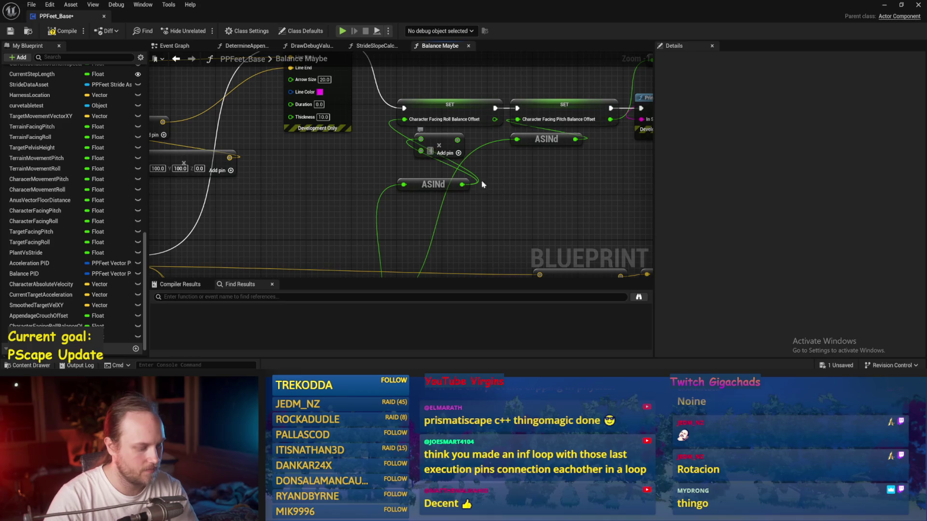
pyautogui.moveTo(444, 147)
pyautogui.mouseDown()
pyautogui.moveTo(431, 158)
pyautogui.moveTo(425, 202)
pyautogui.moveTo(428, 166)
pyautogui.mouseUp()
pyautogui.hotkey('ctrl', 's')
# Duplicate the math node for the pitch ASINd and minimise the blueprint editor
pyautogui.hotkey('ctrl', 'w')
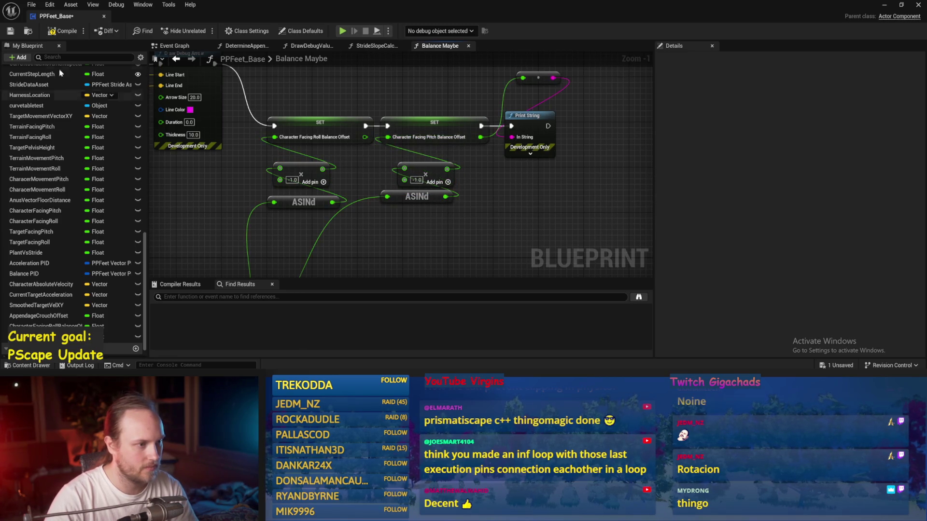
pyautogui.scroll(-1, 560, 193)
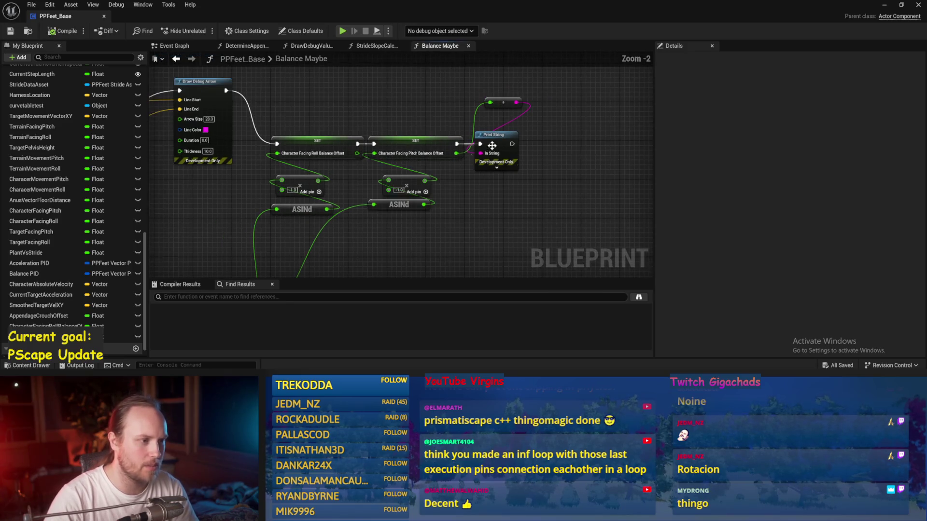
pyautogui.click(885, 6)
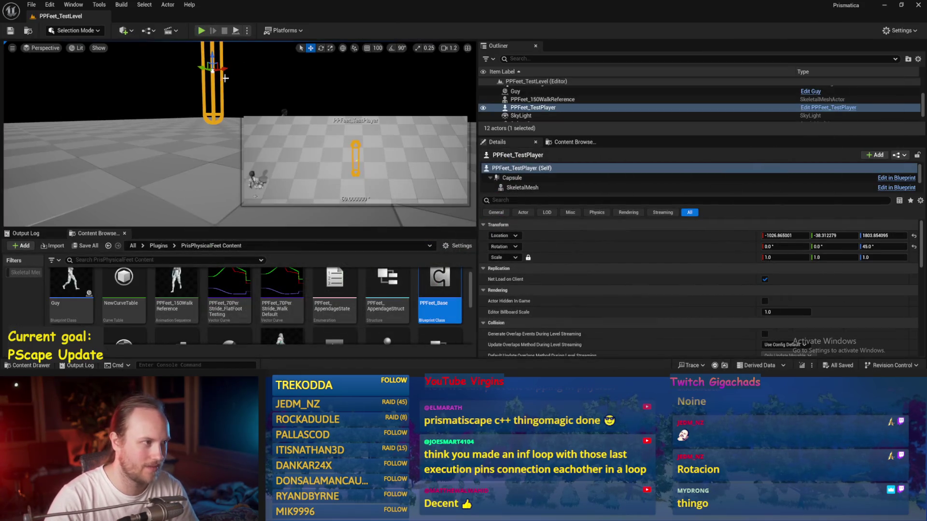
# Reset the test player's Z rotation to 0 and run a quick Play-in-Editor test
pyautogui.click(913, 247)
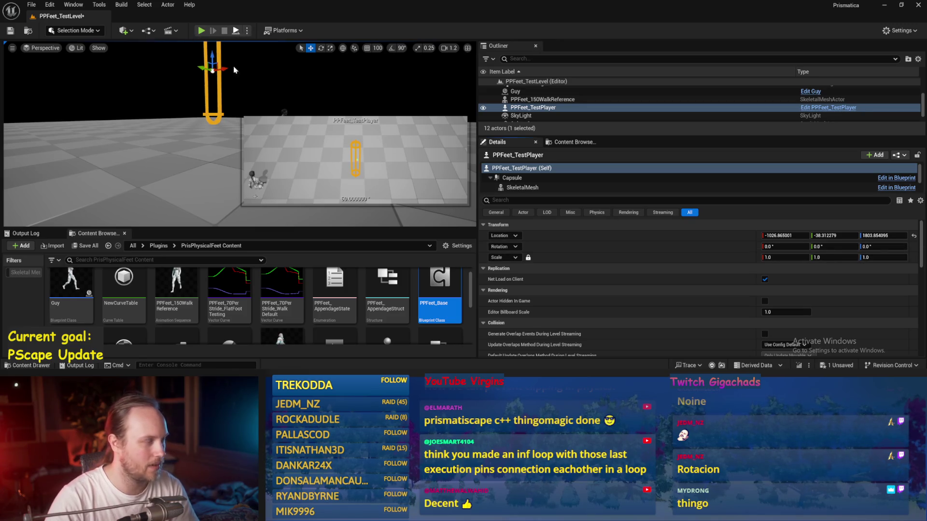
pyautogui.hotkey('alt', 'p')
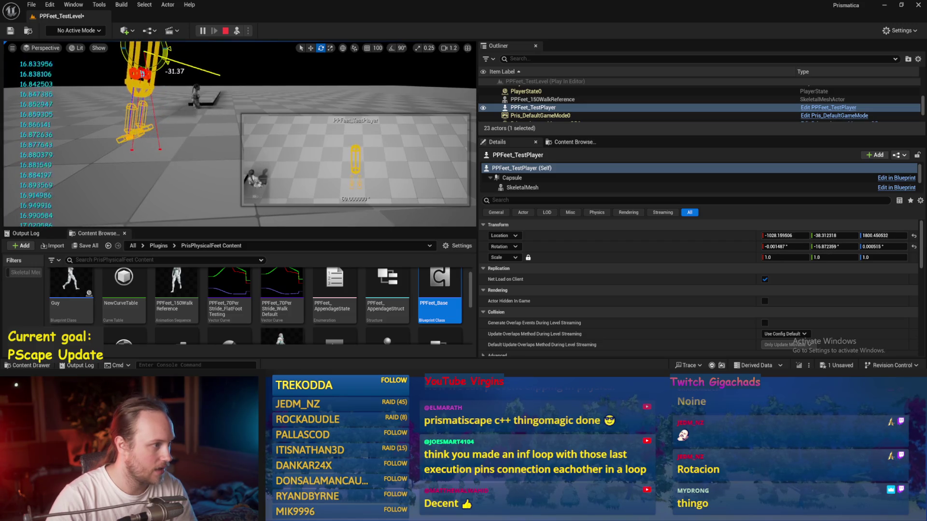
pyautogui.press('Escape')
# Compile and save PPFeet_Base from the Balance Maybe graph, then minimise it
pyautogui.doubleClick(440, 289)
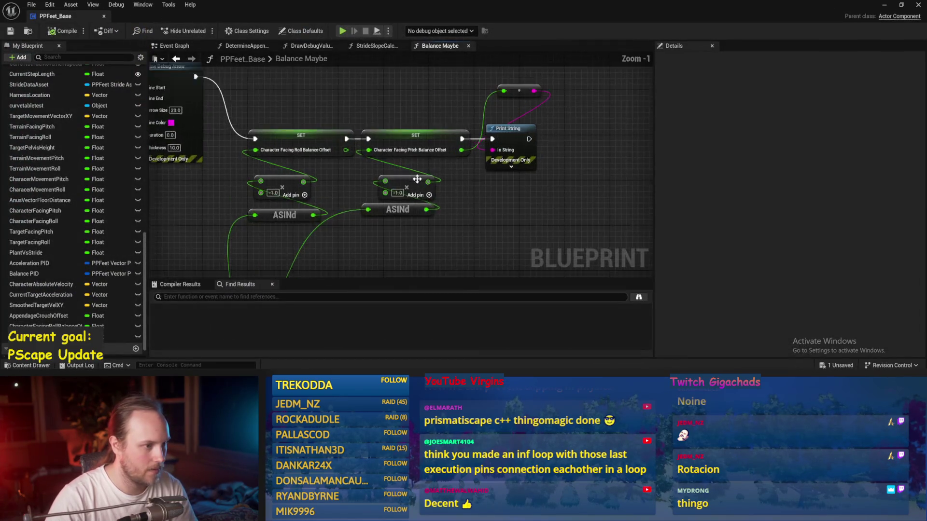
pyautogui.scroll(1, 417, 179)
pyautogui.click(51, 31)
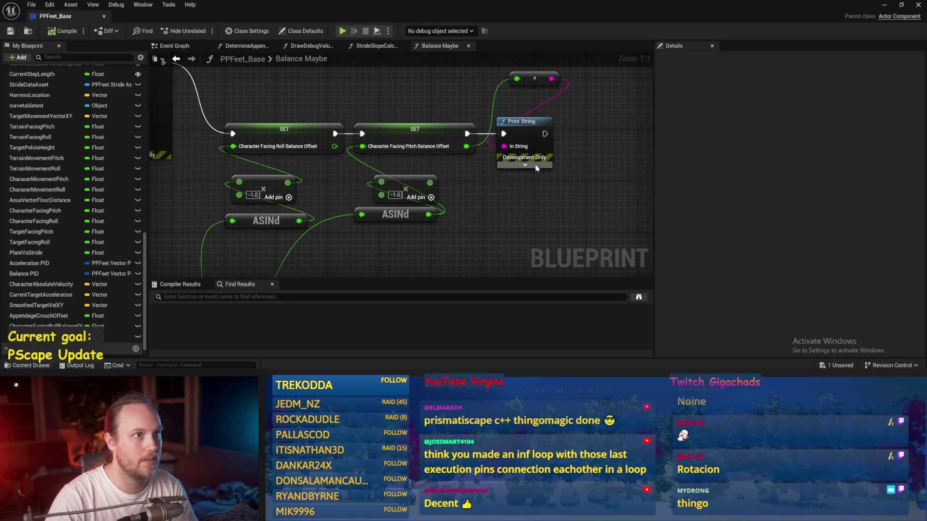
pyautogui.hotkey('ctrl', 's')
pyautogui.click(884, 5)
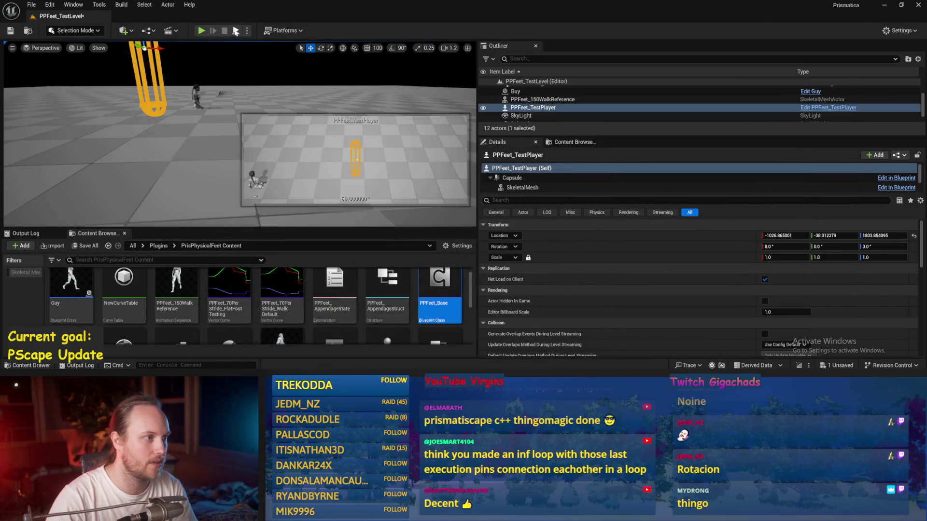
# Play the test level to watch the rig balance, then stop and reopen Balance Maybe
pyautogui.click(235, 31)
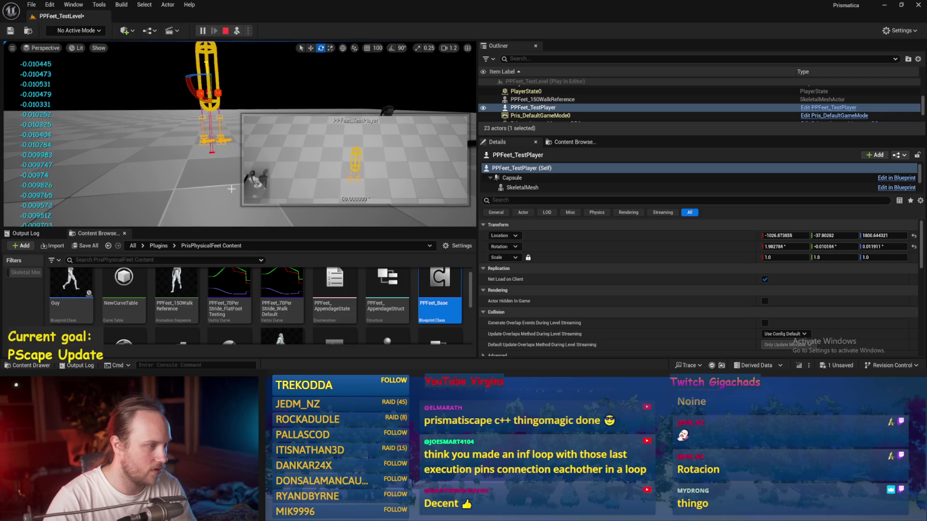
pyautogui.press('Escape')
pyautogui.doubleClick(439, 295)
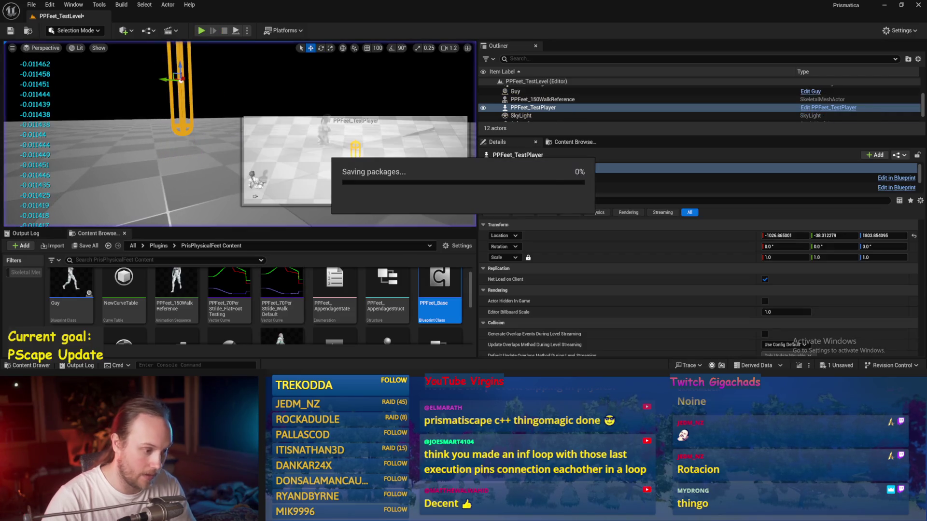
# Set Target Lean Vector X to 1 and move its setter node left
pyautogui.scroll(-3, 291, 181)
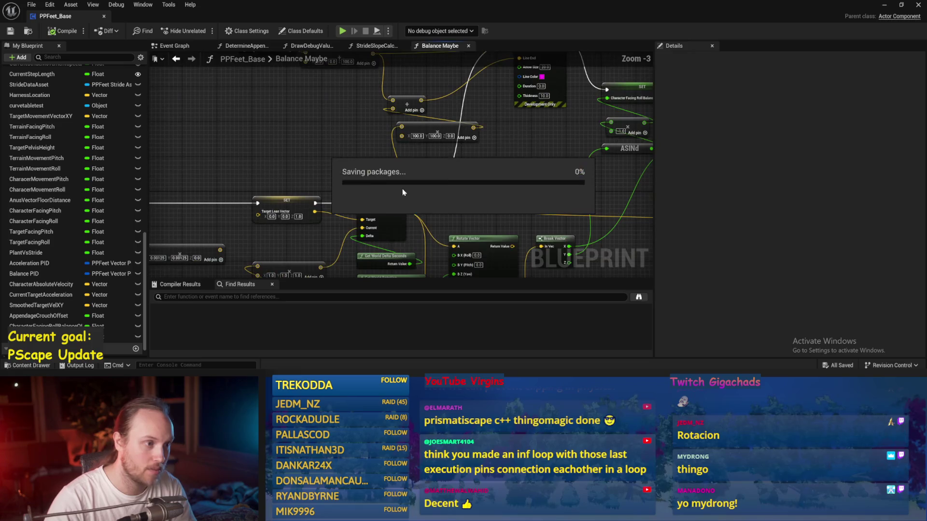
pyautogui.scroll(3, 392, 168)
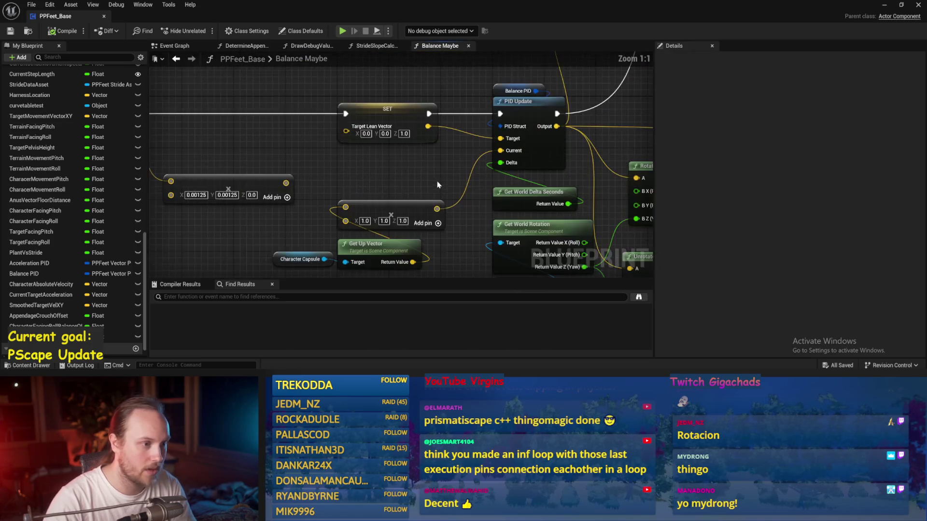
pyautogui.write('1')
pyautogui.moveTo(386, 127); pyautogui.dragTo(296, 127)
# Add a Normalize node above the Target Lean Vector setter
pyautogui.rightClick(328, 100)
pyautogui.write('no')
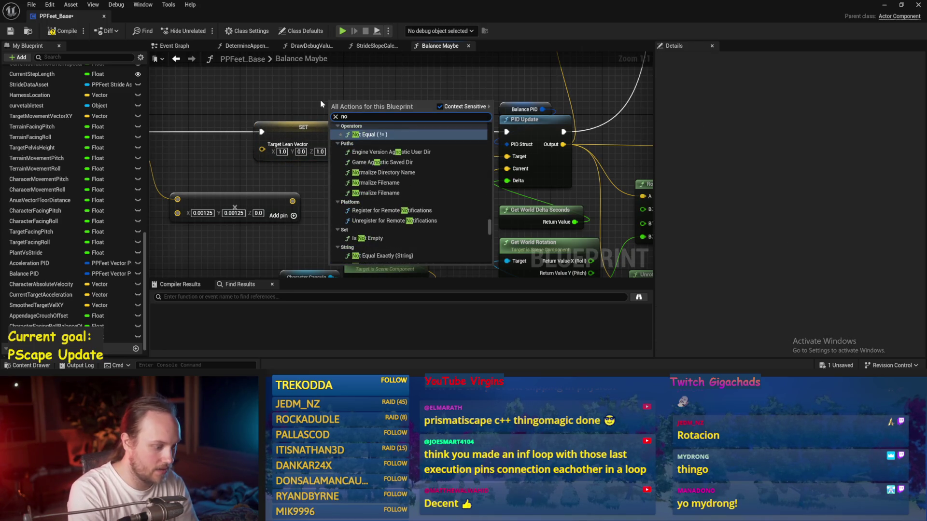
pyautogui.write('rmamz')
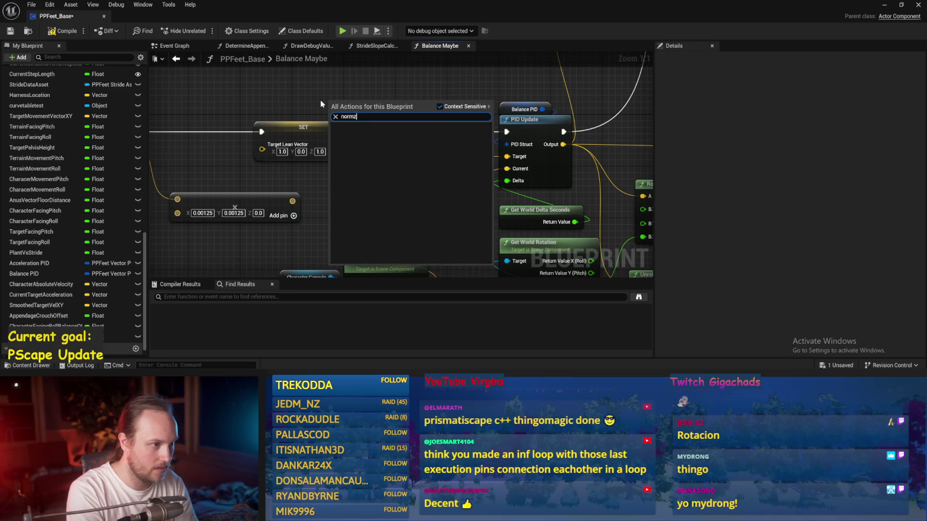
pyautogui.press('BackSpace')
pyautogui.press('BackSpace')
pyautogui.press('BackSpace')
pyautogui.write('lize')
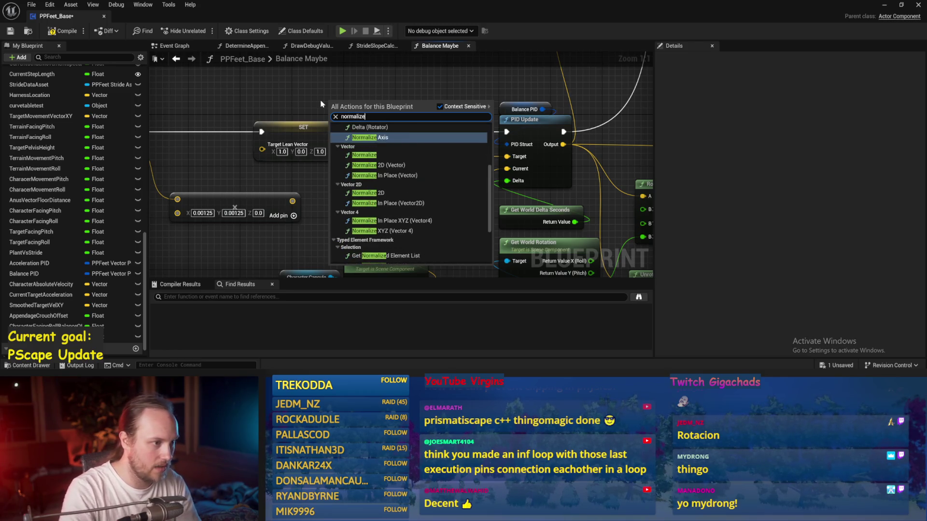
pyautogui.click(390, 153)
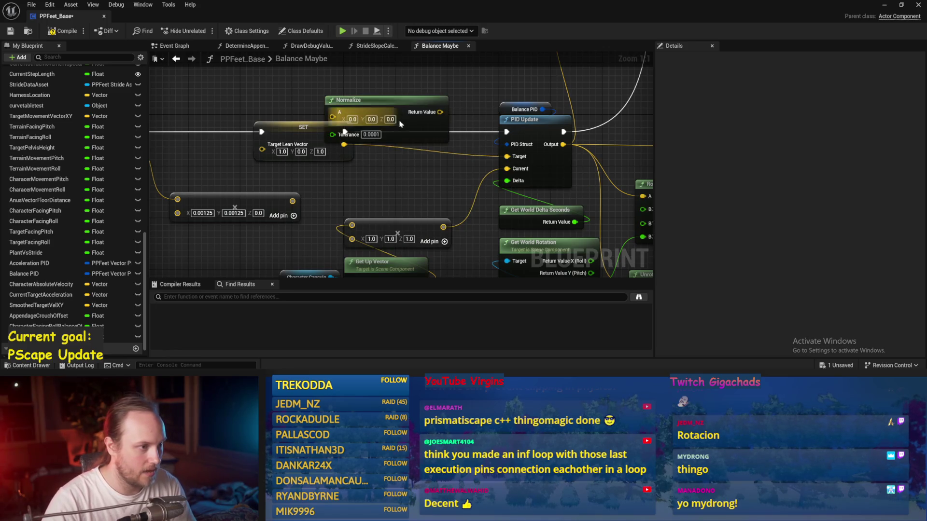
pyautogui.moveTo(358, 107); pyautogui.dragTo(380, 76)
# Wire the lean vector through Normalize into PID Update Target, then compile and save
pyautogui.moveTo(344, 145); pyautogui.dragTo(358, 90)
pyautogui.moveTo(466, 86); pyautogui.dragTo(507, 156)
pyautogui.click(60, 31)
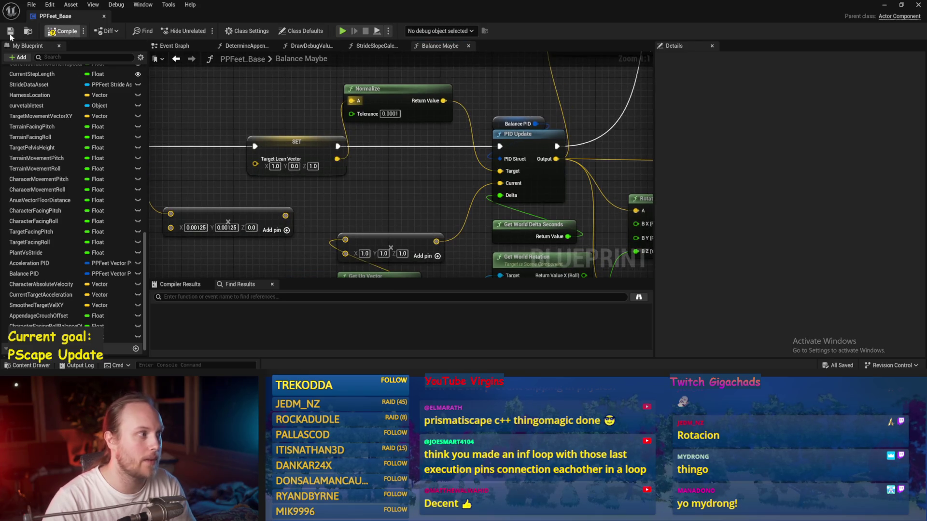
pyautogui.click(886, 5)
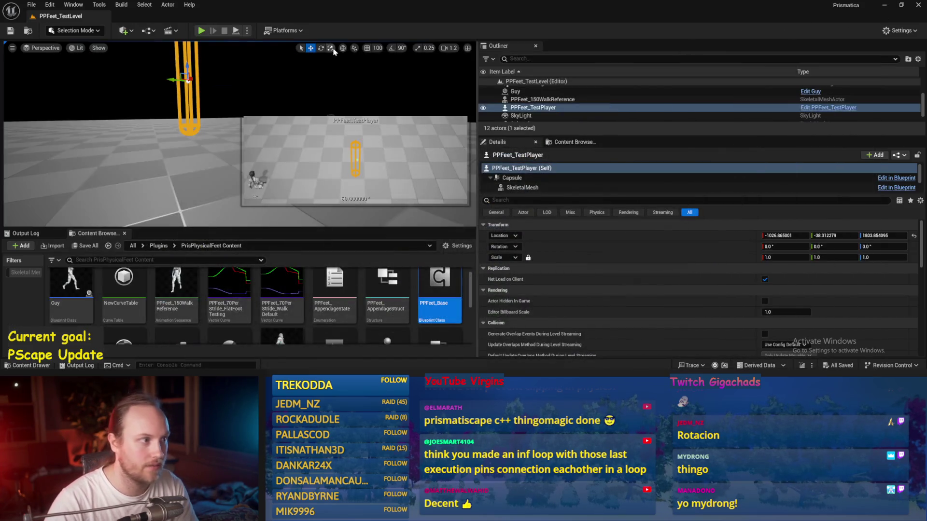
# Run a play test with floor Cube4 selected, then reopen the Balance Maybe graph
pyautogui.hotkey('alt', 'p')
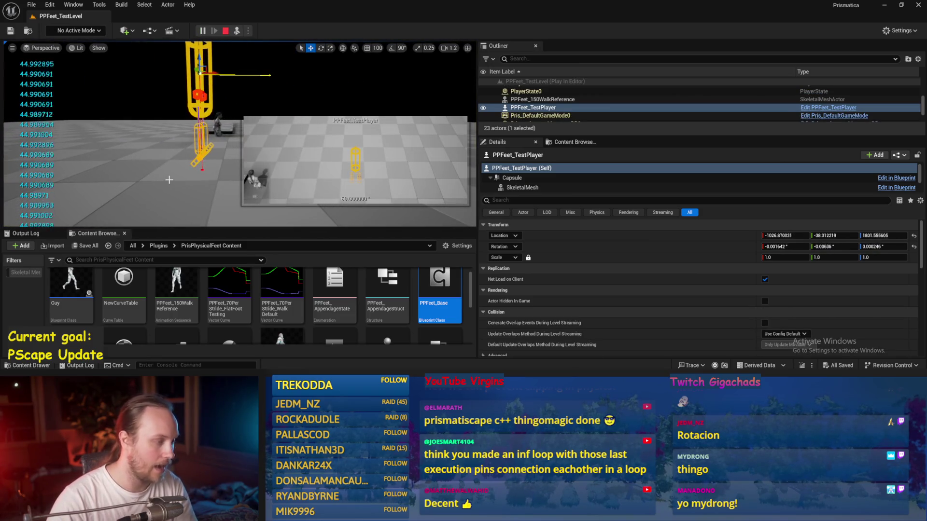
pyautogui.click(208, 161)
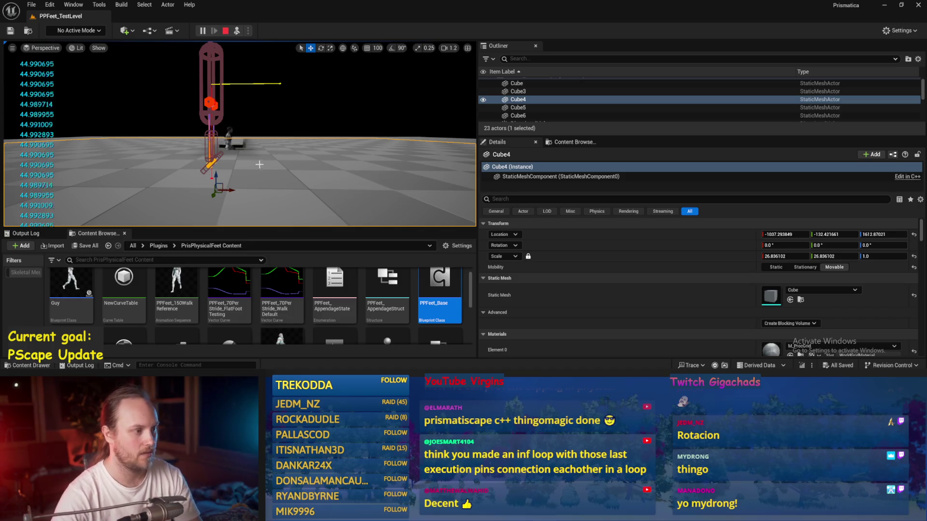
pyautogui.press('Escape')
pyautogui.doubleClick(439, 290)
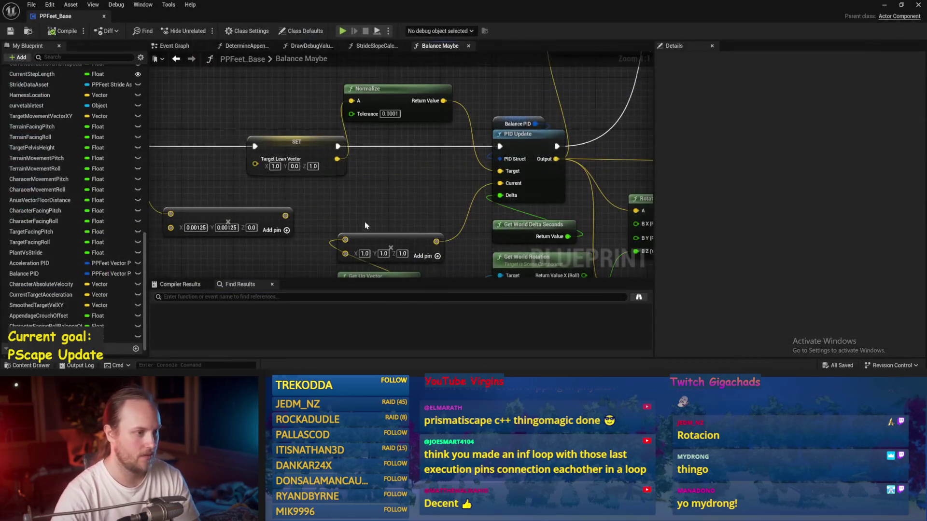
# Move the Target Lean Vector setter left and delete the Rotate Vector node
pyautogui.moveTo(359, 138); pyautogui.dragTo(374, 168)
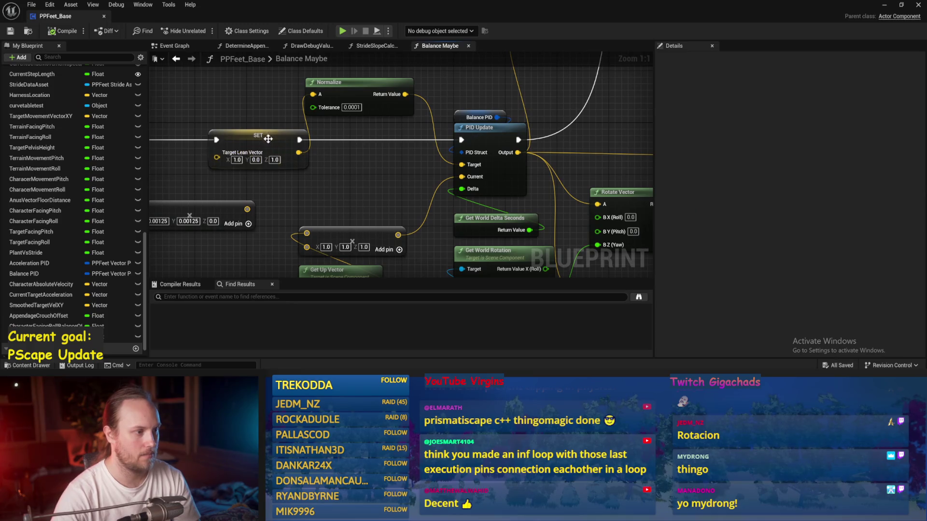
pyautogui.moveTo(268, 139); pyautogui.dragTo(229, 138)
pyautogui.moveTo(372, 169); pyautogui.dragTo(235, 154)
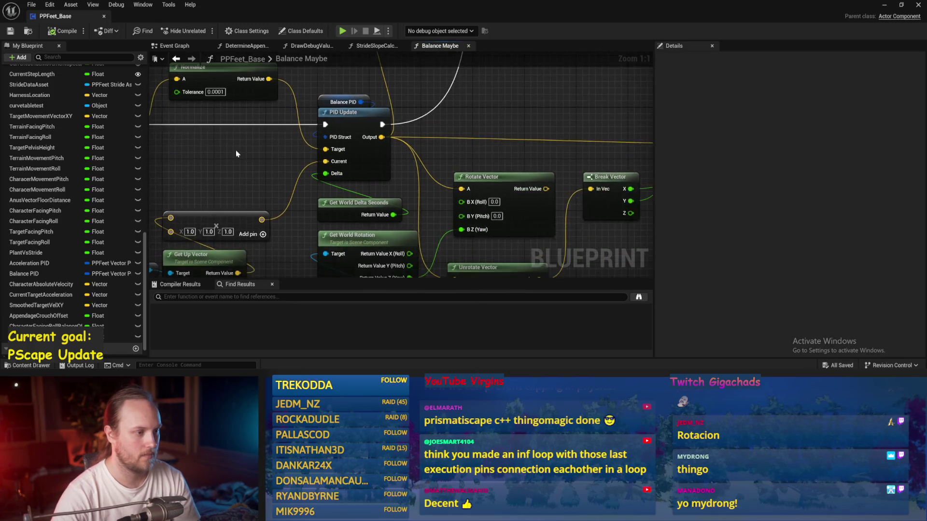
pyautogui.scroll(-1, 237, 153)
pyautogui.moveTo(467, 160); pyautogui.dragTo(386, 123)
pyautogui.click(381, 179)
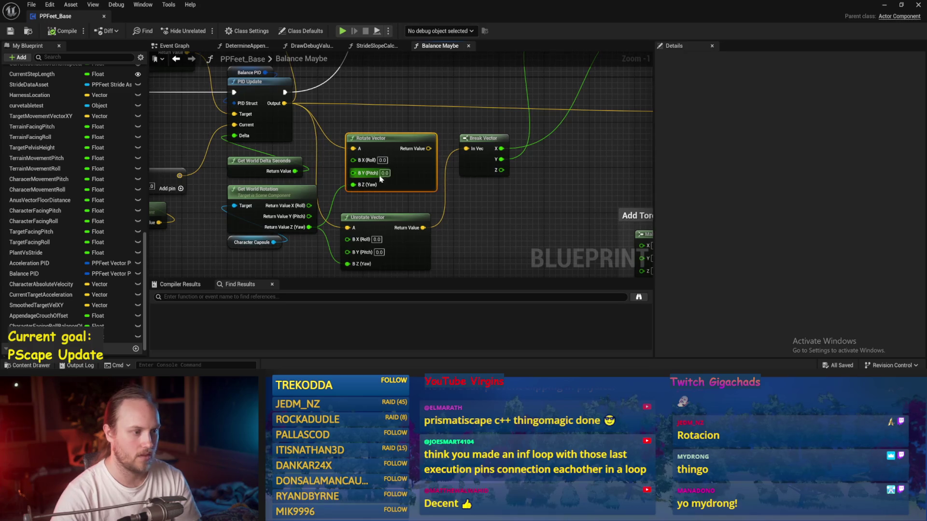
pyautogui.press('Delete')
pyautogui.scroll(-2, 362, 203)
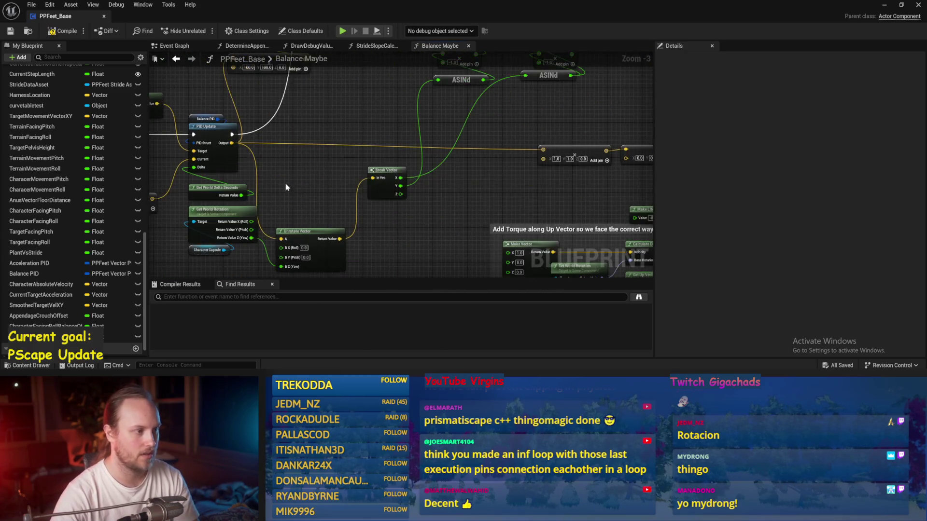
pyautogui.scroll(3, 286, 187)
# Change Balance PID's ProportionalFactor in Details and compile the blueprint
pyautogui.click(284, 92)
pyautogui.click(823, 225)
pyautogui.click(830, 246)
pyautogui.click(482, 145)
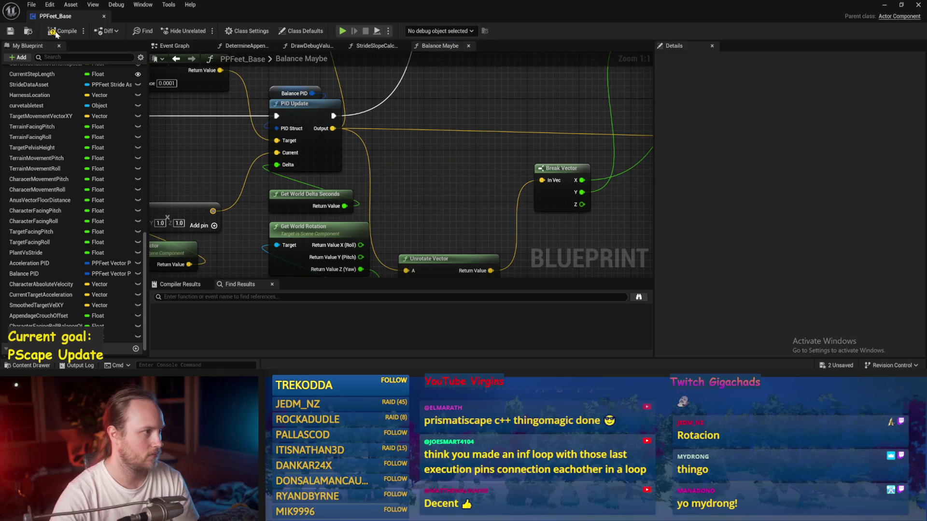
pyautogui.click(10, 31)
pyautogui.click(884, 6)
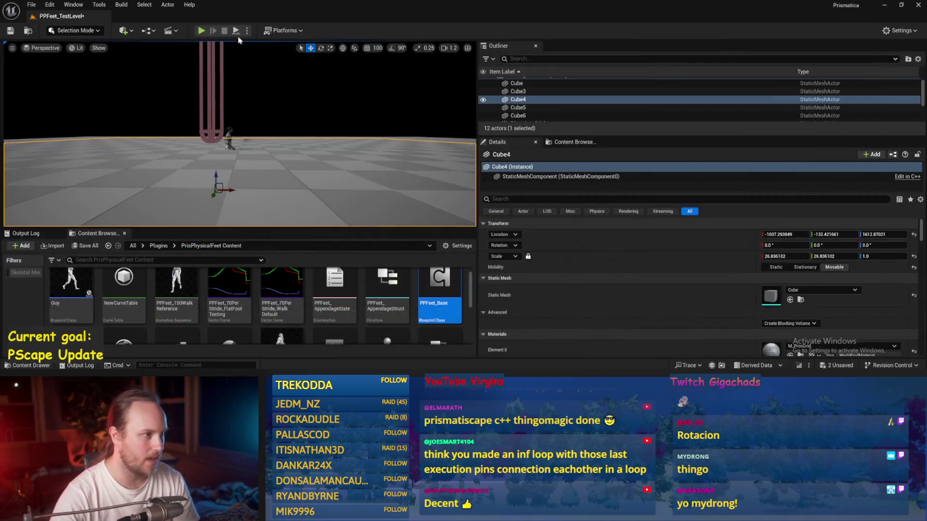
# Run a quick simulation, then set Balance PID ProportionalFactor to 0.3
pyautogui.click(236, 32)
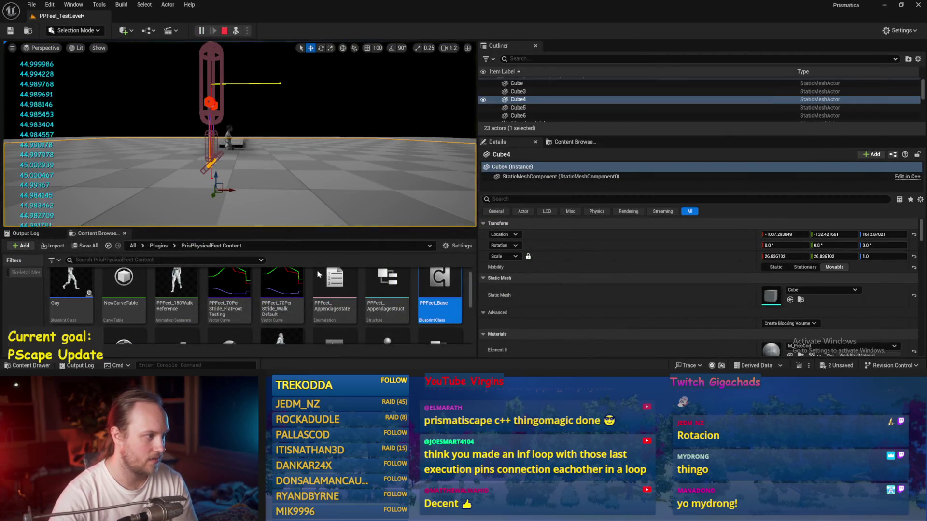
pyautogui.click(225, 31)
pyautogui.hotkey('alt', 'Tab')
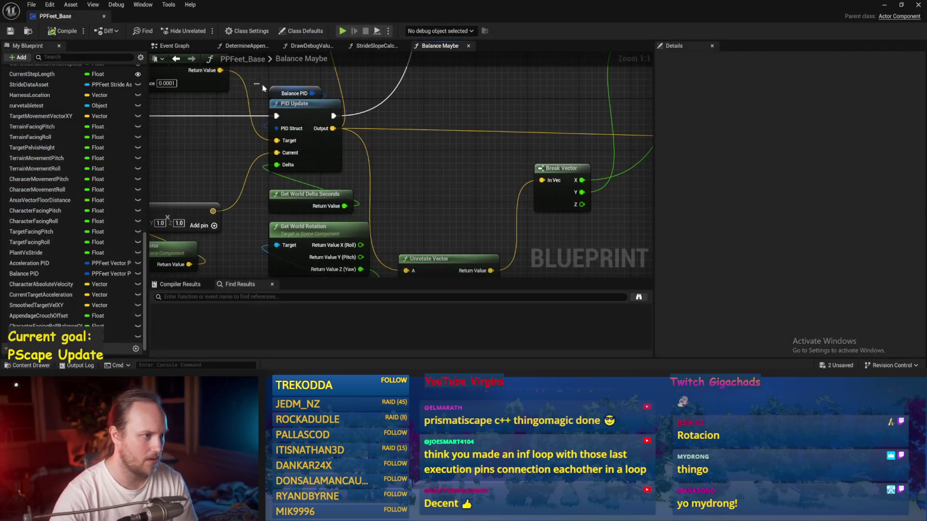
pyautogui.click(287, 93)
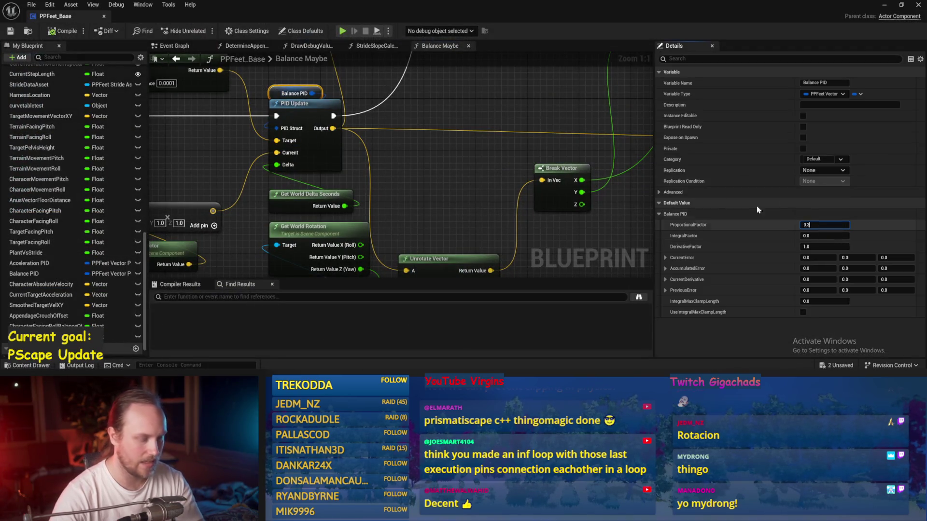
pyautogui.click(623, 207)
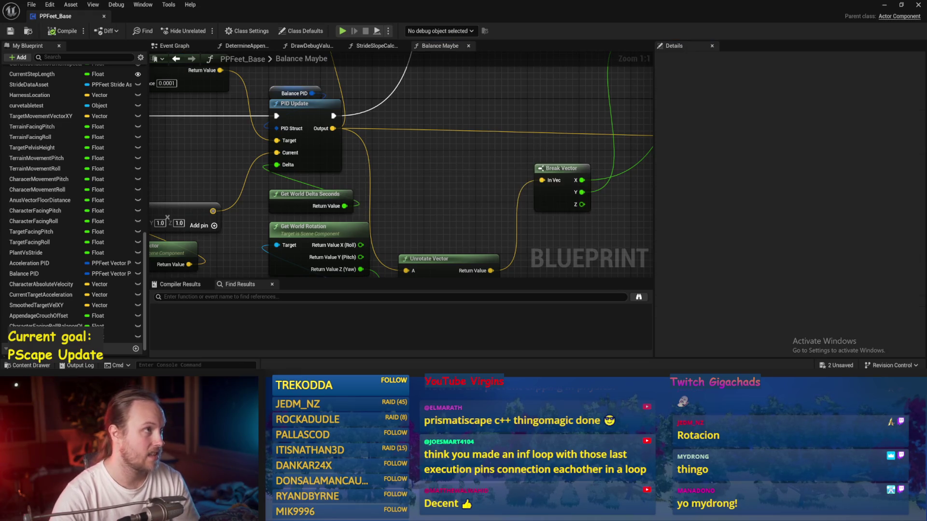
pyautogui.click(884, 6)
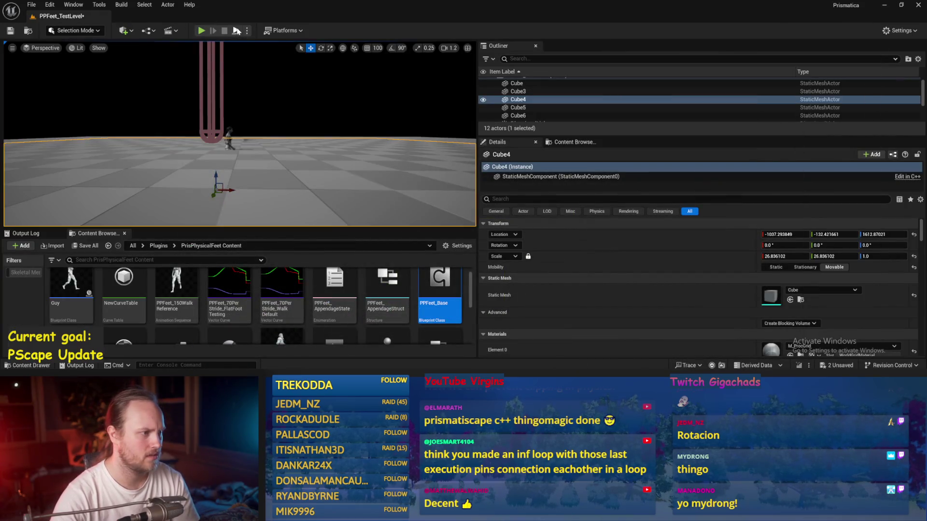
# Simulate the level again to test balance, then reopen Balance Maybe
pyautogui.click(236, 30)
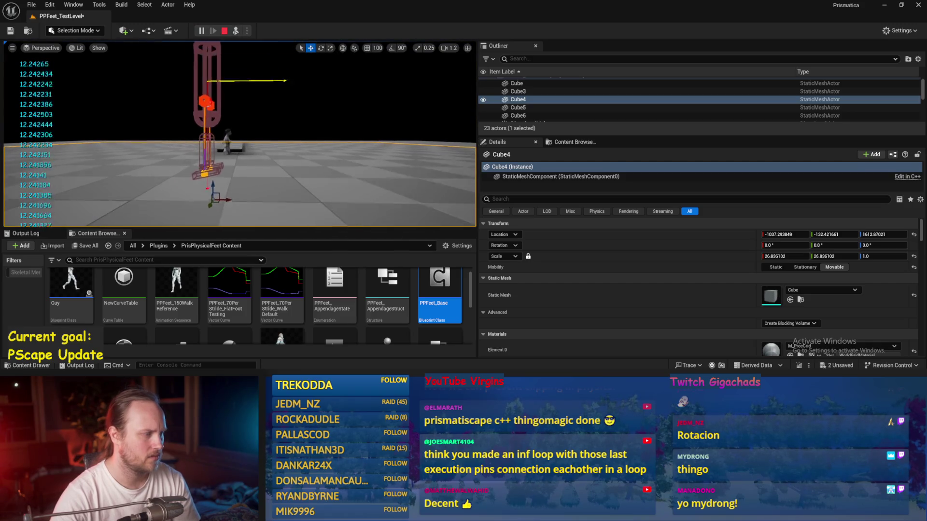
pyautogui.click(225, 31)
pyautogui.doubleClick(439, 285)
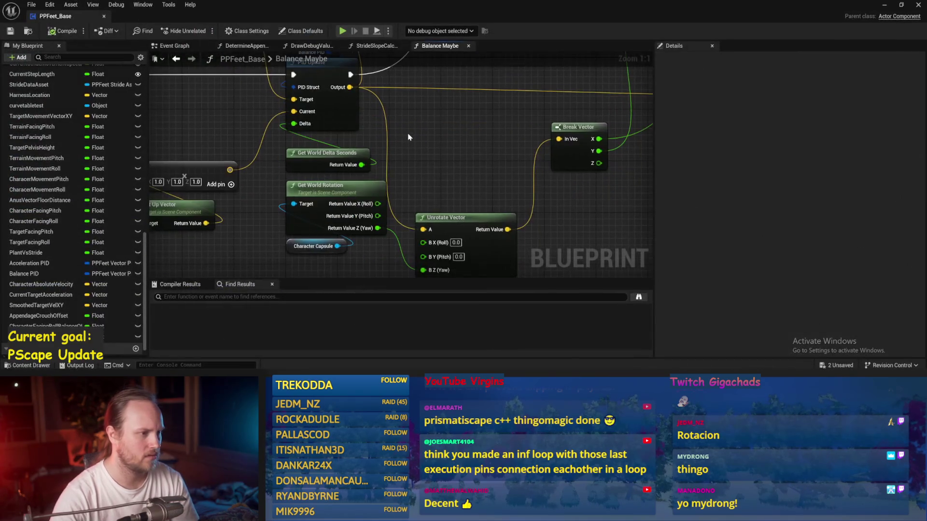
# Commit the new Balance PID proportional factor in Details and save the blueprint
pyautogui.scroll(-1, 457, 166)
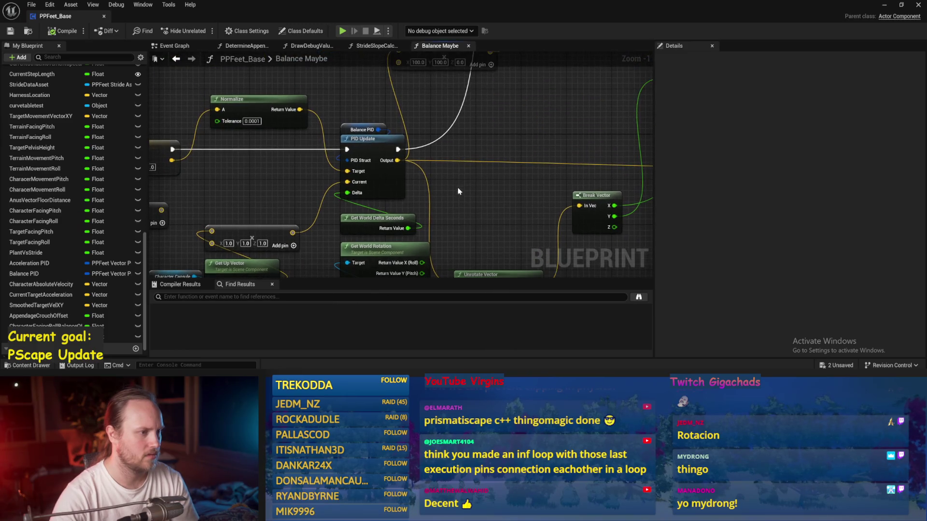
pyautogui.click(362, 130)
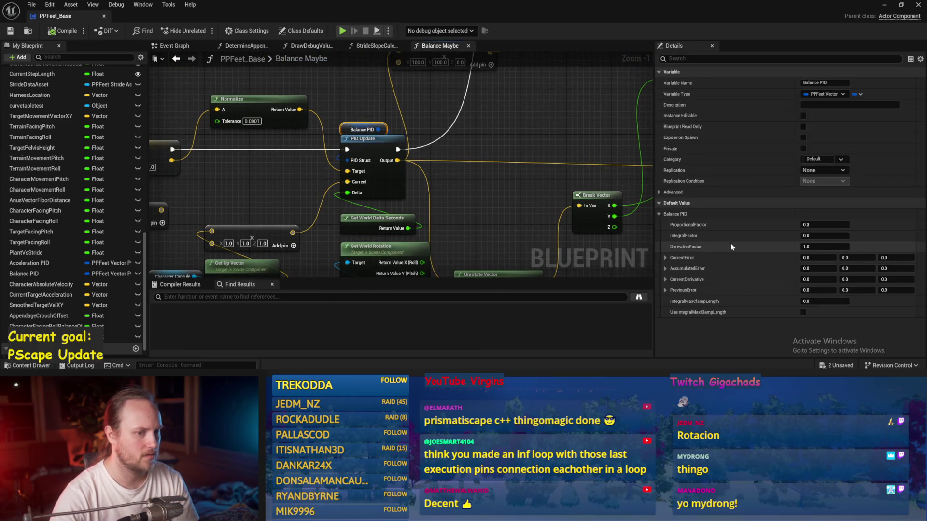
pyautogui.press('Escape')
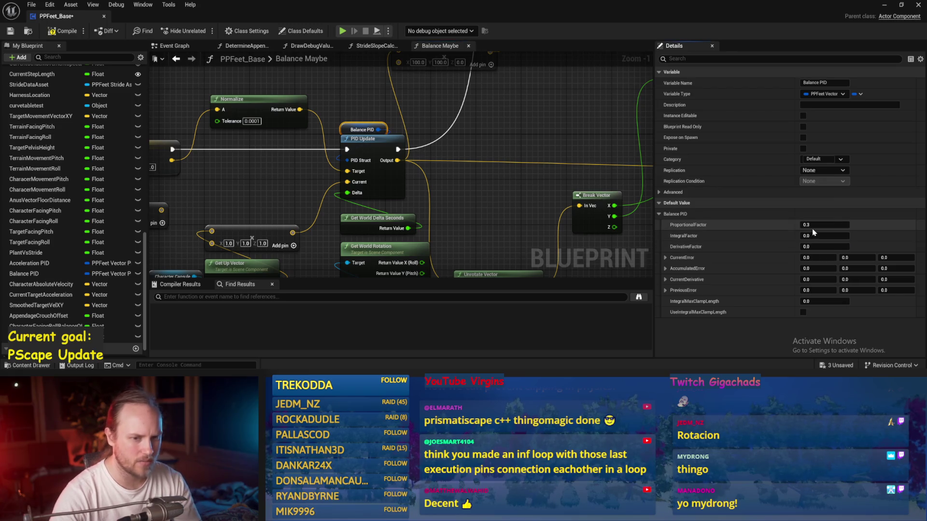
pyautogui.write('1')
pyautogui.press('Return')
pyautogui.scroll(-1, 476, 182)
pyautogui.click(476, 181)
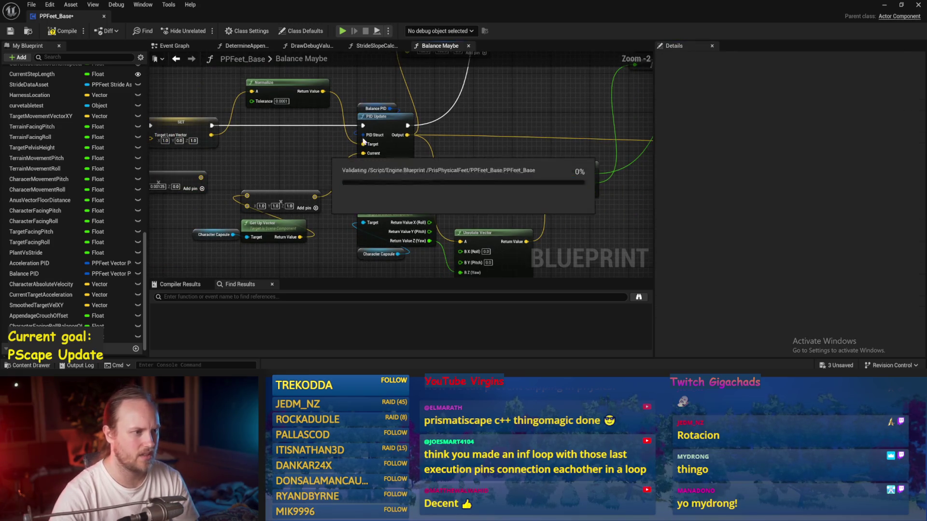
pyautogui.hotkey('ctrl', 's')
# Play the level, tilt the player capsule to test its balancing, then stop
pyautogui.moveTo(294, 149); pyautogui.dragTo(347, 165)
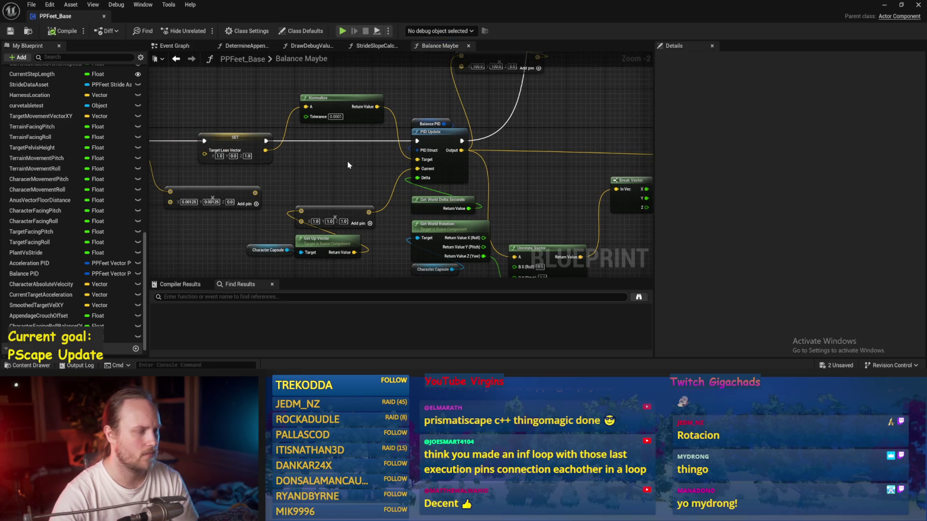
pyautogui.moveTo(330, 170); pyautogui.dragTo(223, 168)
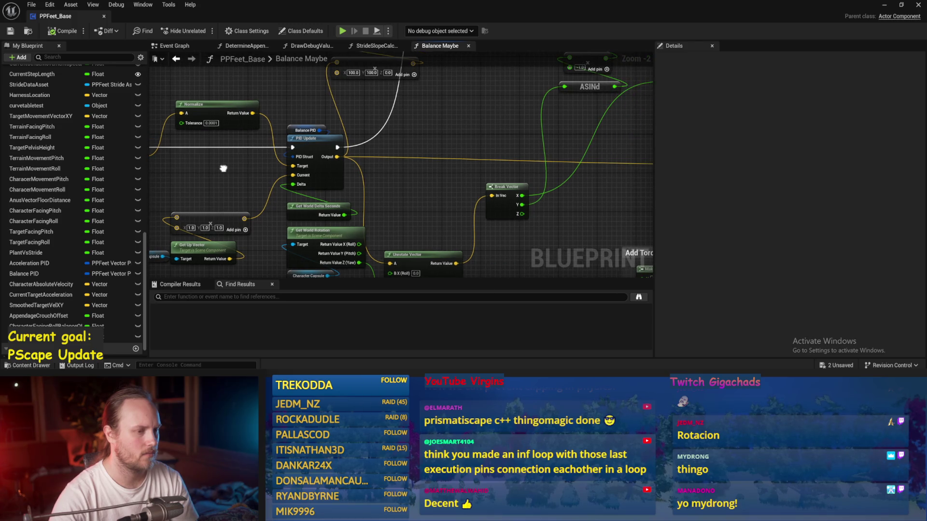
pyautogui.moveTo(411, 138); pyautogui.dragTo(211, 136)
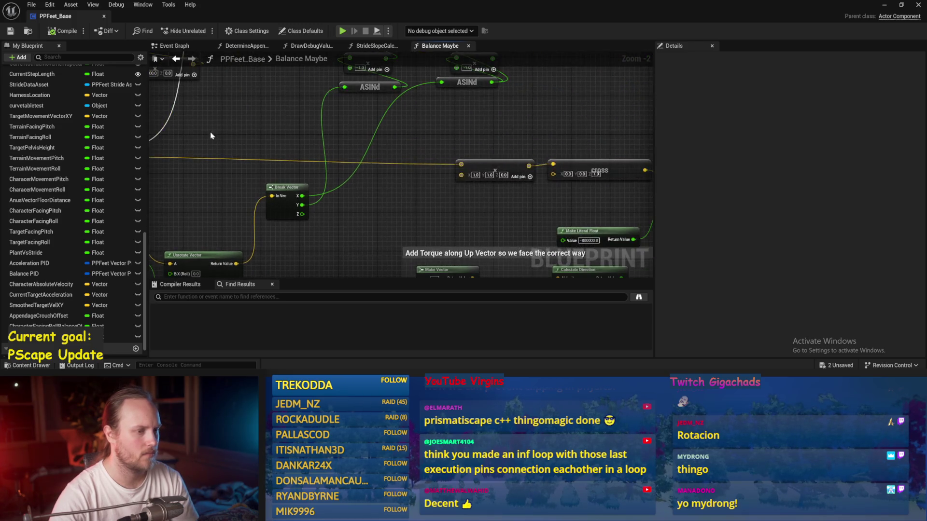
pyautogui.moveTo(521, 140); pyautogui.dragTo(243, 139)
pyautogui.click(884, 5)
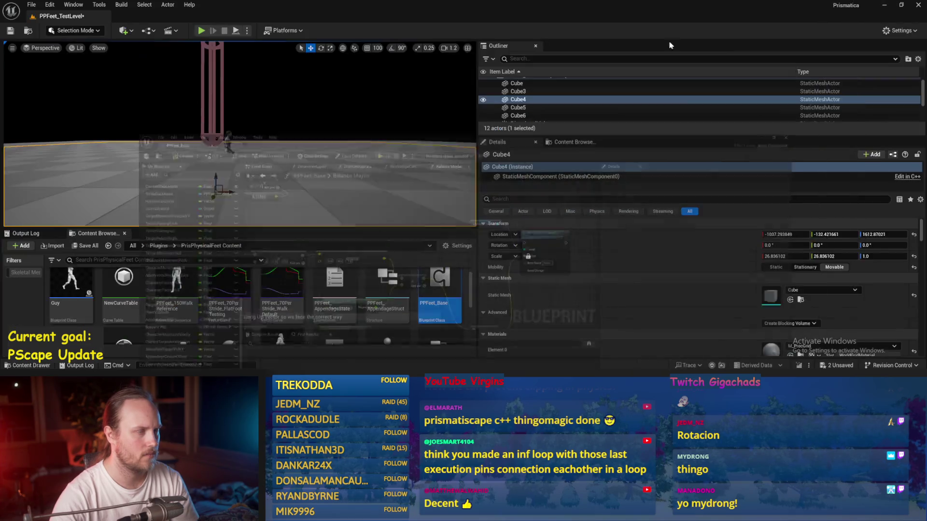
pyautogui.click(201, 30)
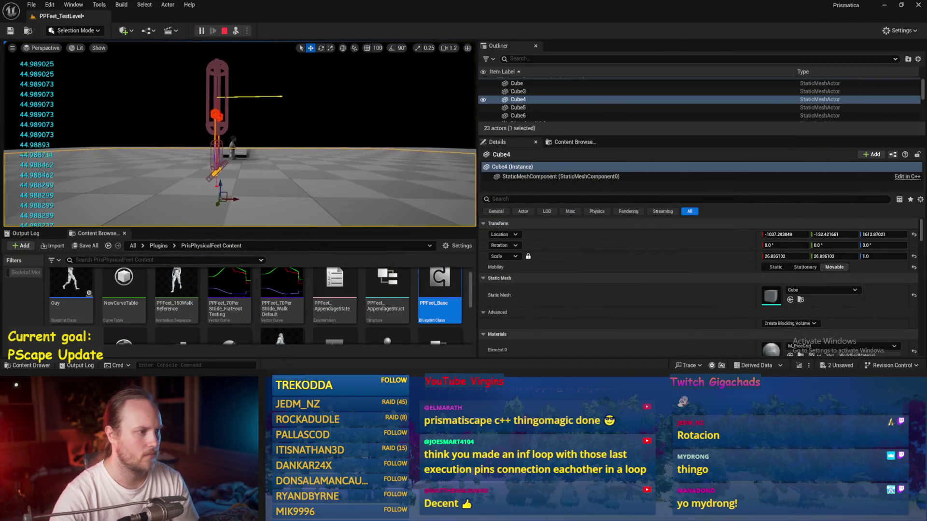
pyautogui.click(212, 120)
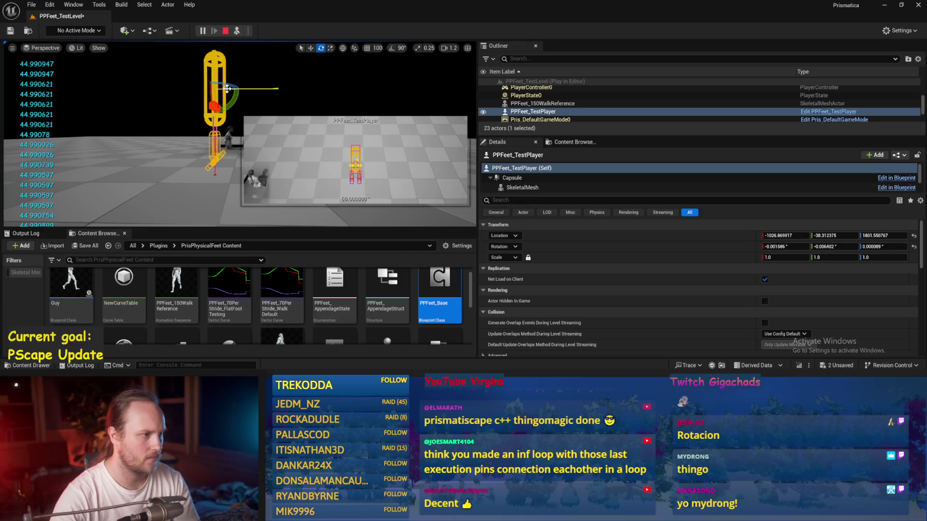
pyautogui.moveTo(232, 97)
pyautogui.mouseDown()
pyautogui.moveTo(193, 130)
pyautogui.moveTo(238, 116)
pyautogui.mouseUp()
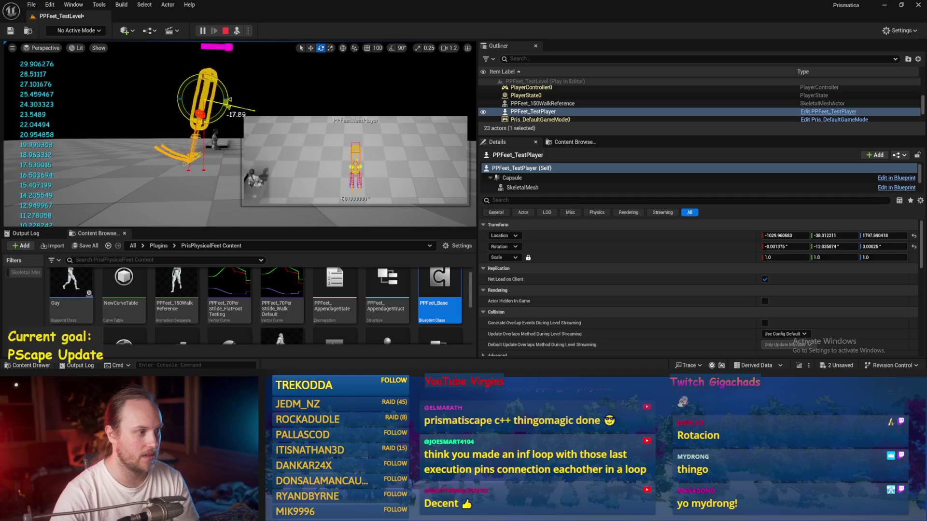
pyautogui.press('Escape')
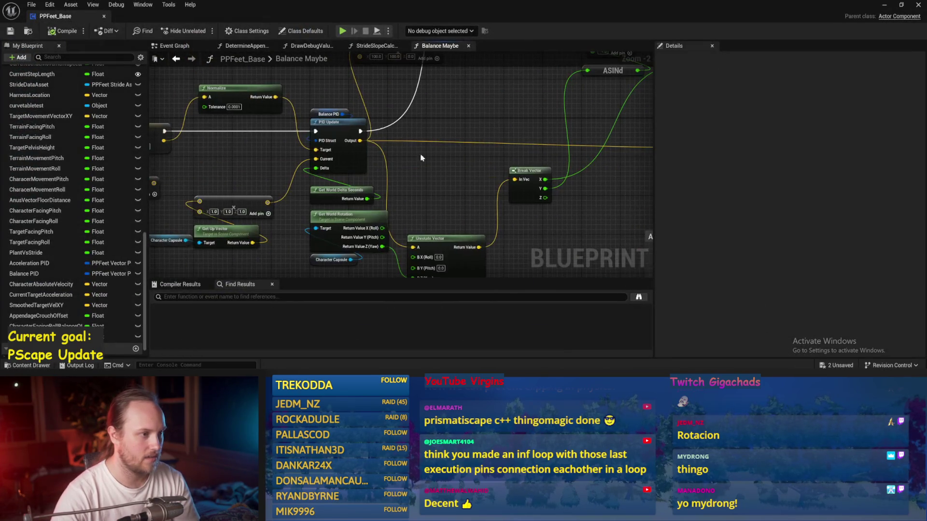
# Inspect Balance PID's defaults near the PID Update node, then compile and save the blueprint
pyautogui.click(407, 140)
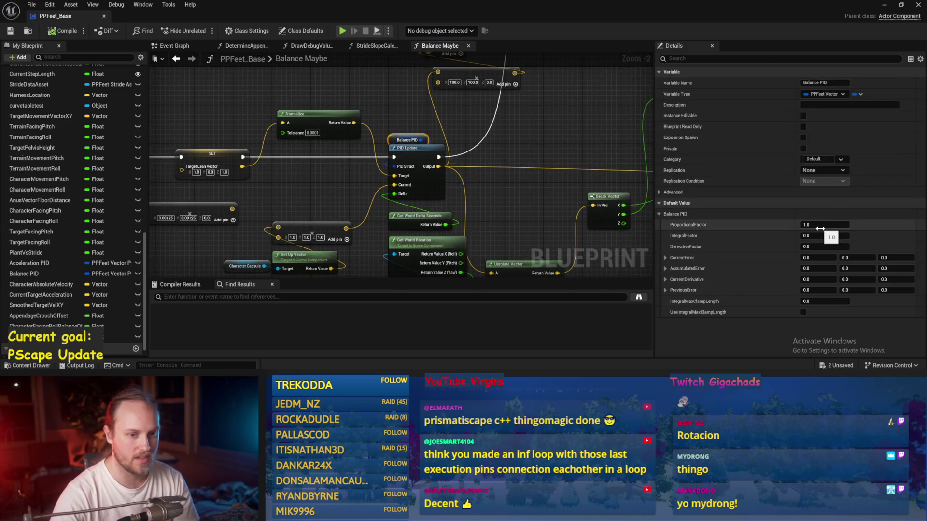
pyautogui.moveTo(531, 145); pyautogui.dragTo(457, 165)
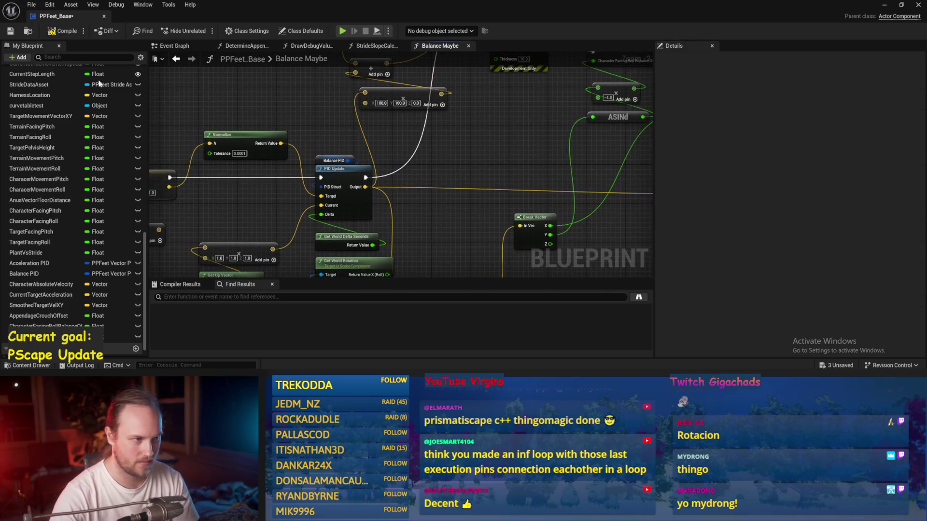
pyautogui.moveTo(412, 212); pyautogui.dragTo(447, 174)
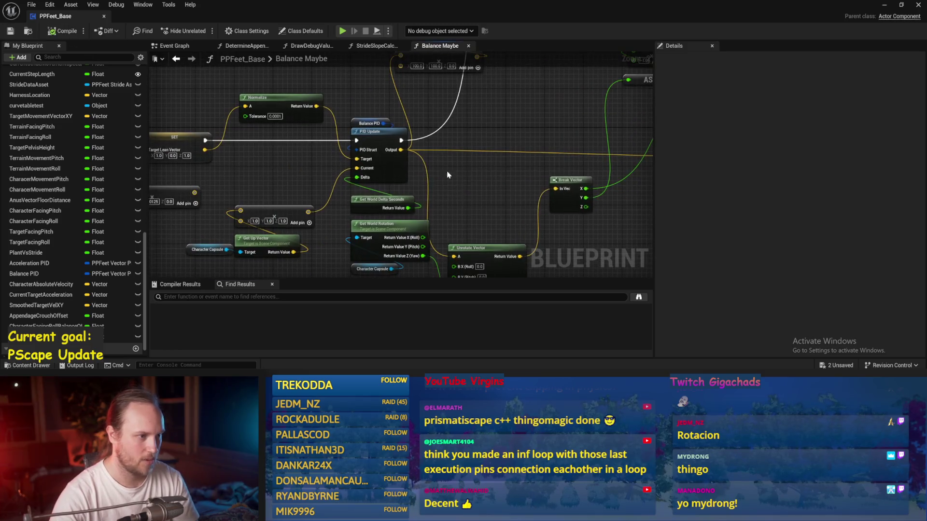
pyautogui.scroll(2, 400, 152)
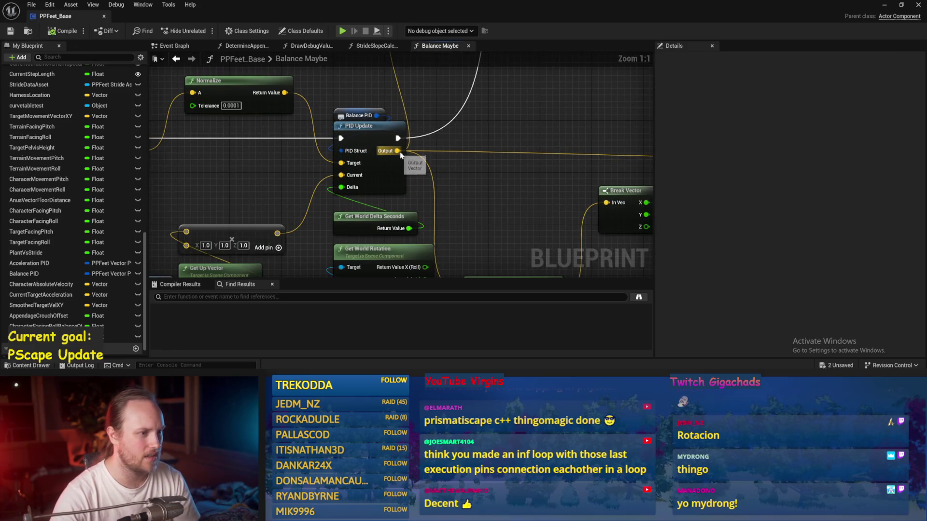
pyautogui.scroll(-3, 521, 140)
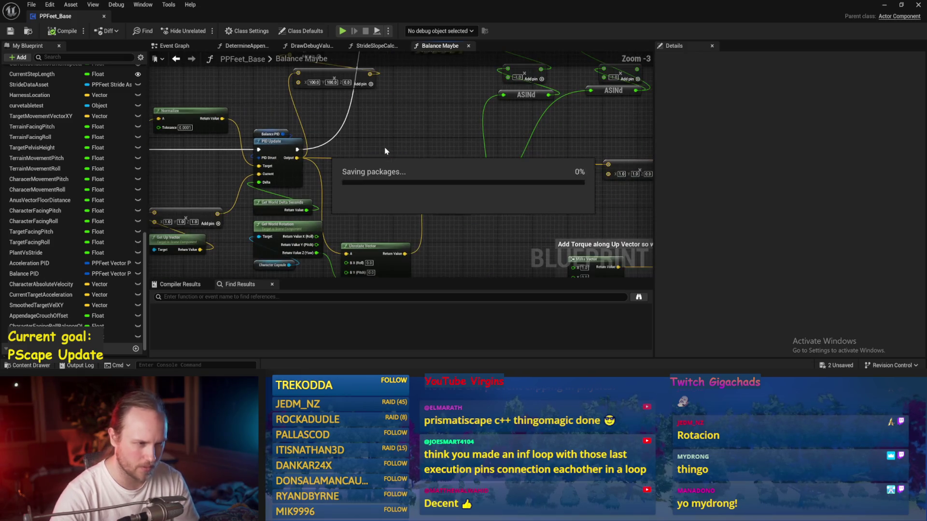
pyautogui.moveTo(385, 151)
pyautogui.mouseDown()
pyautogui.moveTo(295, 143)
pyautogui.moveTo(380, 181)
pyautogui.moveTo(476, 118)
pyautogui.moveTo(480, 211)
pyautogui.moveTo(318, 182)
pyautogui.mouseUp()
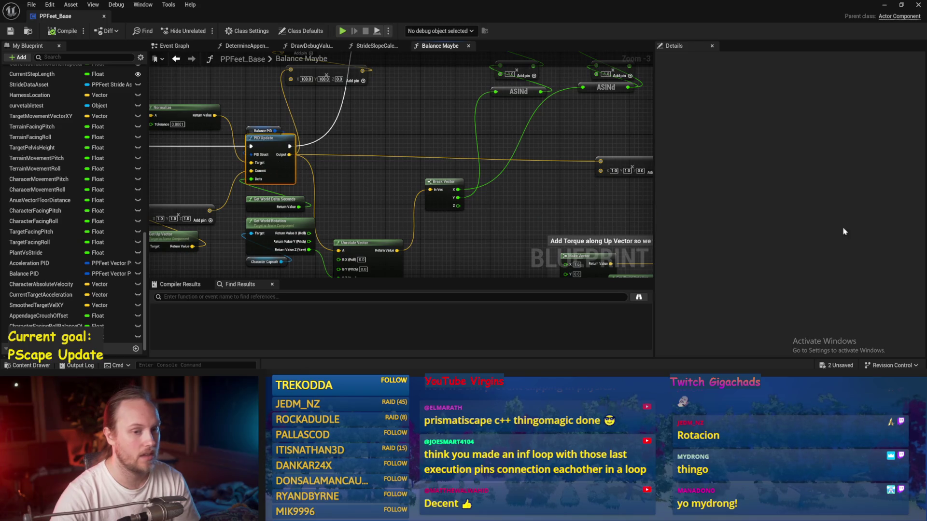
pyautogui.click(46, 29)
pyautogui.click(7, 29)
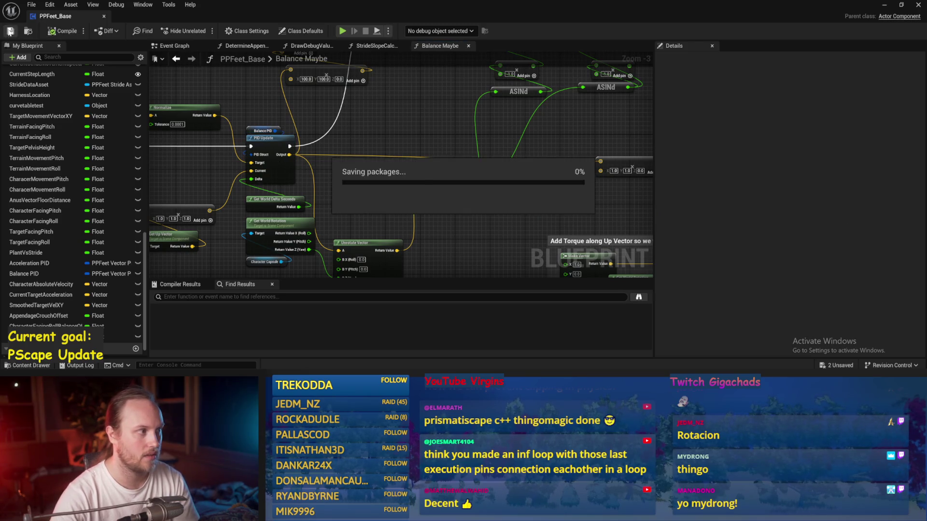
# Set Balance PID's ProportionalFactor to 0.5 and save PPFeet_Base
pyautogui.click(256, 132)
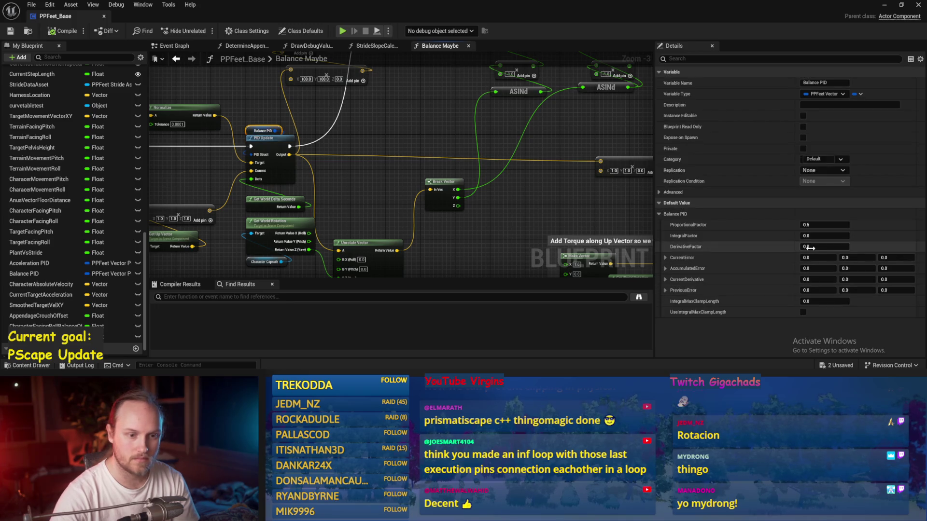
pyautogui.click(600, 149)
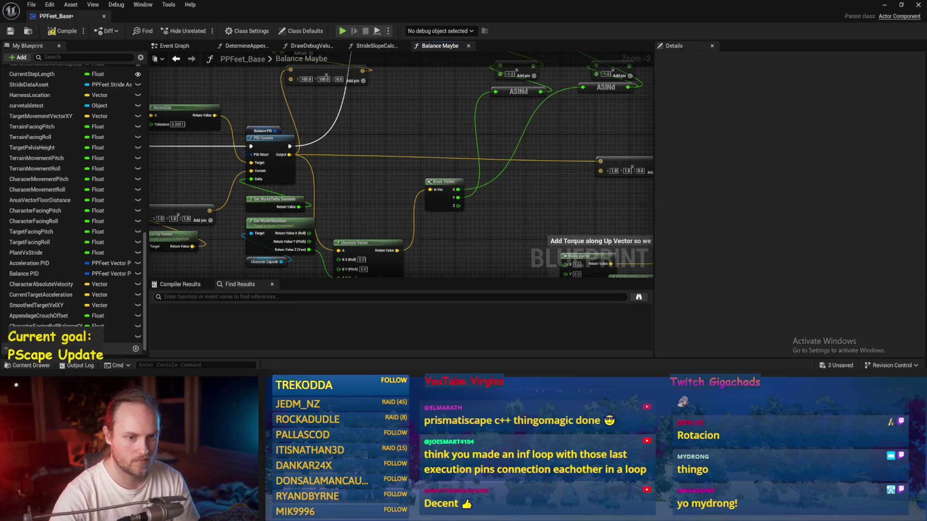
pyautogui.moveTo(600, 149); pyautogui.dragTo(528, 162)
pyautogui.click(11, 31)
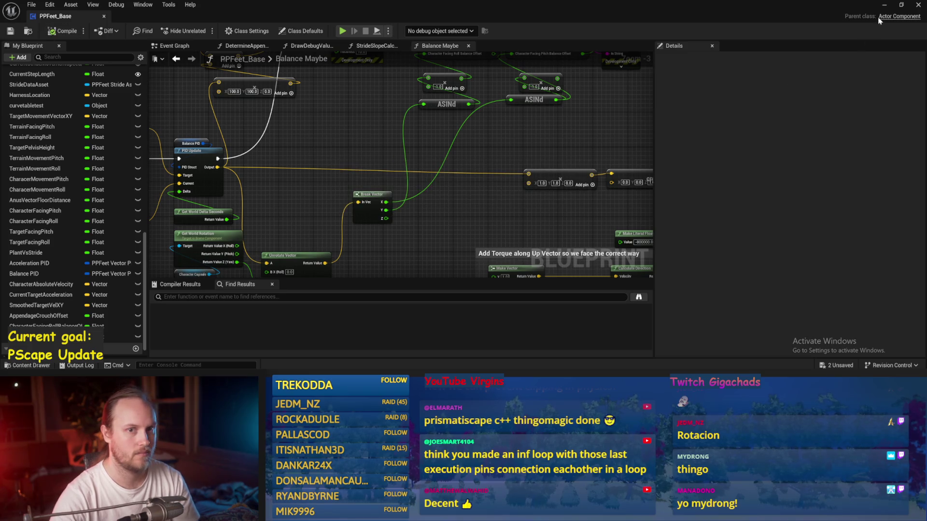
# Play the level, tilt the player capsule to test balance recovery, then stop and return to the balance offset nodes
pyautogui.click(884, 4)
pyautogui.click(201, 30)
pyautogui.press('e')
pyautogui.moveTo(234, 115)
pyautogui.mouseDown()
pyautogui.moveTo(223, 126)
pyautogui.moveTo(230, 119)
pyautogui.mouseUp()
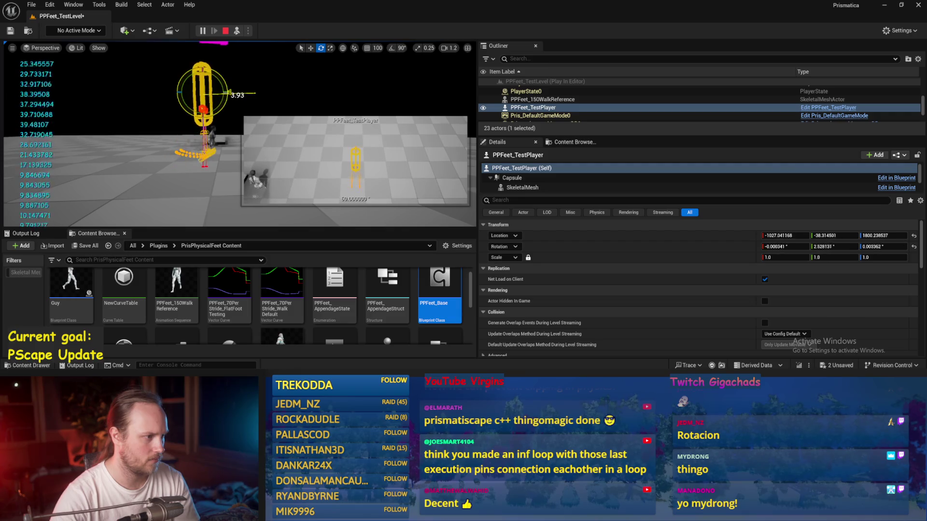
pyautogui.press('Escape')
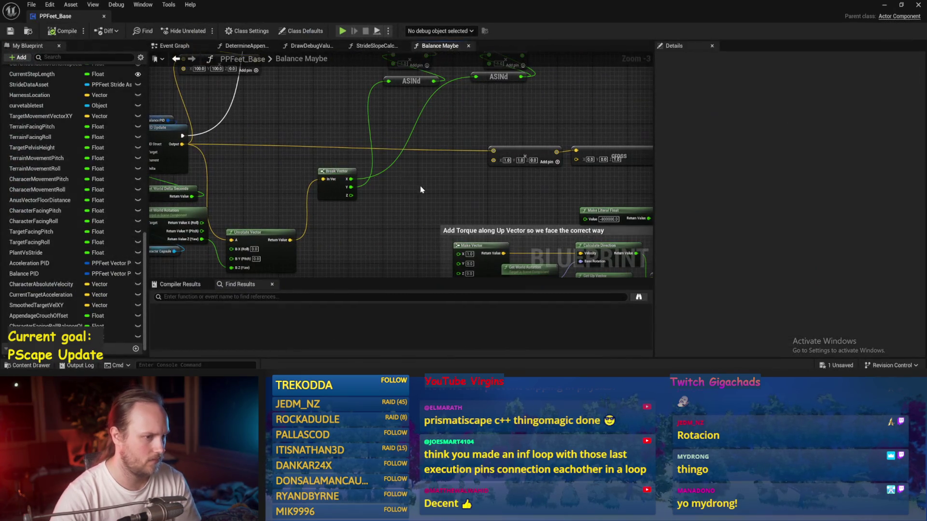
pyautogui.scroll(-1, 410, 181)
pyautogui.click(62, 30)
pyautogui.moveTo(371, 147); pyautogui.dragTo(354, 183)
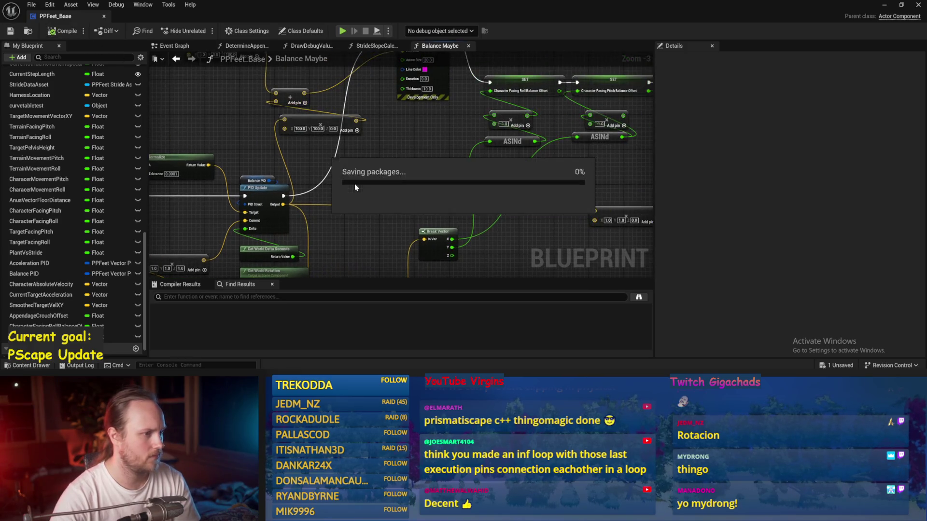
# Review the physics-keep-awake section of the Event Graph, then stop the running play session
pyautogui.click(169, 46)
pyautogui.scroll(3, 376, 219)
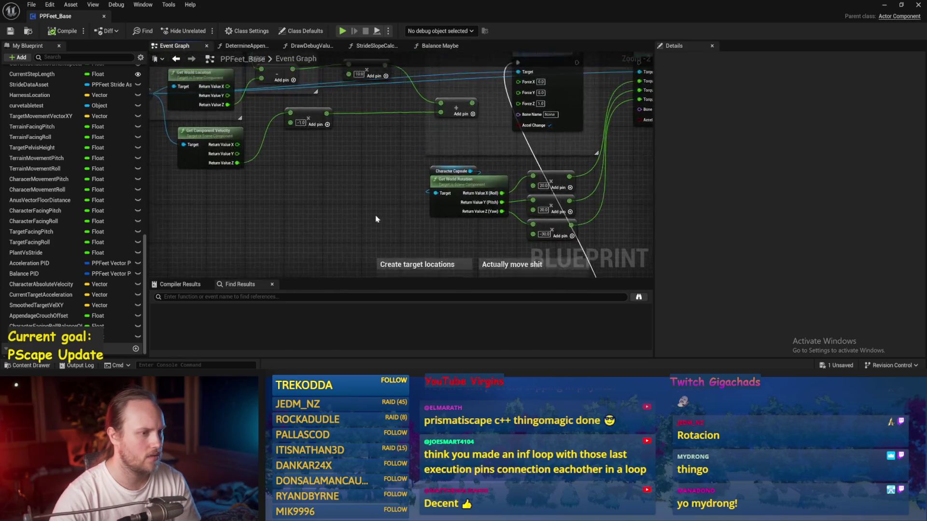
pyautogui.scroll(-2, 376, 218)
pyautogui.moveTo(364, 197)
pyautogui.mouseDown()
pyautogui.moveTo(398, 146)
pyautogui.moveTo(299, 197)
pyautogui.moveTo(392, 185)
pyautogui.mouseUp()
pyautogui.moveTo(465, 153); pyautogui.dragTo(587, 139)
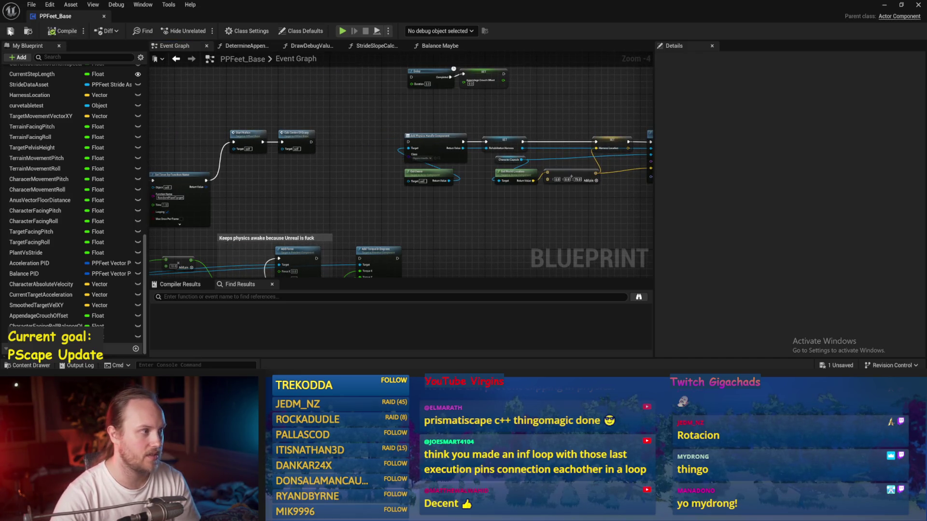
pyautogui.click(892, 11)
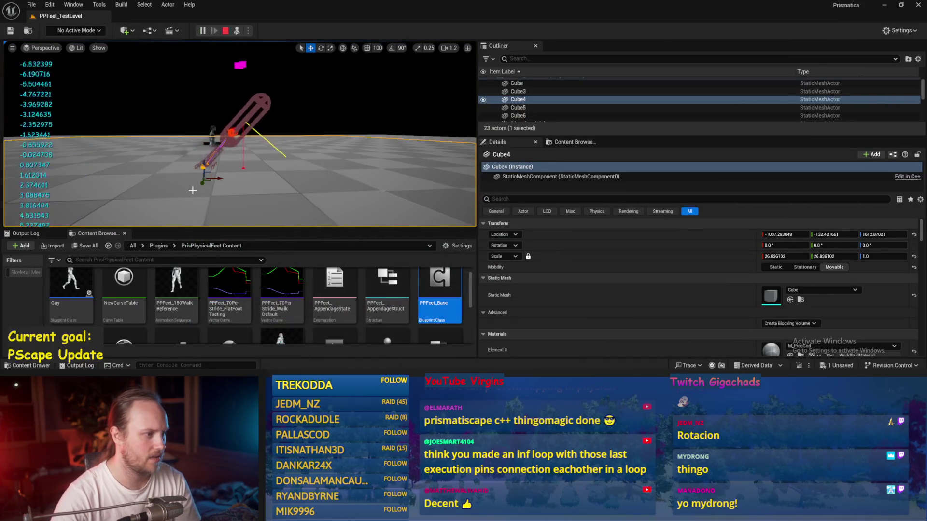
pyautogui.press('Escape')
# In PPFeet_Base's Balance Maybe function, set Target Lean Vector X to 0
pyautogui.doubleClick(440, 287)
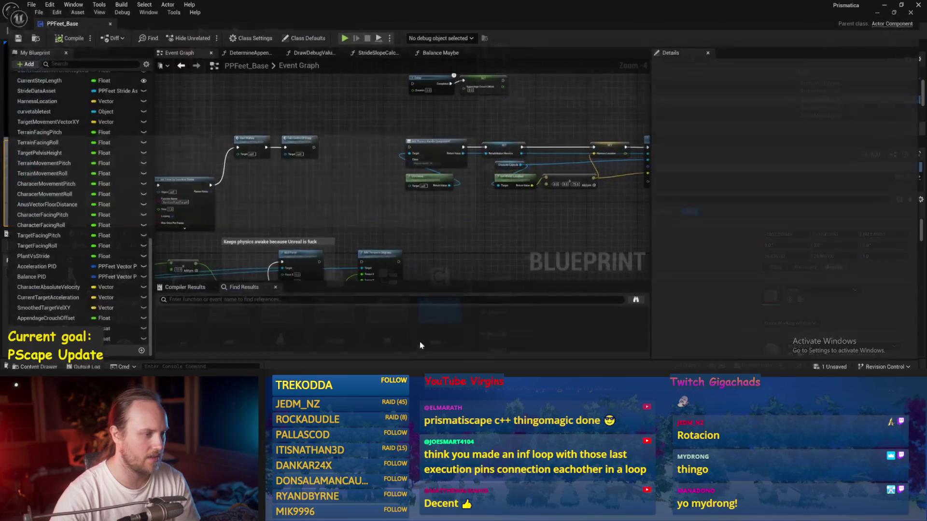
pyautogui.moveTo(417, 182); pyautogui.dragTo(428, 62)
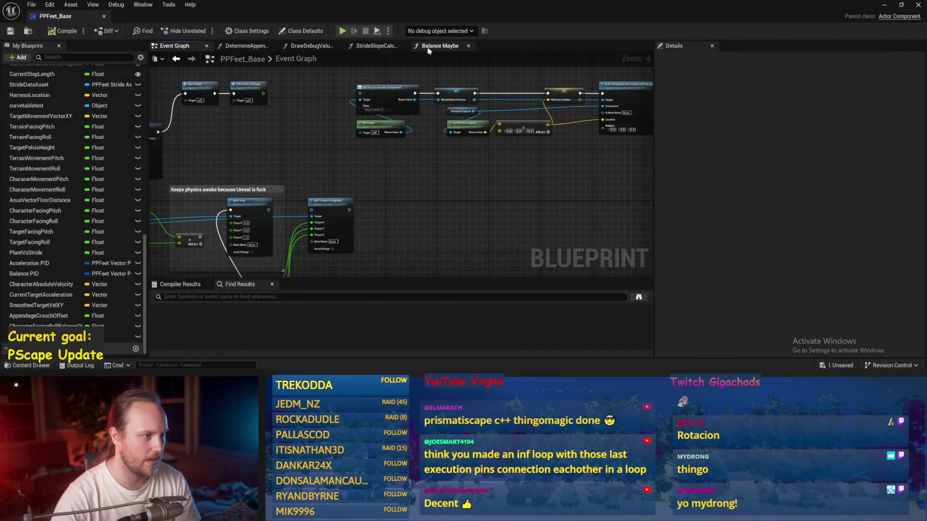
pyautogui.click(428, 47)
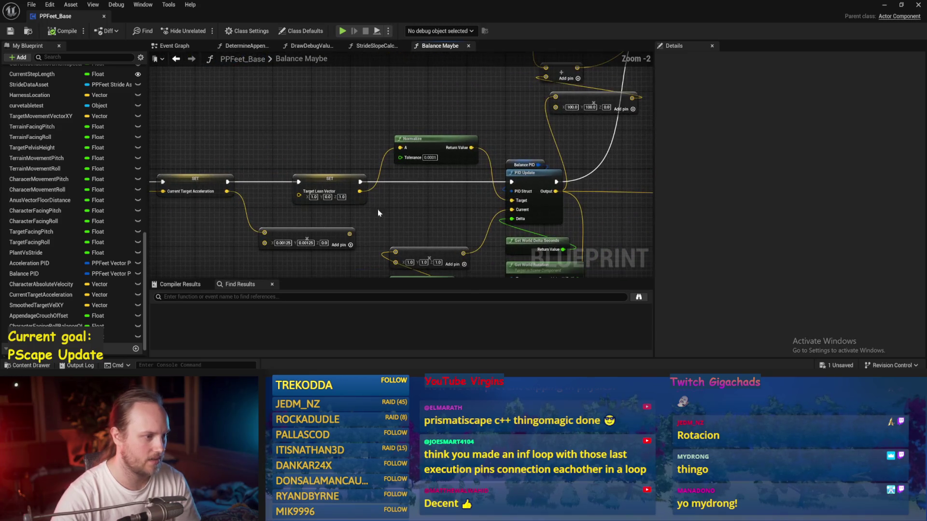
pyautogui.scroll(1, 319, 198)
pyautogui.write('0')
pyautogui.press('Return')
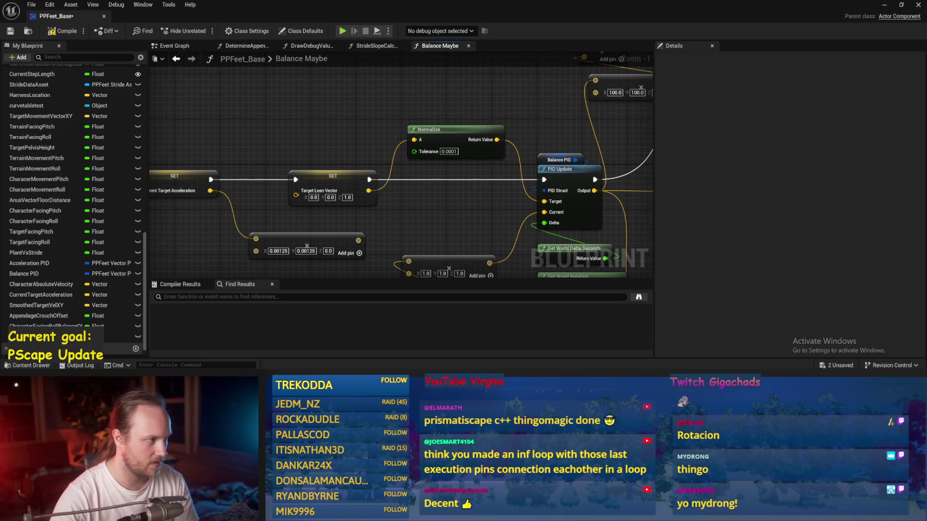
# Simulate the level to check the rig, then stop the simulation
pyautogui.click(884, 7)
pyautogui.click(236, 31)
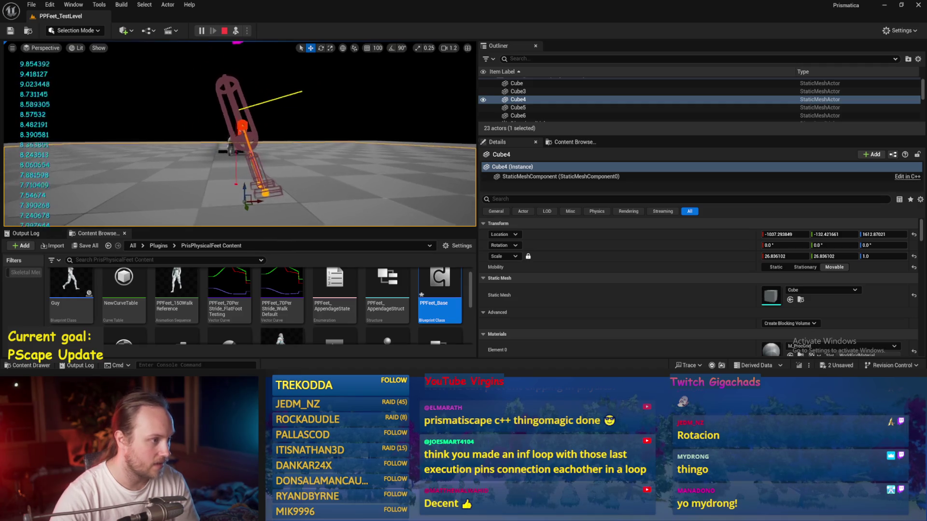
pyautogui.press('Escape')
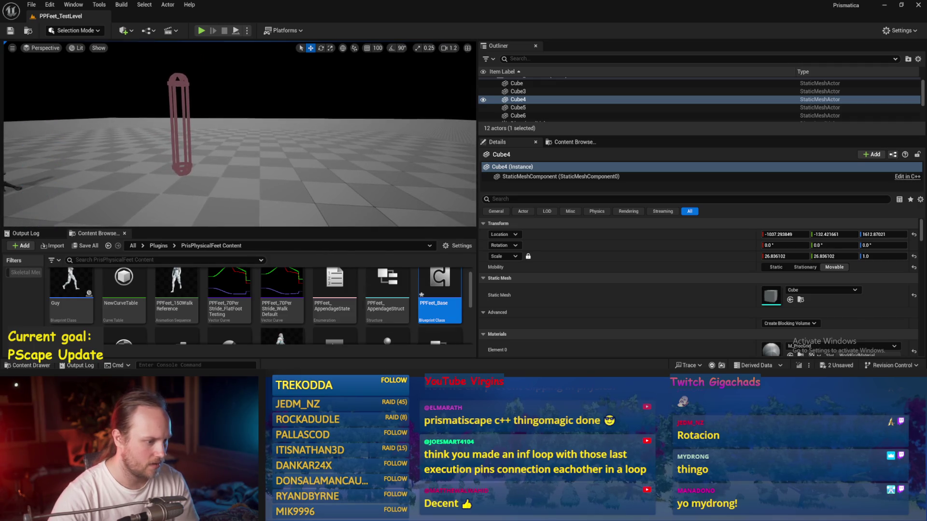
# Set Balance PID's ProportionalFactor to 1, then compile and save PPFeet_Base
pyautogui.hotkey('alt', 'Tab')
pyautogui.moveTo(339, 212); pyautogui.dragTo(286, 209)
pyautogui.click(406, 158)
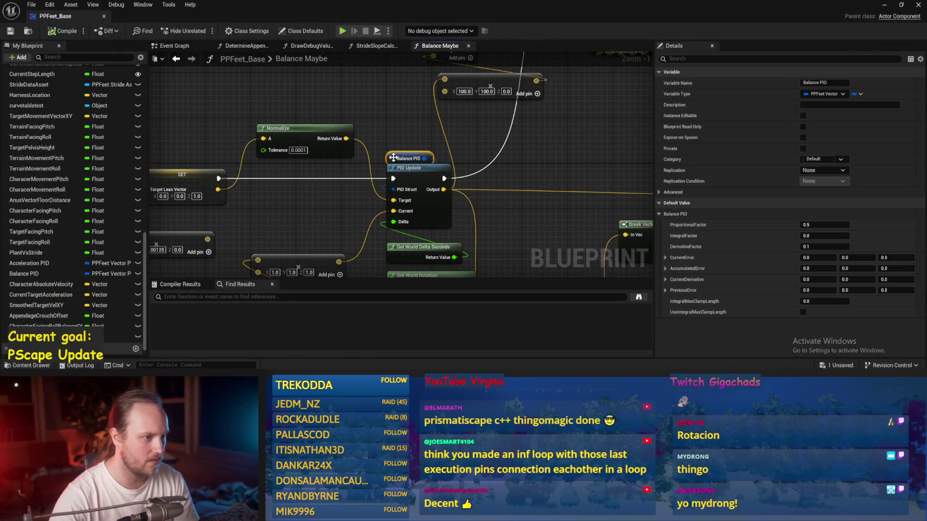
pyautogui.hotkey('ctrl', 's')
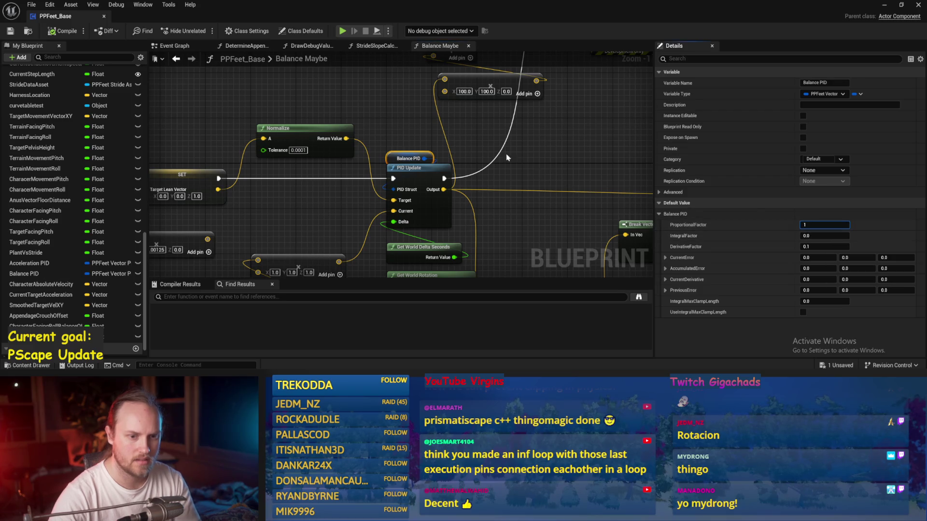
pyautogui.click(506, 154)
pyautogui.click(57, 31)
pyautogui.click(10, 31)
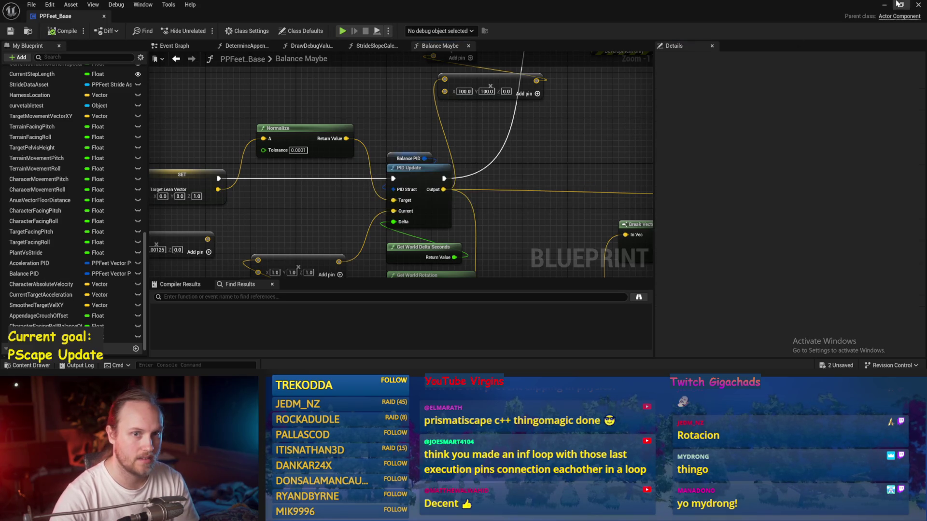
# Test the rig in Play-in-Editor, then save all and pan to the Print String node
pyautogui.click(885, 5)
pyautogui.click(236, 31)
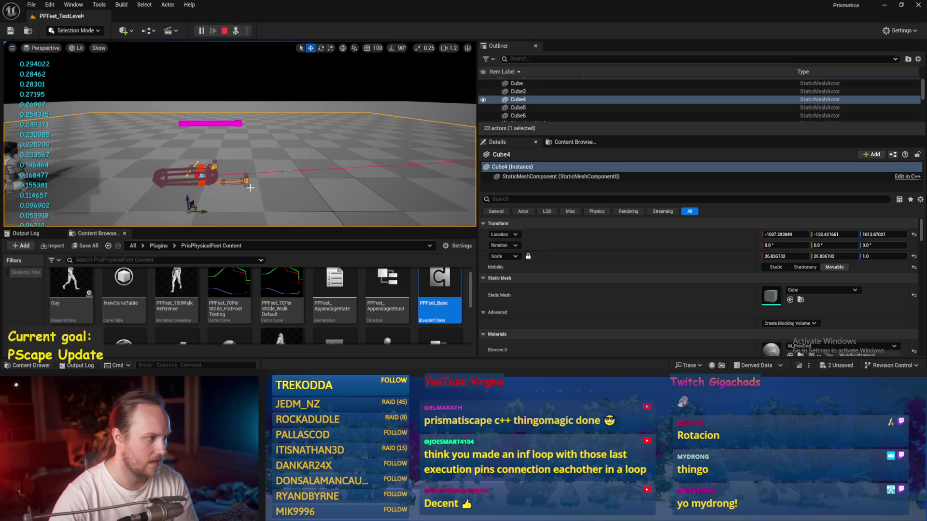
pyautogui.press('Escape')
pyautogui.click(420, 351)
pyautogui.hotkey('ctrl', 's')
pyautogui.moveTo(324, 123); pyautogui.dragTo(337, 100)
pyautogui.moveTo(503, 174)
pyautogui.mouseDown()
pyautogui.moveTo(384, 151)
pyautogui.moveTo(424, 166)
pyautogui.moveTo(344, 215)
pyautogui.moveTo(374, 267)
pyautogui.mouseUp()
pyautogui.moveTo(566, 223); pyautogui.dragTo(463, 205)
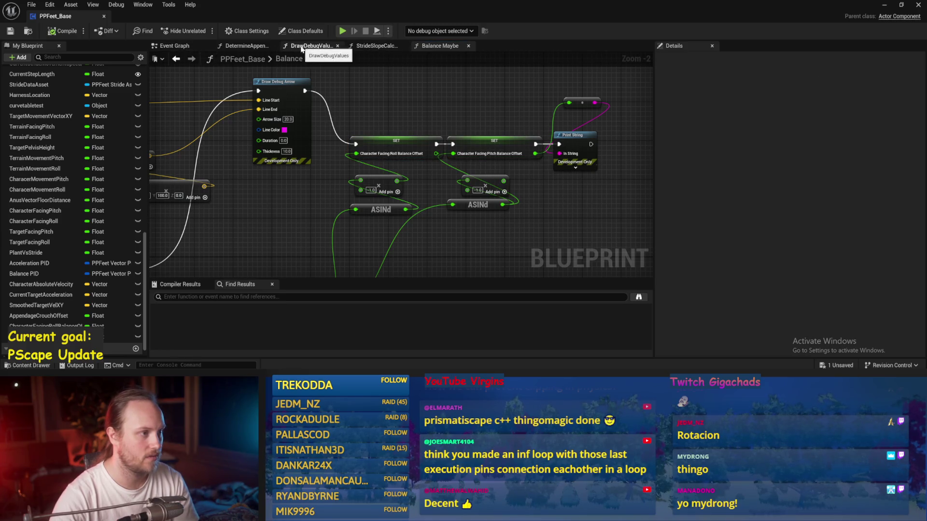
# In DetermineAppendageTargets, move Terrain Facing Roll and its add node above stabilize and wrap them in a comment
pyautogui.click(245, 46)
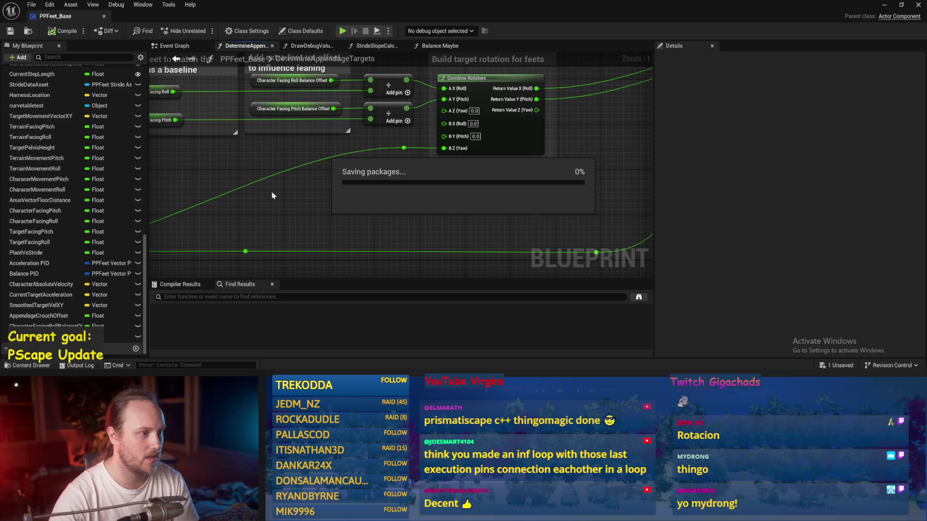
pyautogui.scroll(-2, 309, 200)
pyautogui.moveTo(449, 199)
pyautogui.mouseDown()
pyautogui.moveTo(447, 157)
pyautogui.moveTo(387, 124)
pyautogui.moveTo(496, 138)
pyautogui.mouseUp()
pyautogui.scroll(1, 434, 137)
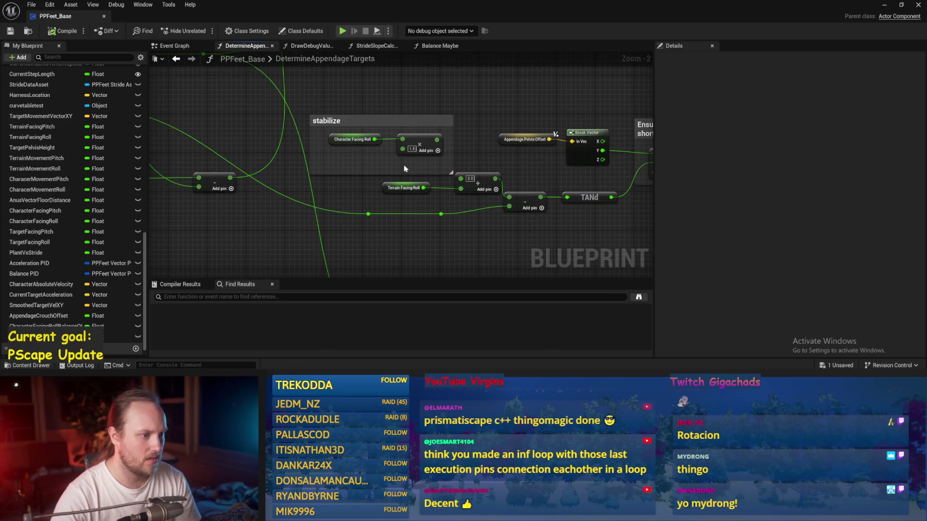
pyautogui.scroll(1, 342, 197)
pyautogui.moveTo(270, 199)
pyautogui.mouseDown()
pyautogui.moveTo(370, 189)
pyautogui.moveTo(339, 194)
pyautogui.mouseUp()
pyautogui.moveTo(393, 104); pyautogui.dragTo(232, 213)
pyautogui.moveTo(371, 164)
pyautogui.mouseDown()
pyautogui.moveTo(371, 55)
pyautogui.moveTo(268, 226)
pyautogui.mouseUp()
pyautogui.moveTo(365, 220); pyautogui.dragTo(365, 186)
pyautogui.press('c')
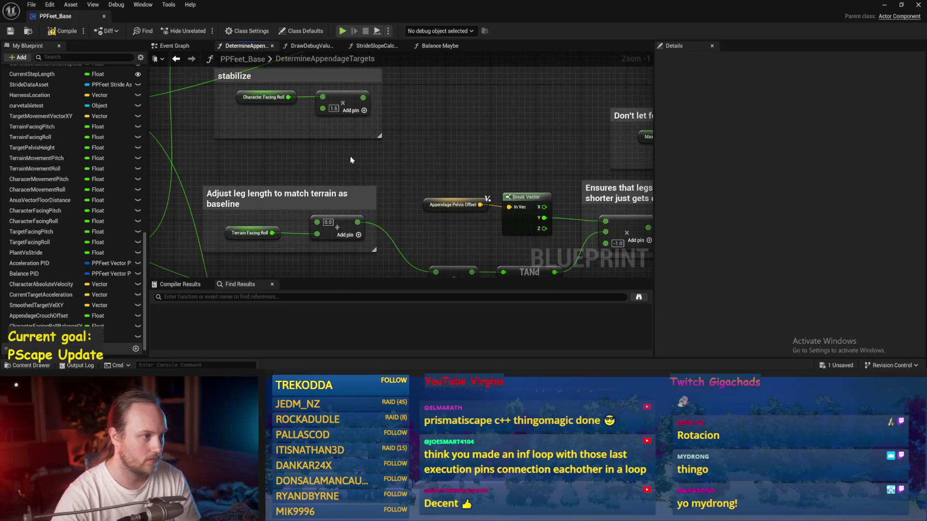
# Rewire the add node's input from pin B to pin A and save
pyautogui.moveTo(319, 233); pyautogui.dragTo(316, 222)
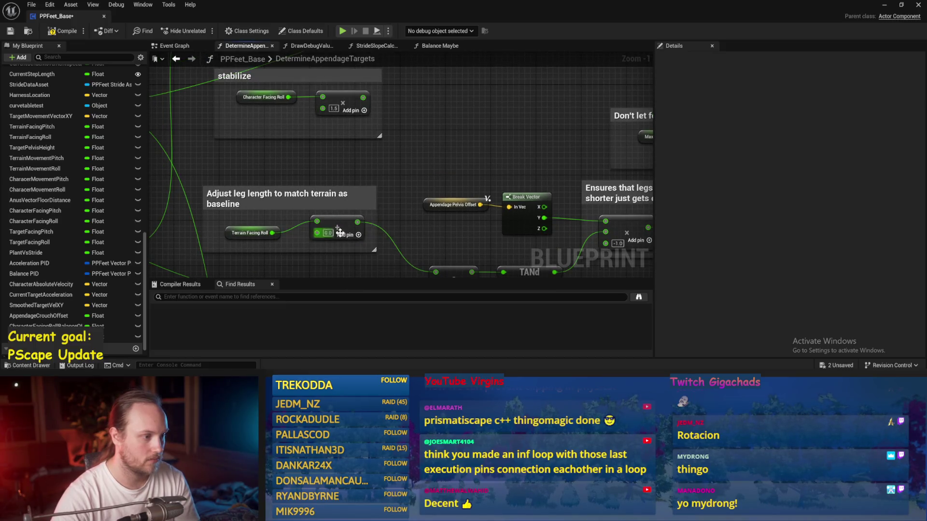
pyautogui.scroll(-1, 343, 185)
pyautogui.hotkey('ctrl', 's')
pyautogui.scroll(-1, 472, 237)
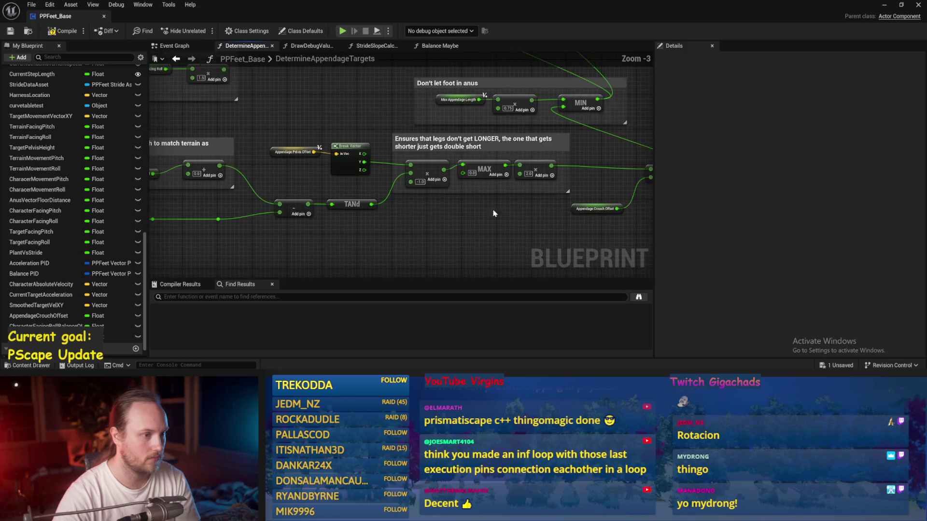
# Tidy the leg-length limit nodes, moving subtract, Appendage Crouch Offset and add into place, and save
pyautogui.moveTo(526, 139)
pyautogui.mouseDown()
pyautogui.moveTo(278, 192)
pyautogui.moveTo(354, 167)
pyautogui.mouseUp()
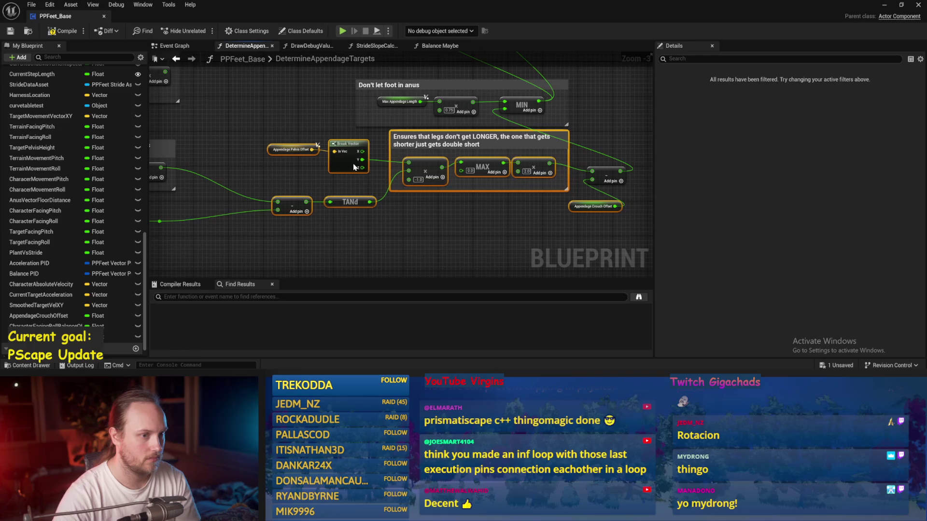
pyautogui.scroll(2, 482, 193)
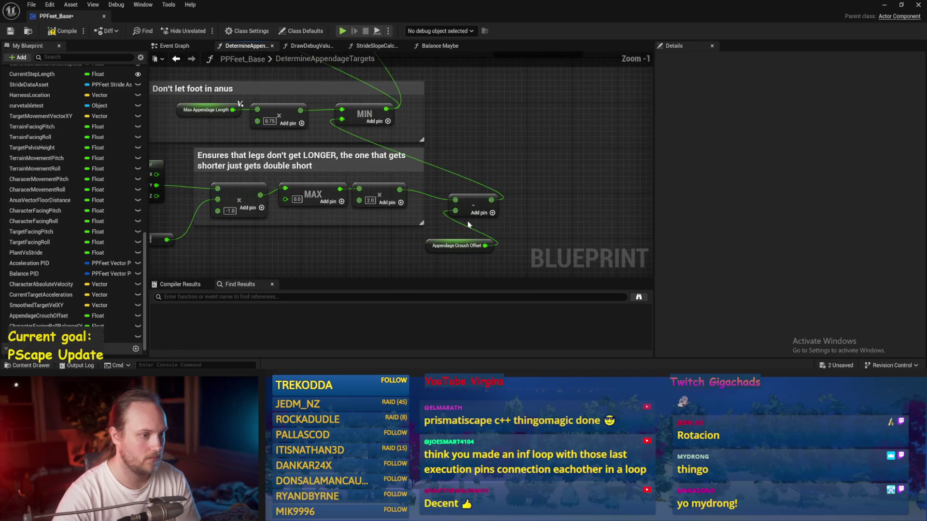
pyautogui.moveTo(476, 207); pyautogui.dragTo(491, 170)
pyautogui.moveTo(458, 246); pyautogui.dragTo(502, 188)
pyautogui.scroll(-1, 484, 241)
pyautogui.hotkey('ctrl', 's')
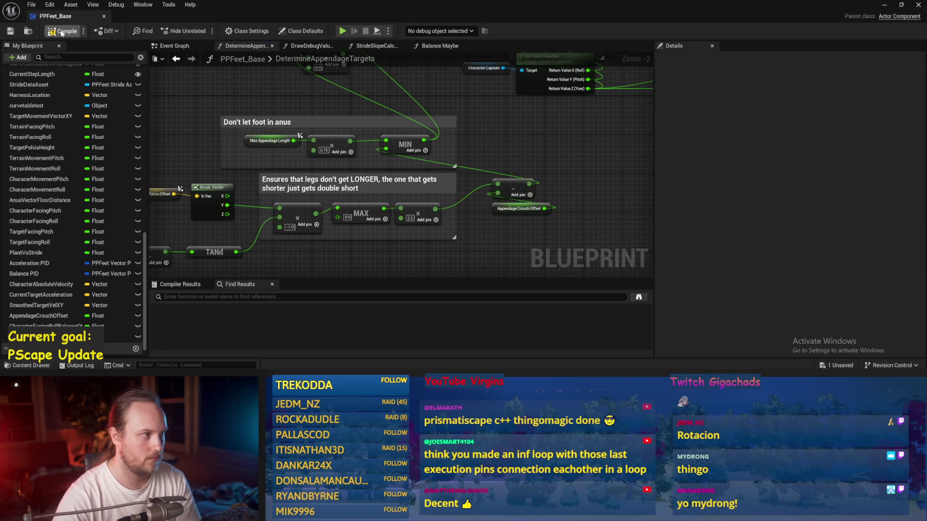
pyautogui.moveTo(280, 105); pyautogui.dragTo(337, 144)
pyautogui.moveTo(248, 172)
pyautogui.mouseDown()
pyautogui.moveTo(305, 173)
pyautogui.moveTo(294, 224)
pyautogui.mouseUp()
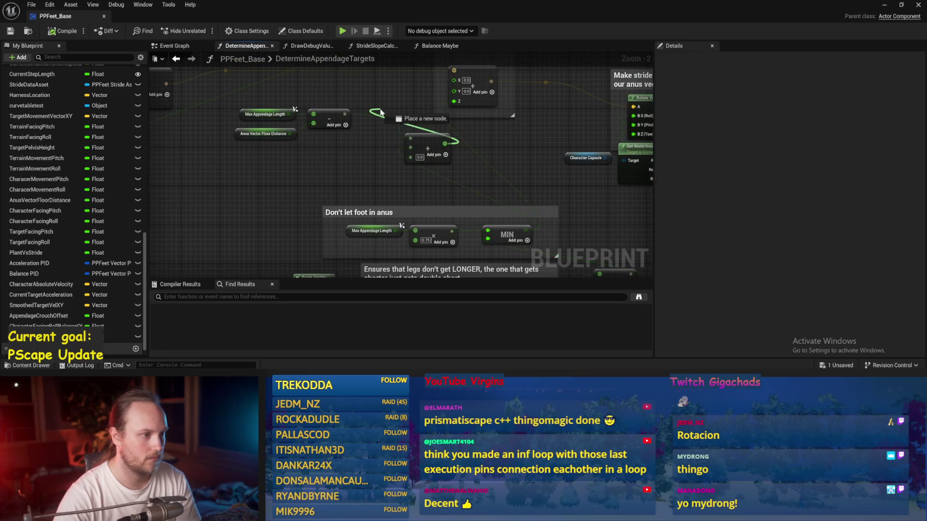
pyautogui.moveTo(427, 145)
pyautogui.mouseDown()
pyautogui.moveTo(372, 126)
pyautogui.moveTo(412, 193)
pyautogui.mouseUp()
pyautogui.hotkey('ctrl', 's')
# Reposition the 'Adjust leg length' comment beside the stabilize comment group
pyautogui.moveTo(422, 154); pyautogui.dragTo(378, 145)
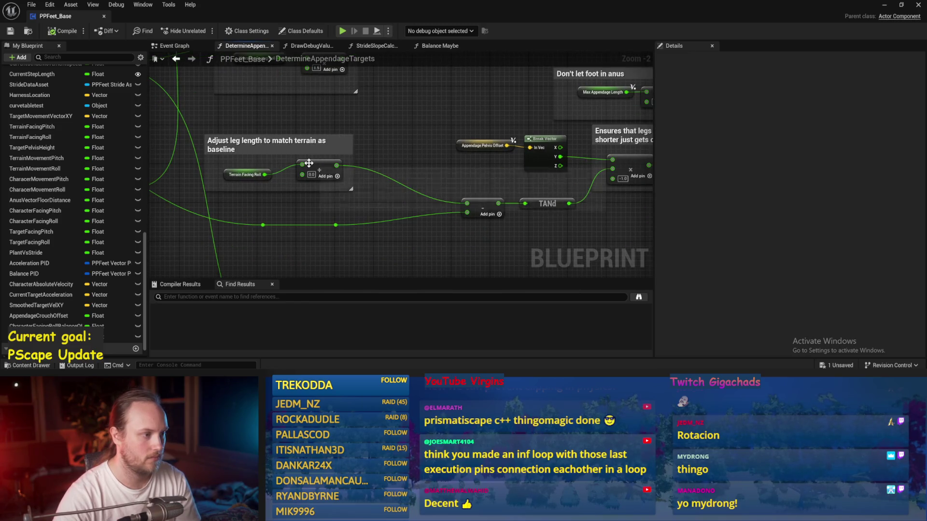
pyautogui.click(233, 189)
pyautogui.moveTo(233, 192); pyautogui.dragTo(227, 229)
pyautogui.moveTo(264, 185)
pyautogui.mouseDown()
pyautogui.moveTo(265, 133)
pyautogui.moveTo(270, 192)
pyautogui.moveTo(247, 200)
pyautogui.mouseUp()
pyautogui.click(256, 111)
pyautogui.scroll(1, 247, 201)
pyautogui.click(270, 250)
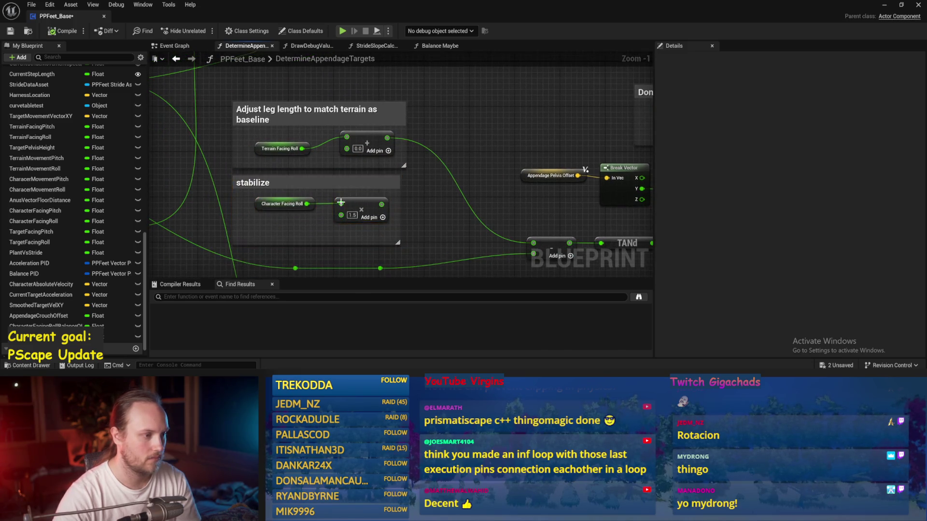
pyautogui.click(271, 204)
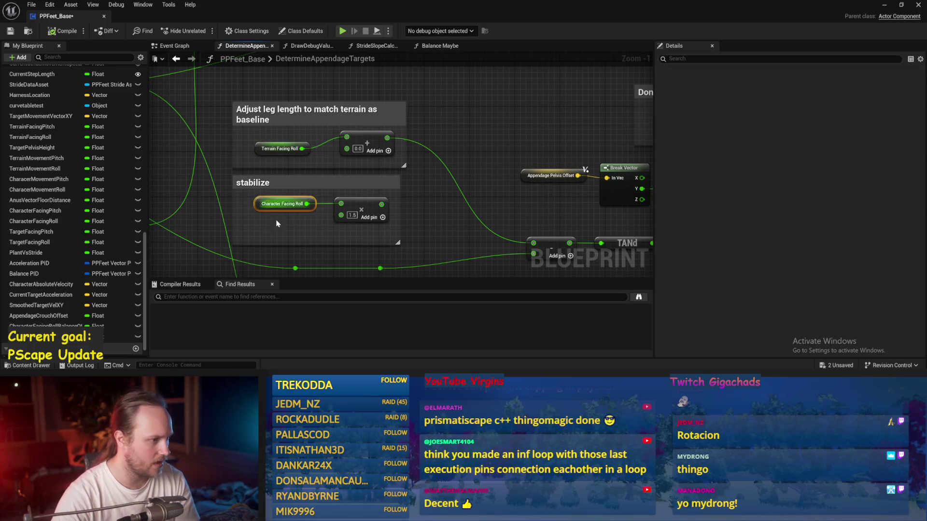
# Swap the Character Facing Roll getter and 1.5 multiply for a wired Character Facing Roll Balance Offset getter
pyautogui.scroll(1, 283, 208)
pyautogui.moveTo(46, 326)
pyautogui.mouseDown()
pyautogui.moveTo(261, 196)
pyautogui.moveTo(256, 202)
pyautogui.mouseUp()
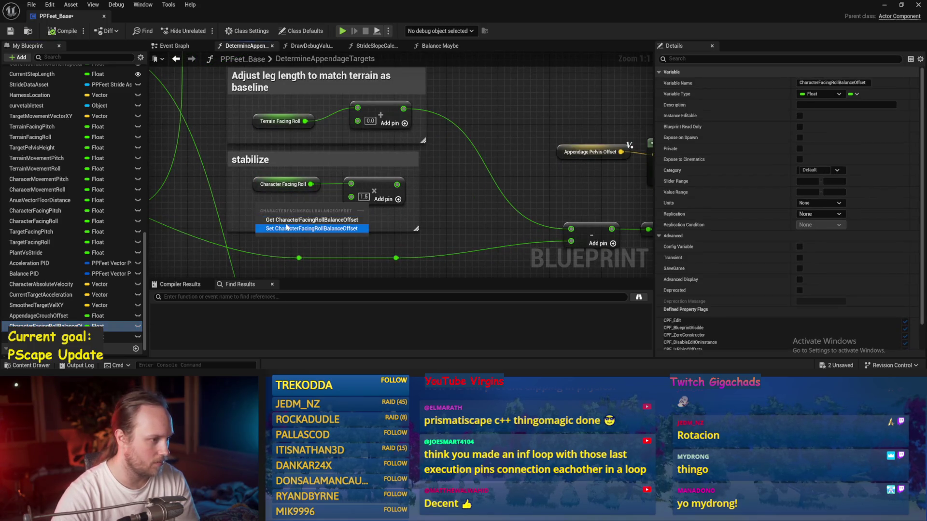
pyautogui.click(323, 215)
pyautogui.moveTo(343, 210); pyautogui.dragTo(351, 183)
pyautogui.click(290, 184)
pyautogui.press('Delete')
pyautogui.moveTo(341, 215)
pyautogui.mouseDown()
pyautogui.moveTo(331, 192)
pyautogui.moveTo(358, 120)
pyautogui.mouseUp()
pyautogui.click(376, 192)
pyautogui.press('Delete')
# Retitle the comment 'Adjust leg length to influence balance towards target lean' and save
pyautogui.click(273, 161)
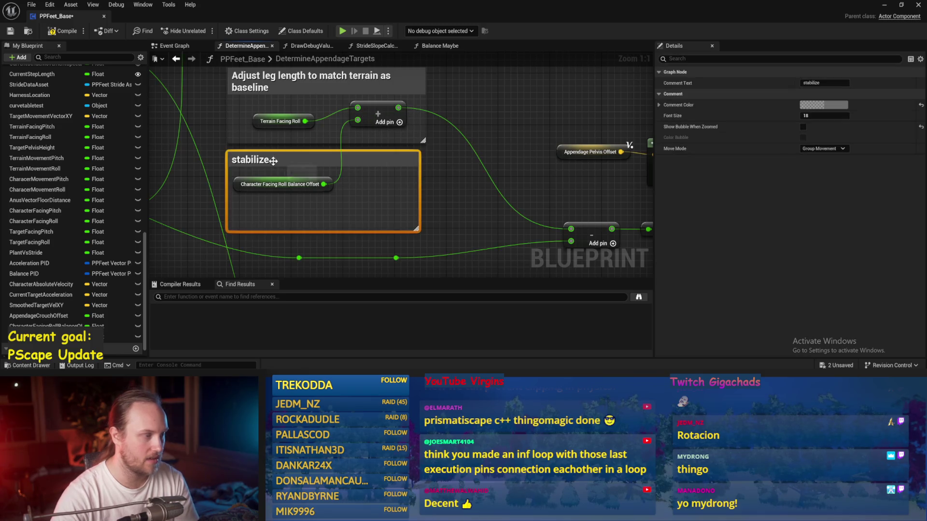
pyautogui.doubleClick(274, 161)
pyautogui.write('Adj')
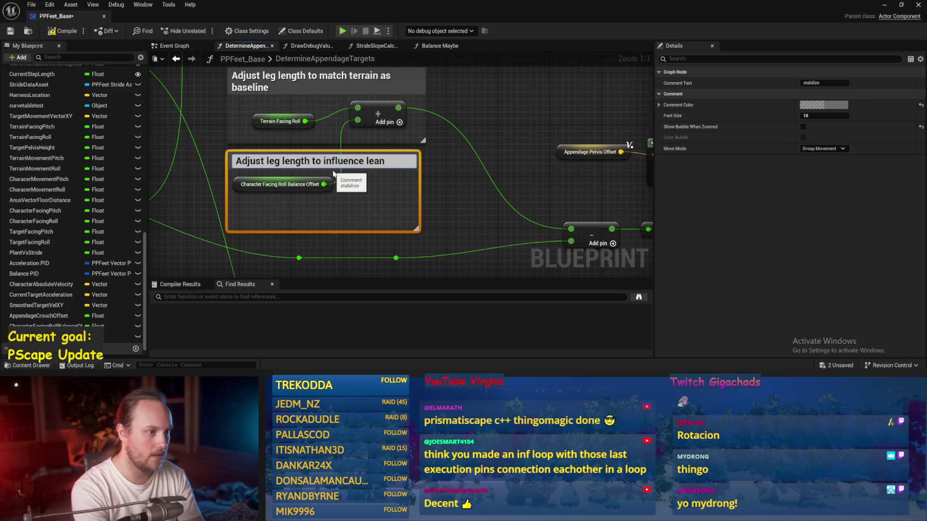
pyautogui.write('owards tar')
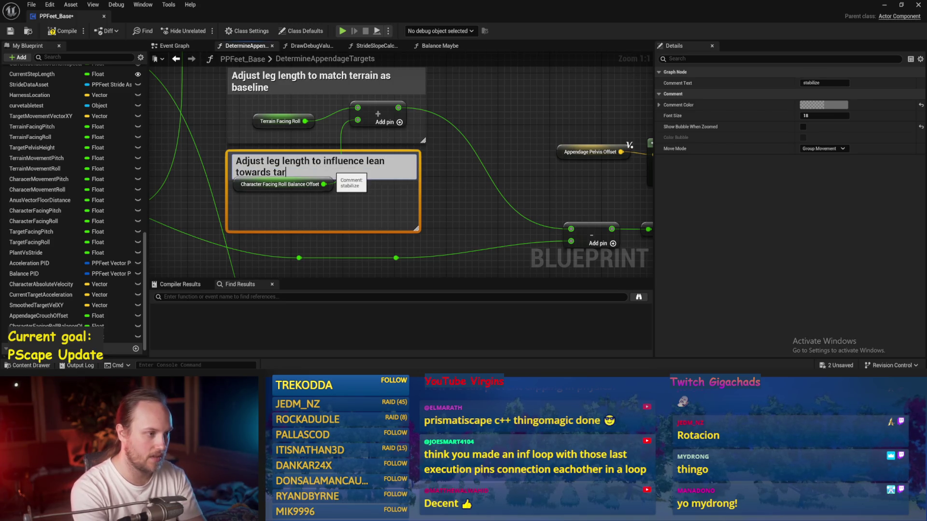
pyautogui.write('get lean')
pyautogui.press('Return')
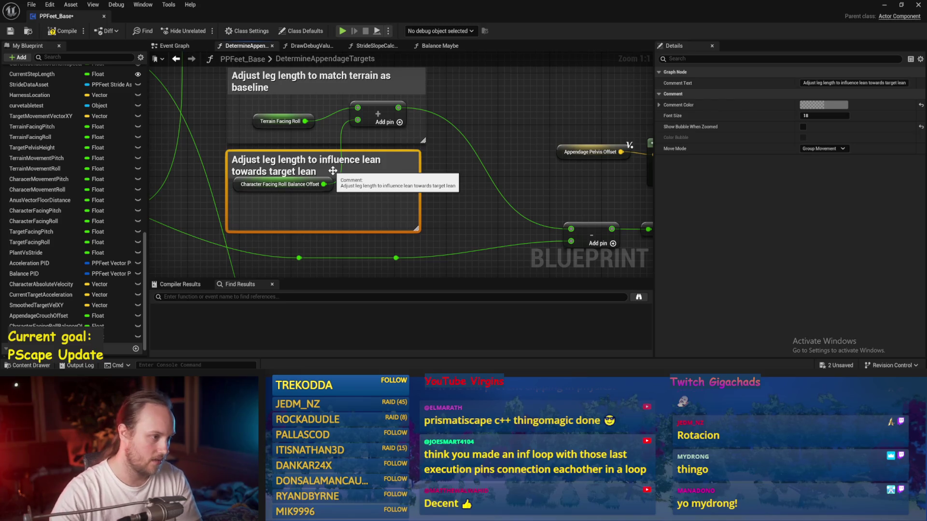
pyautogui.doubleClick(367, 161)
pyautogui.doubleClick(368, 160)
pyautogui.write('n')
pyautogui.press('BackSpace')
pyautogui.write('bl')
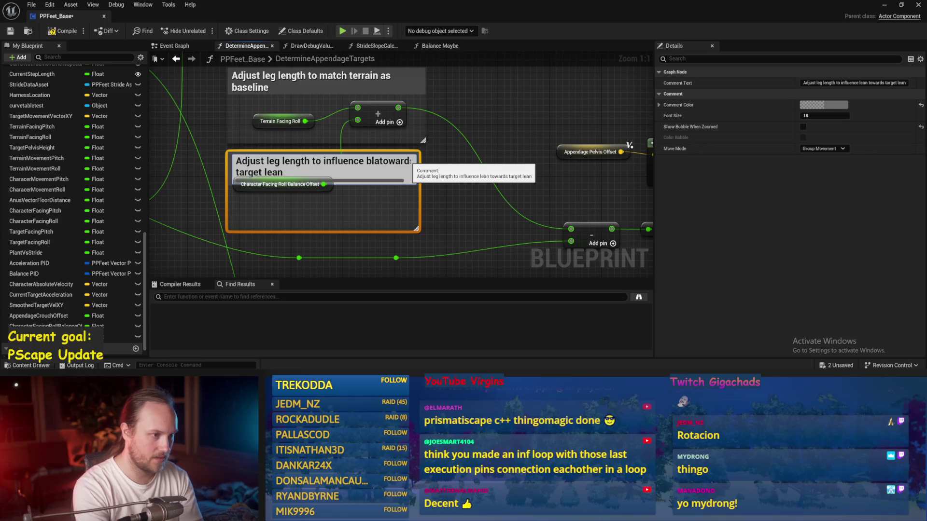
pyautogui.press('BackSpace')
pyautogui.press('BackSpace')
pyautogui.write('alance')
pyautogui.press('Return')
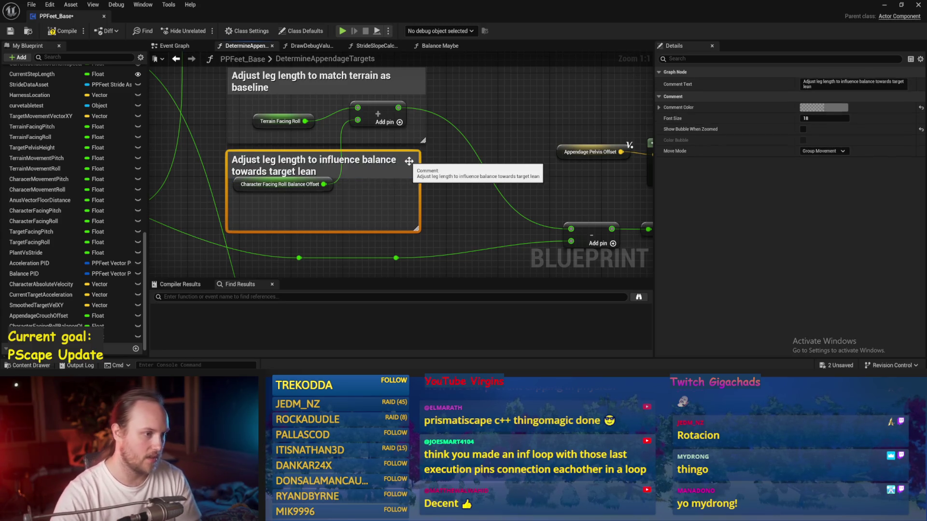
pyautogui.click(424, 193)
pyautogui.hotkey('ctrl', 's')
# Widen the comment box, save, check the MIN and MAX nodes, and return to the test level
pyautogui.moveTo(419, 194); pyautogui.dragTo(426, 194)
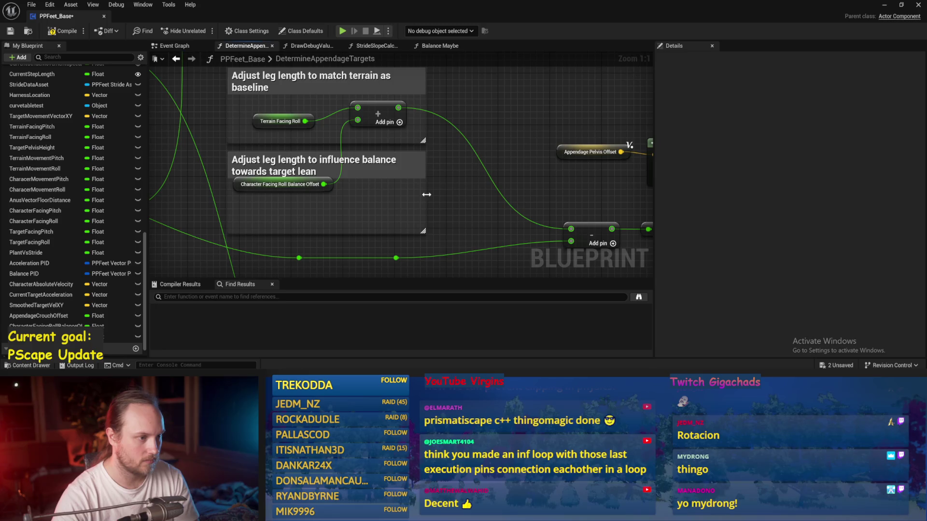
pyautogui.click(281, 192)
pyautogui.scroll(-2, 289, 198)
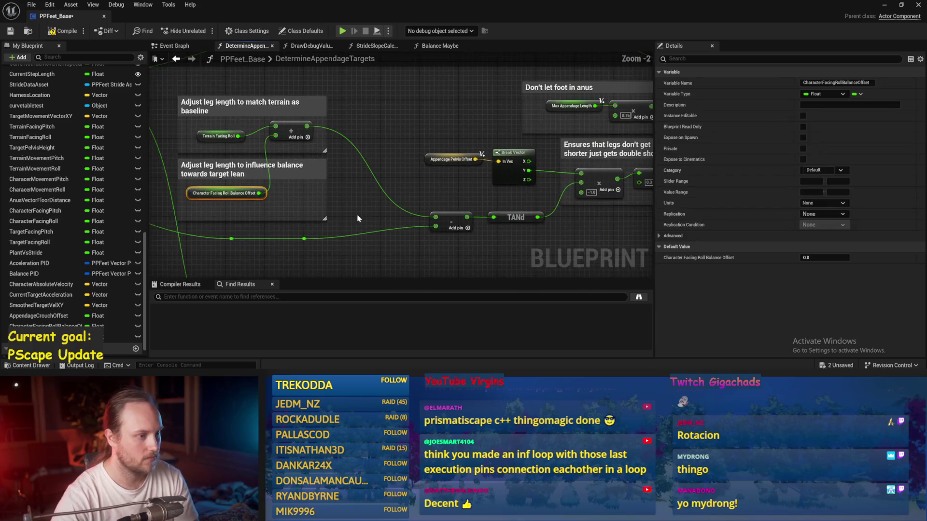
pyautogui.hotkey('ctrl', 's')
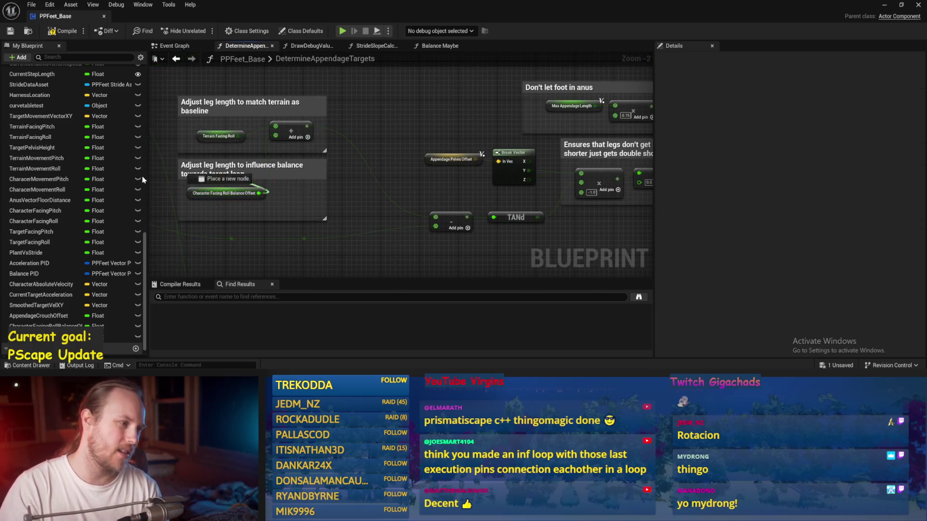
pyautogui.rightClick(299, 198)
pyautogui.click(477, 189)
pyautogui.moveTo(477, 189); pyautogui.dragTo(461, 195)
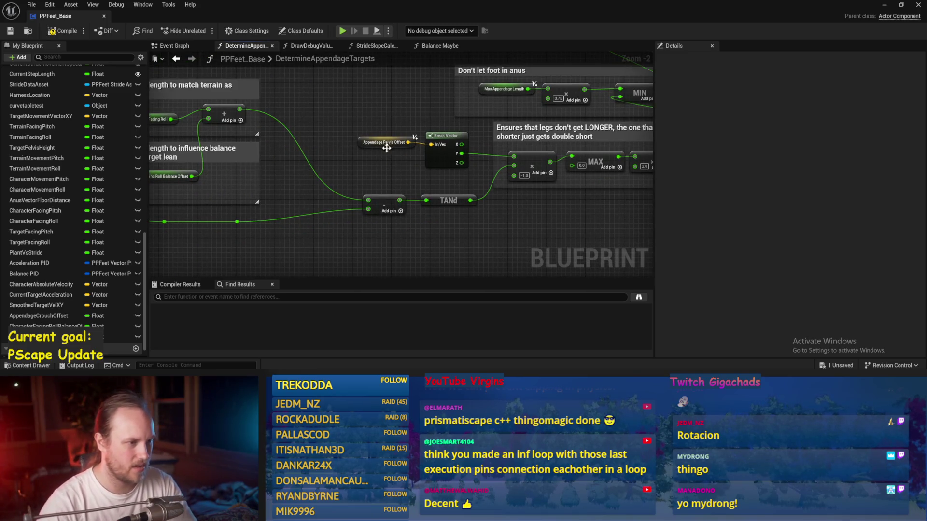
pyautogui.moveTo(386, 148); pyautogui.dragTo(420, 166)
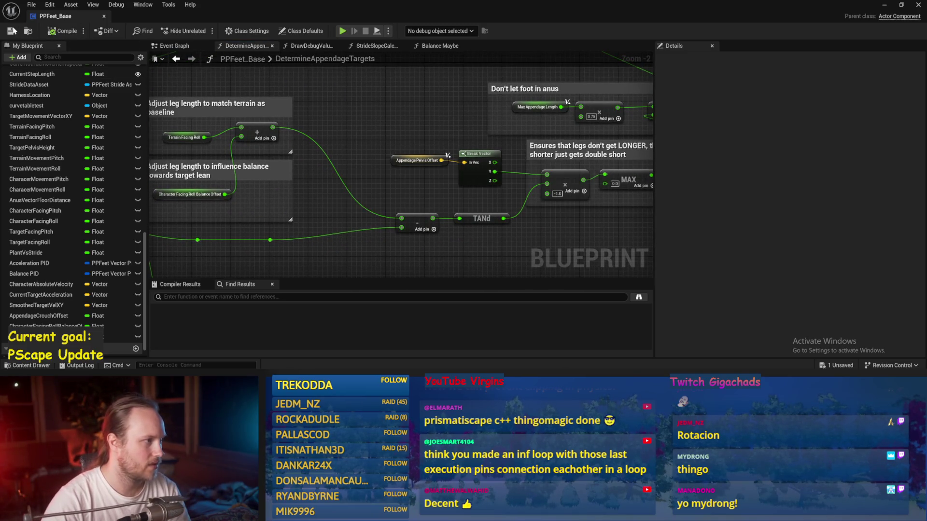
pyautogui.moveTo(381, 121)
pyautogui.mouseDown()
pyautogui.moveTo(291, 98)
pyautogui.moveTo(285, 125)
pyautogui.mouseUp()
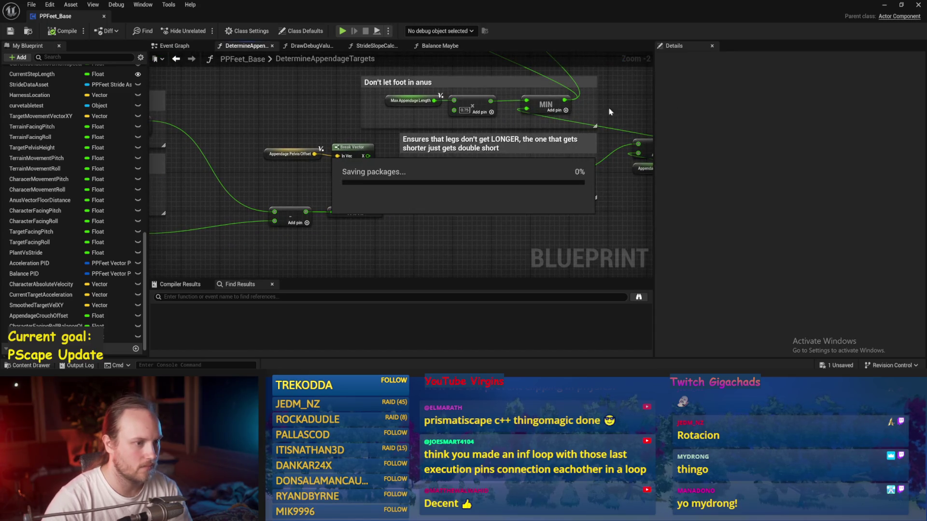
pyautogui.hotkey('alt', 'Tab')
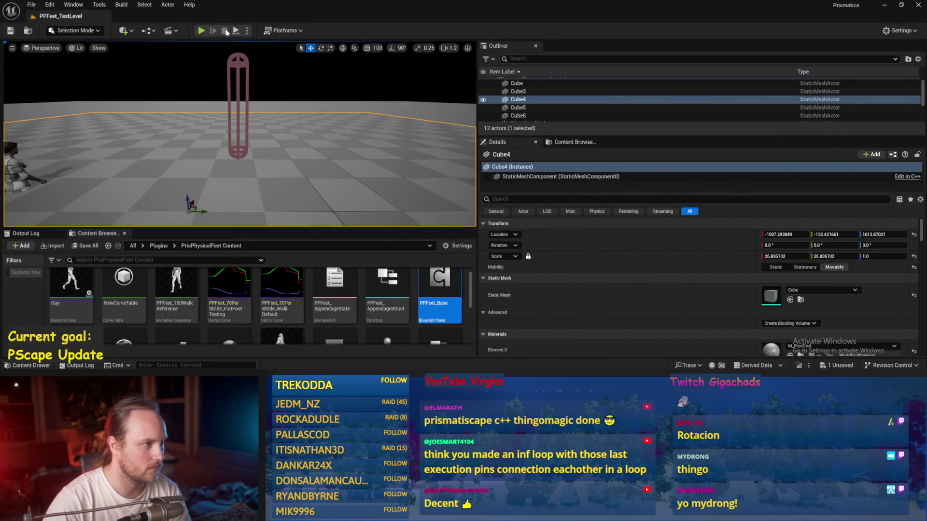
# During play, tilt the floor Cube4 into a roughly 15° slope and rotate the test player off balance
pyautogui.hotkey('alt', 'p')
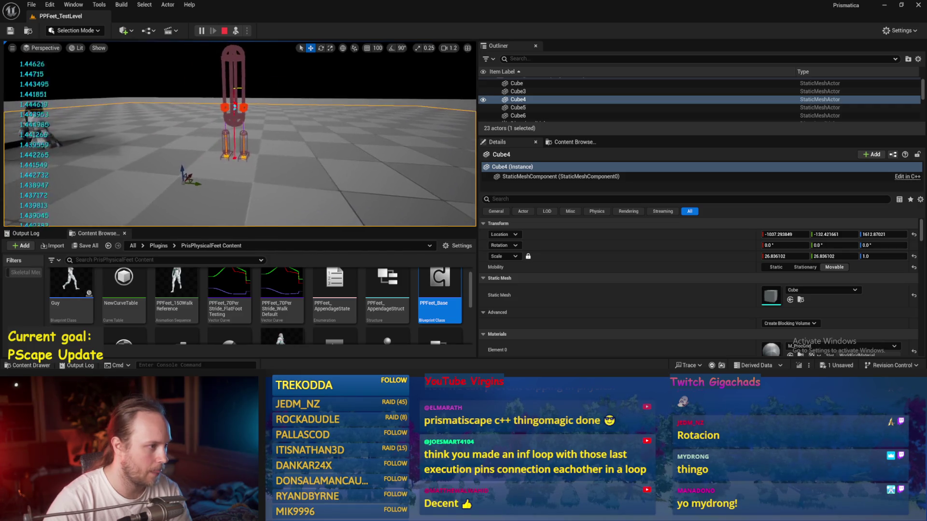
pyautogui.press('e')
pyautogui.moveTo(183, 165)
pyautogui.mouseDown()
pyautogui.moveTo(176, 155)
pyautogui.moveTo(218, 135)
pyautogui.moveTo(202, 83)
pyautogui.moveTo(249, 93)
pyautogui.mouseUp()
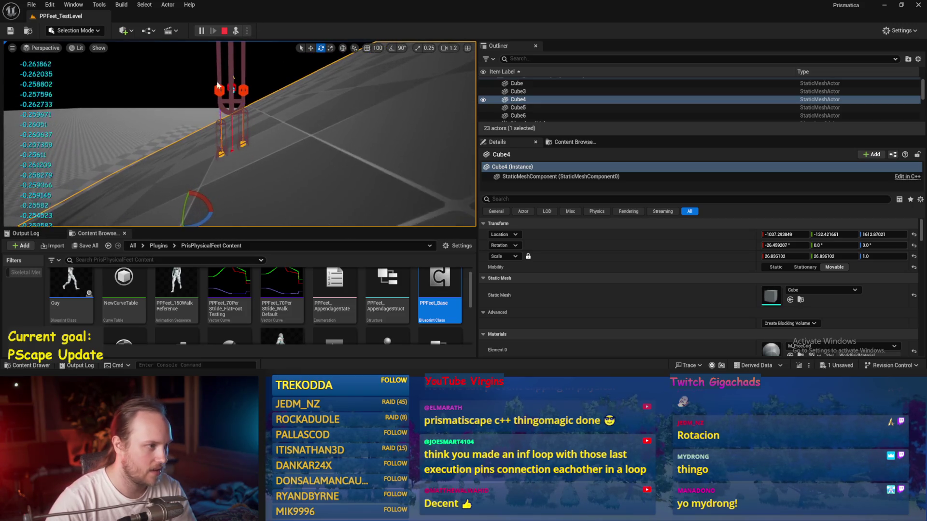
pyautogui.click(249, 93)
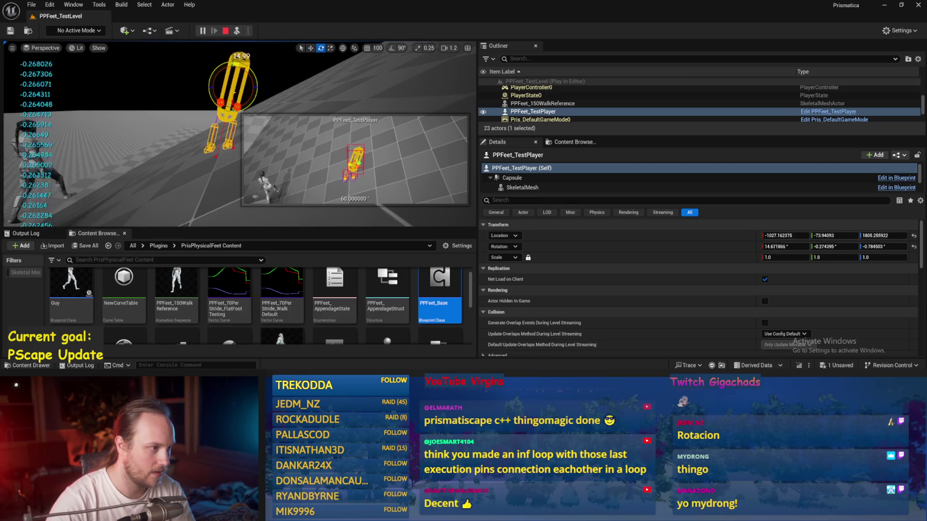
pyautogui.moveTo(250, 96); pyautogui.dragTo(250, 96)
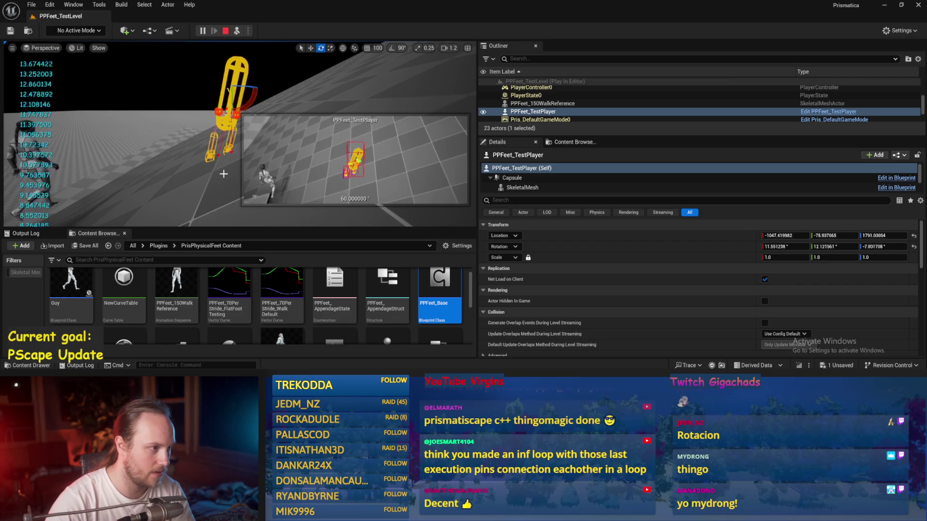
# Restart the play session, then reopen the PPFeet_Base blueprint
pyautogui.click(225, 30)
pyautogui.click(235, 32)
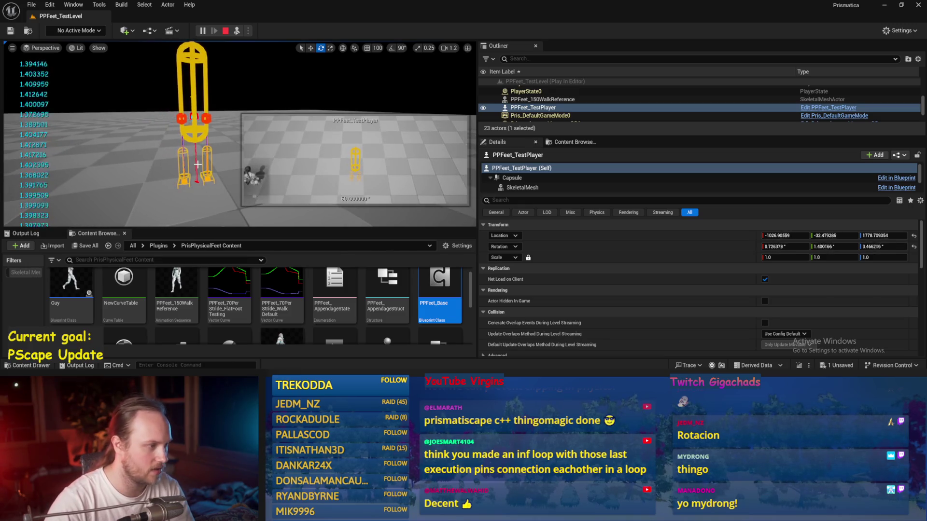
pyautogui.doubleClick(439, 290)
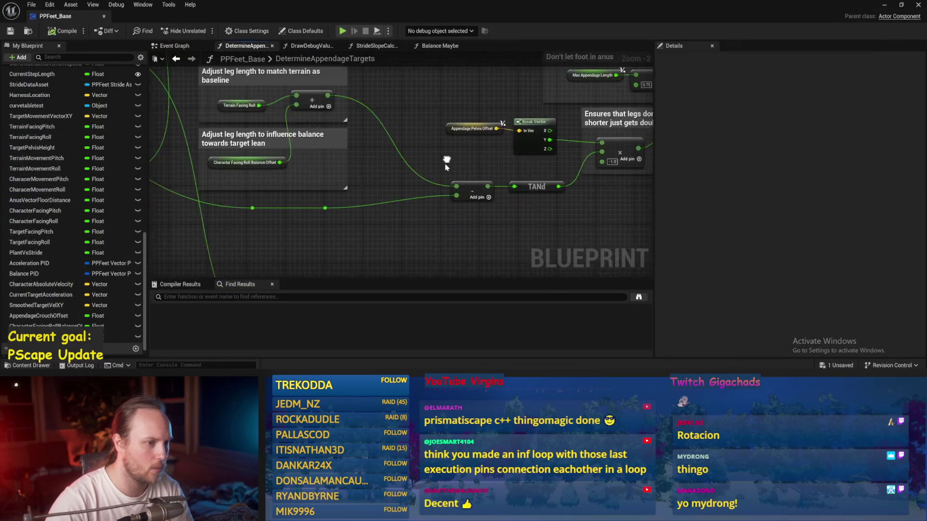
# Delete the -1.0 node and its reroute near the Rotate Stride Trajectory nodes, then save
pyautogui.click(10, 30)
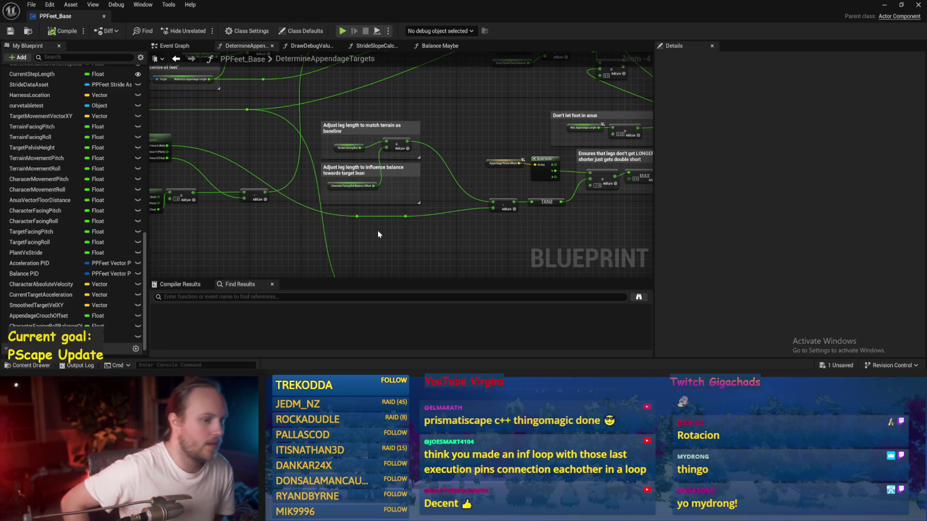
pyautogui.moveTo(365, 207); pyautogui.dragTo(408, 223)
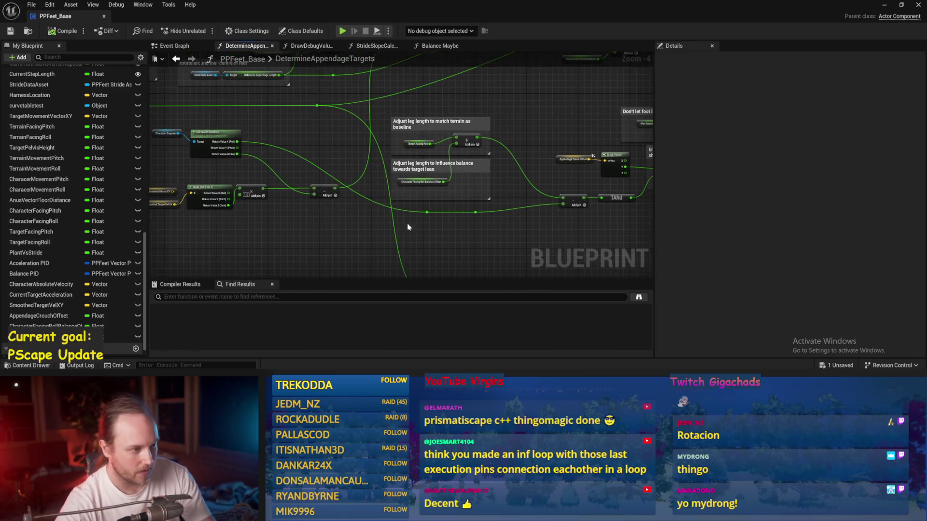
pyautogui.moveTo(314, 137)
pyautogui.mouseDown()
pyautogui.moveTo(343, 166)
pyautogui.moveTo(338, 223)
pyautogui.mouseUp()
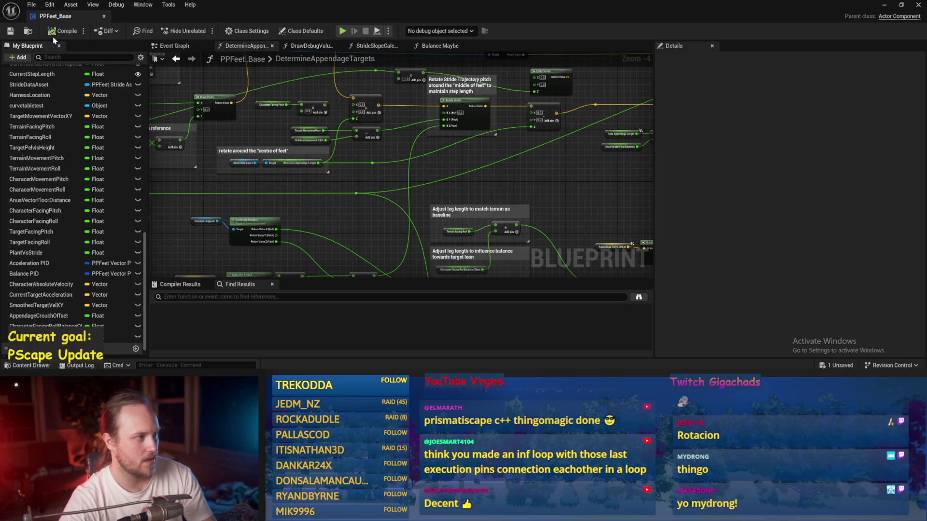
pyautogui.click(10, 31)
pyautogui.moveTo(296, 211); pyautogui.dragTo(342, 217)
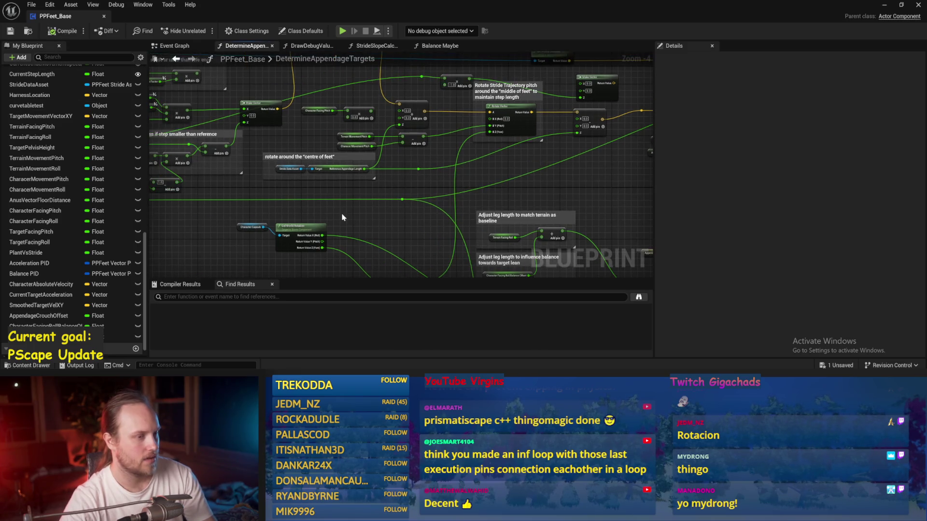
pyautogui.moveTo(502, 169); pyautogui.dragTo(498, 144)
pyautogui.click(526, 116)
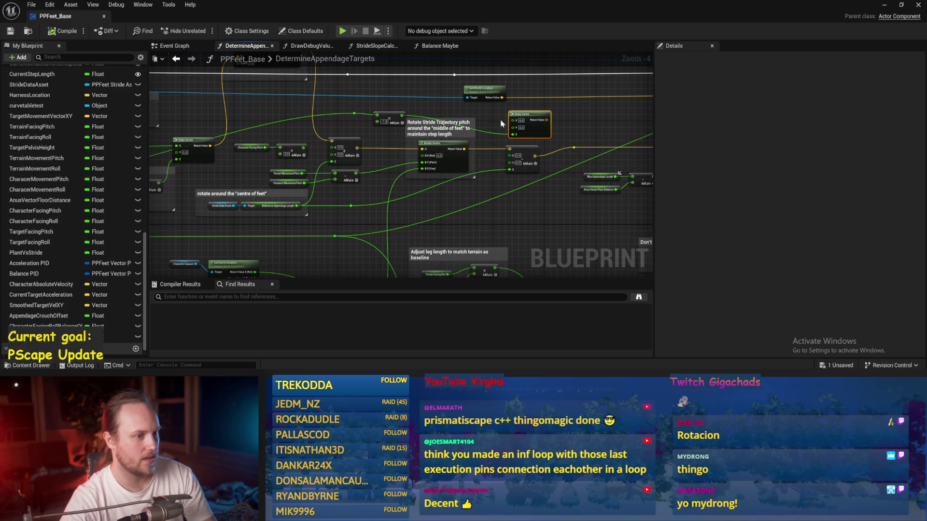
pyautogui.scroll(2, 485, 125)
pyautogui.press('Delete')
pyautogui.moveTo(362, 97)
pyautogui.mouseDown()
pyautogui.moveTo(270, 128)
pyautogui.moveTo(306, 121)
pyautogui.mouseUp()
pyautogui.press('Delete')
pyautogui.hotkey('ctrl', 's')
# Add a Character Facing Pitch Balance Offset getter beside the pitch multiply node
pyautogui.moveTo(347, 152); pyautogui.dragTo(496, 151)
pyautogui.moveTo(283, 127); pyautogui.dragTo(400, 166)
pyautogui.moveTo(342, 110); pyautogui.dragTo(323, 133)
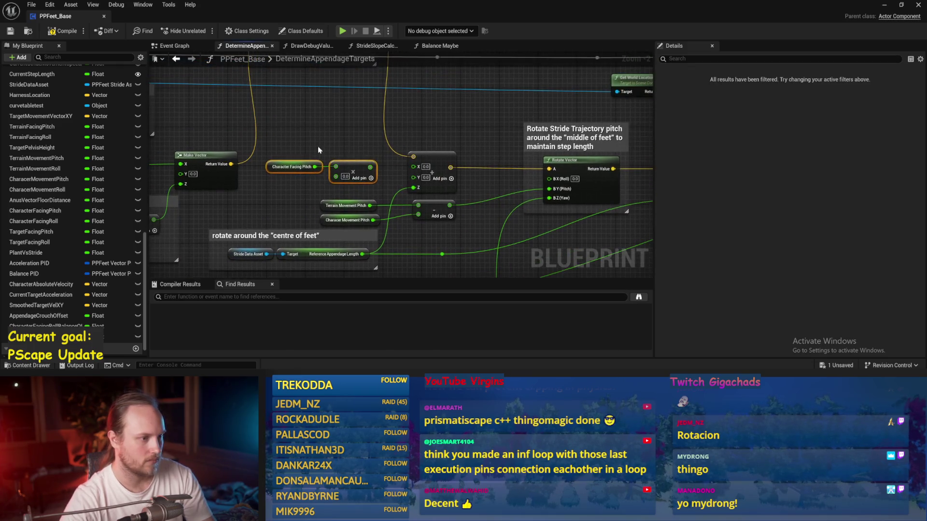
pyautogui.click(322, 134)
pyautogui.moveTo(465, 134)
pyautogui.mouseDown()
pyautogui.moveTo(482, 128)
pyautogui.moveTo(467, 118)
pyautogui.moveTo(479, 109)
pyautogui.mouseUp()
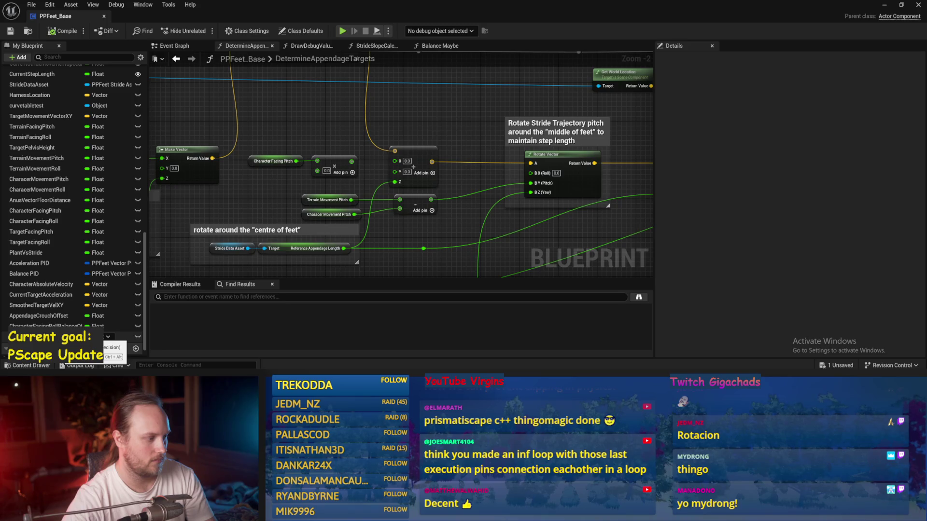
pyautogui.moveTo(96, 336); pyautogui.dragTo(263, 126)
pyautogui.click(290, 132)
pyautogui.scroll(2, 316, 150)
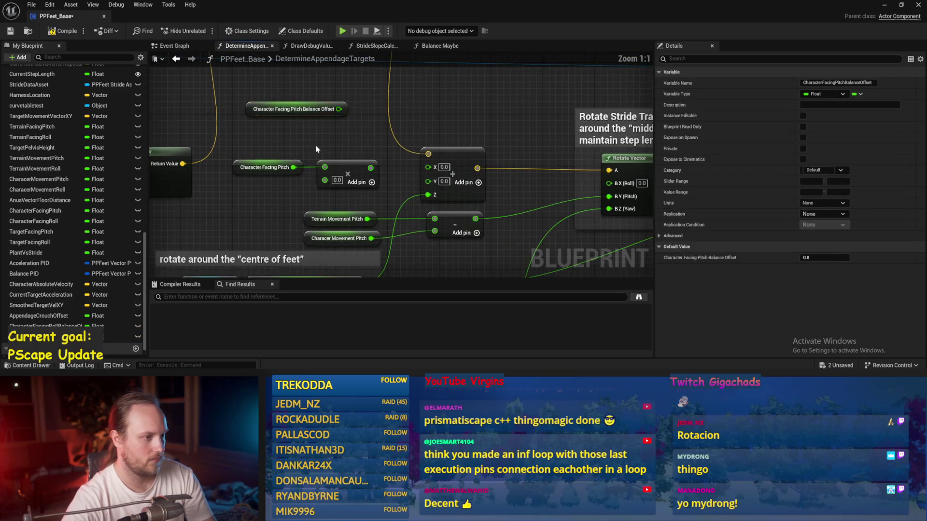
pyautogui.hotkey('ctrl', 's')
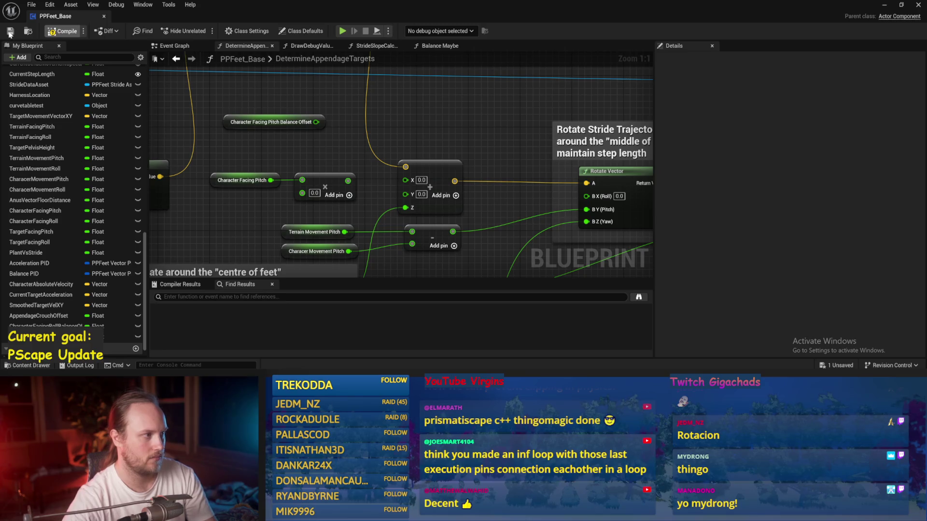
# Inspect the Get World Location, Rotate Vector and world rotation nodes around the balance offset
pyautogui.moveTo(395, 138); pyautogui.dragTo(367, 142)
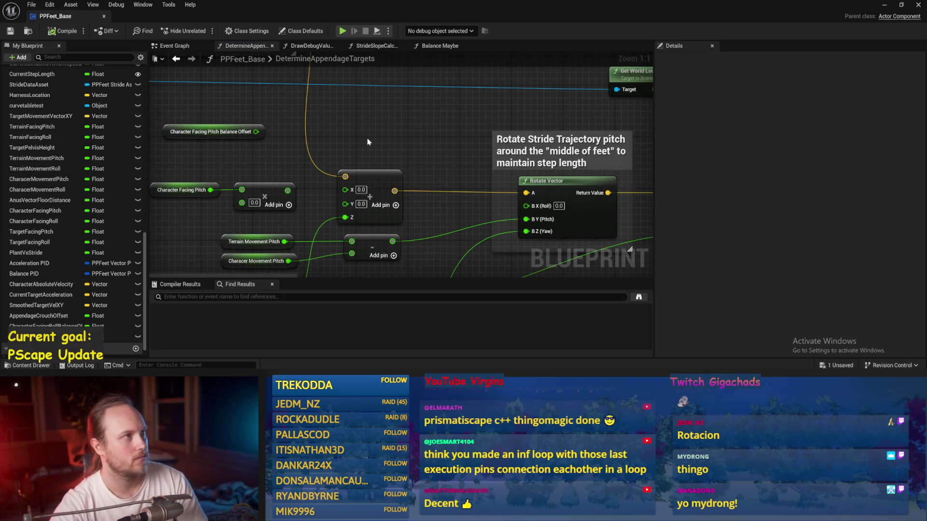
pyautogui.scroll(-2, 386, 116)
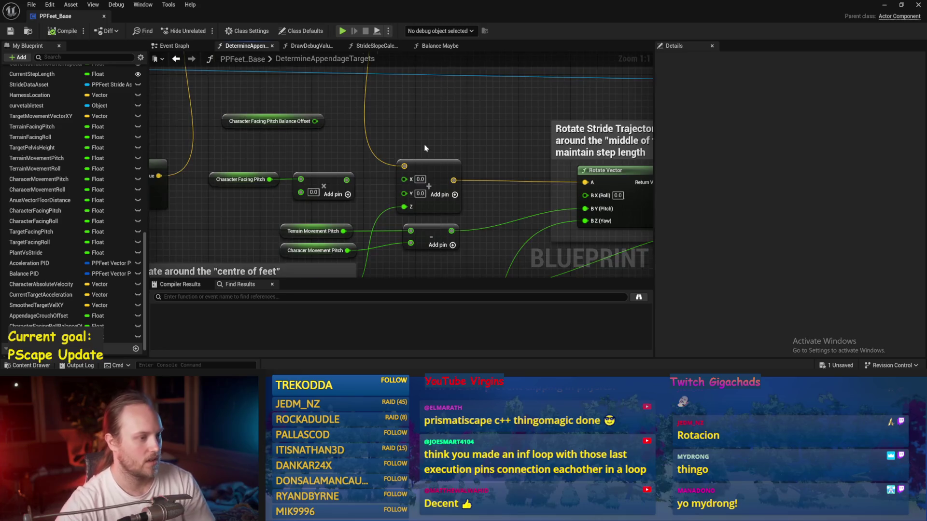
pyautogui.click(410, 155)
pyautogui.click(465, 204)
pyautogui.moveTo(454, 190)
pyautogui.mouseDown()
pyautogui.moveTo(444, 166)
pyautogui.moveTo(408, 161)
pyautogui.mouseUp()
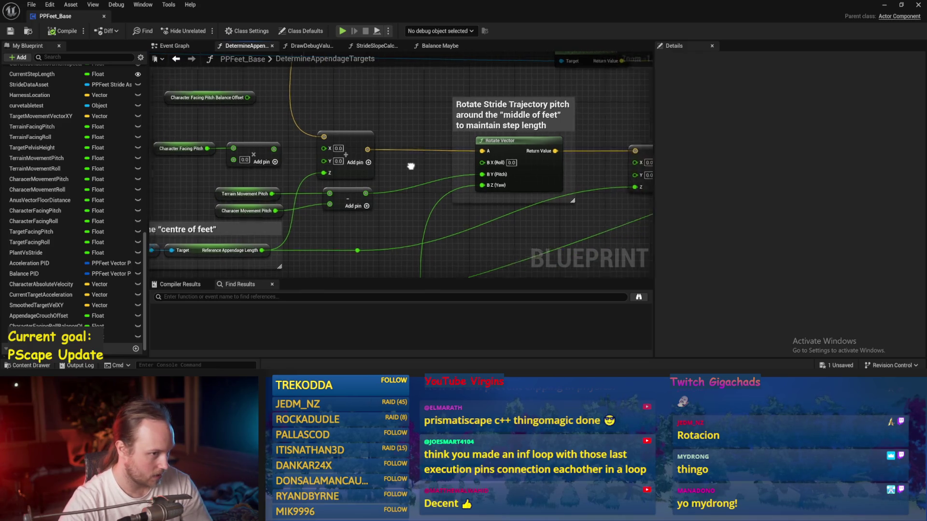
pyautogui.scroll(-1, 415, 150)
pyautogui.click(467, 166)
pyautogui.moveTo(501, 218)
pyautogui.mouseDown()
pyautogui.moveTo(373, 257)
pyautogui.moveTo(476, 212)
pyautogui.mouseUp()
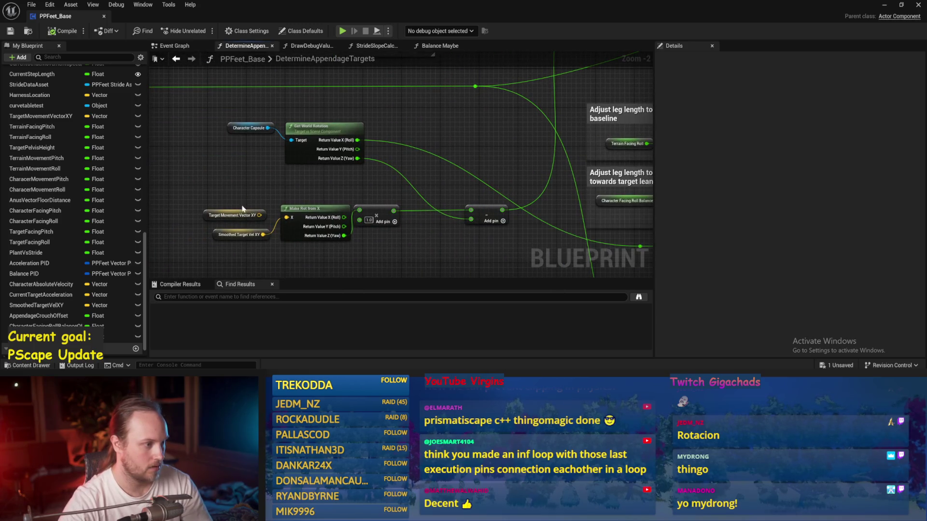
pyautogui.moveTo(243, 207)
pyautogui.mouseDown()
pyautogui.moveTo(362, 213)
pyautogui.moveTo(389, 190)
pyautogui.moveTo(367, 227)
pyautogui.moveTo(318, 249)
pyautogui.mouseUp()
pyautogui.scroll(-1, 338, 237)
pyautogui.moveTo(420, 169)
pyautogui.mouseDown()
pyautogui.moveTo(399, 210)
pyautogui.moveTo(497, 87)
pyautogui.moveTo(458, 223)
pyautogui.mouseUp()
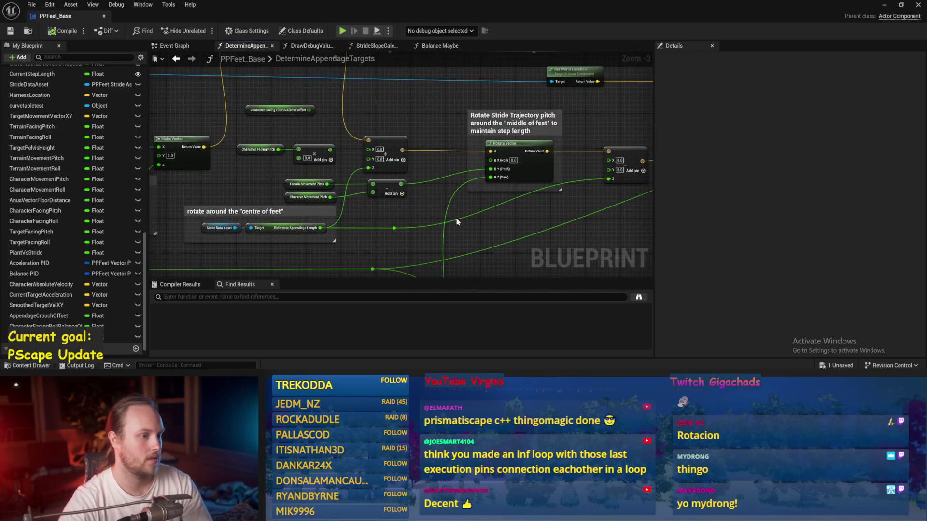
pyautogui.moveTo(423, 125); pyautogui.dragTo(338, 169)
pyautogui.scroll(1, 377, 145)
# Wrap the Character Facing Pitch Balance Offset node in a 'MAYBE??' comment, save and compile
pyautogui.click(376, 156)
pyautogui.write('cMAY')
pyautogui.press('Return')
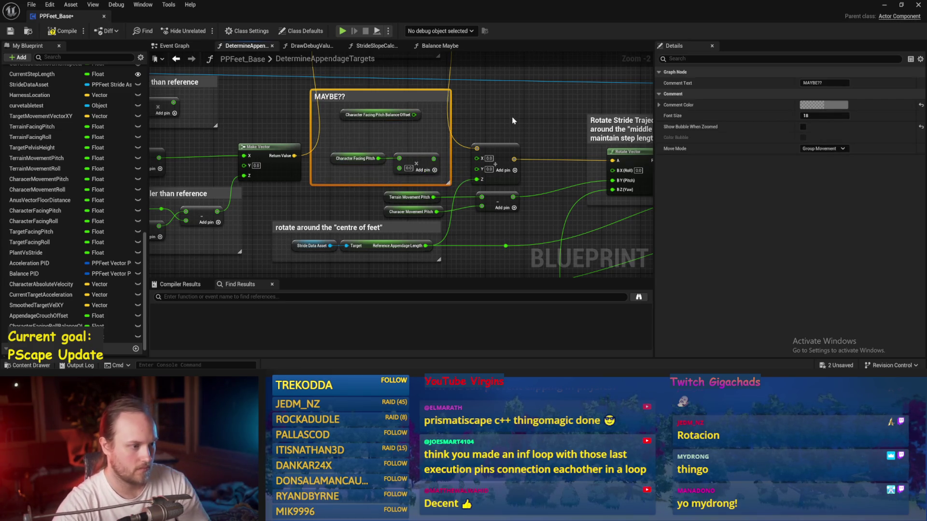
pyautogui.hotkey('ctrl', 's')
pyautogui.click(64, 33)
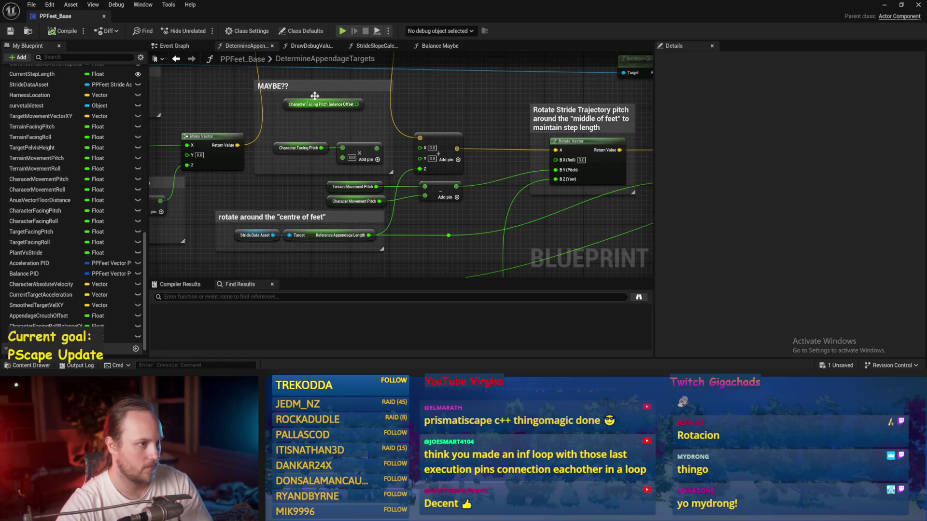
pyautogui.click(165, 48)
pyautogui.moveTo(412, 220); pyautogui.dragTo(338, 145)
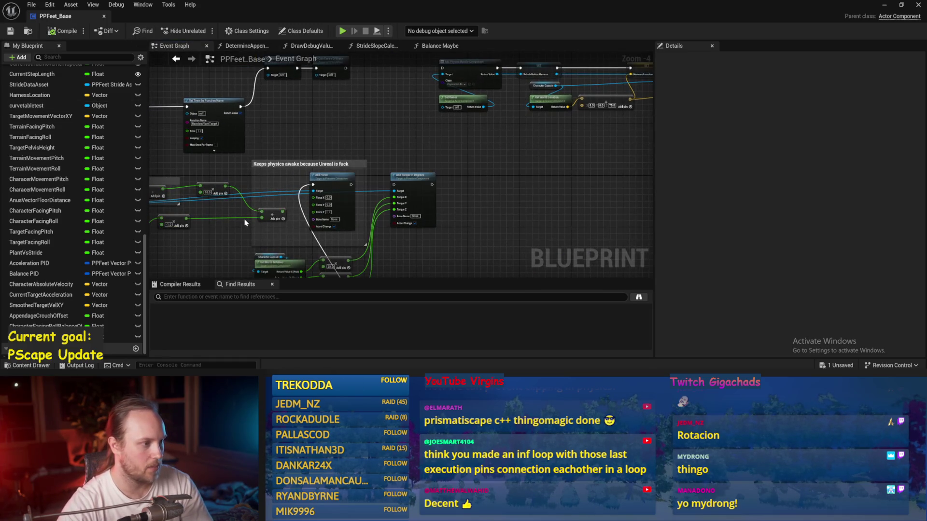
# Confirm a stride movement speed of 150.0 near the Stride Slope and Balance Maybe nodes, and save
pyautogui.moveTo(294, 78); pyautogui.dragTo(349, 176)
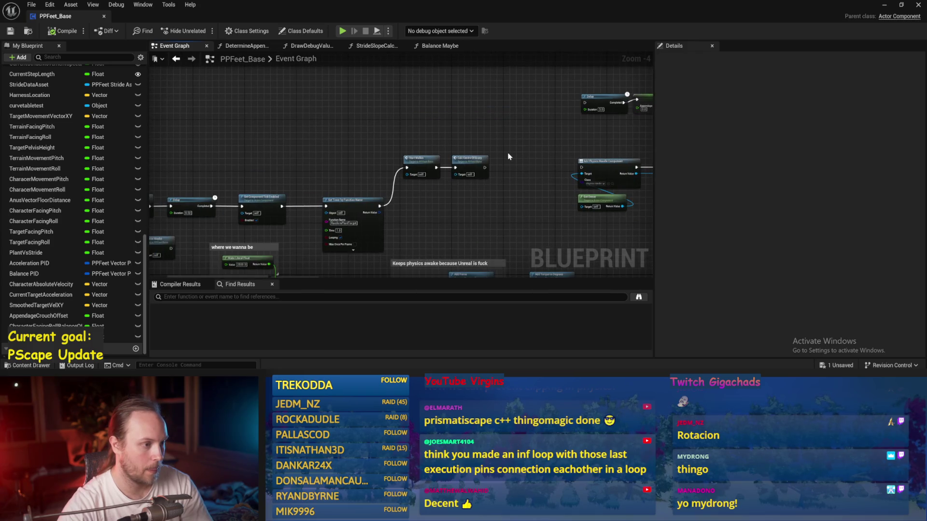
pyautogui.scroll(2, 507, 157)
pyautogui.moveTo(290, 139); pyautogui.dragTo(435, 140)
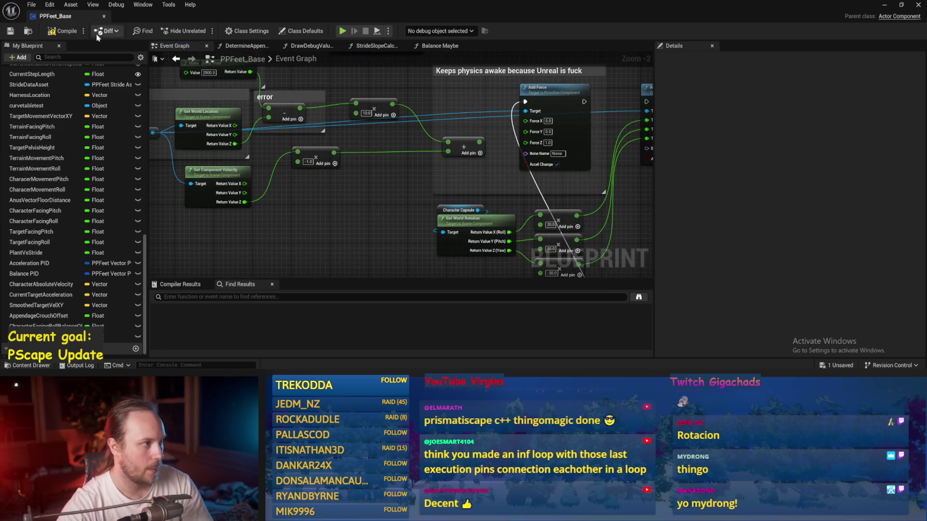
pyautogui.moveTo(374, 185); pyautogui.dragTo(385, 198)
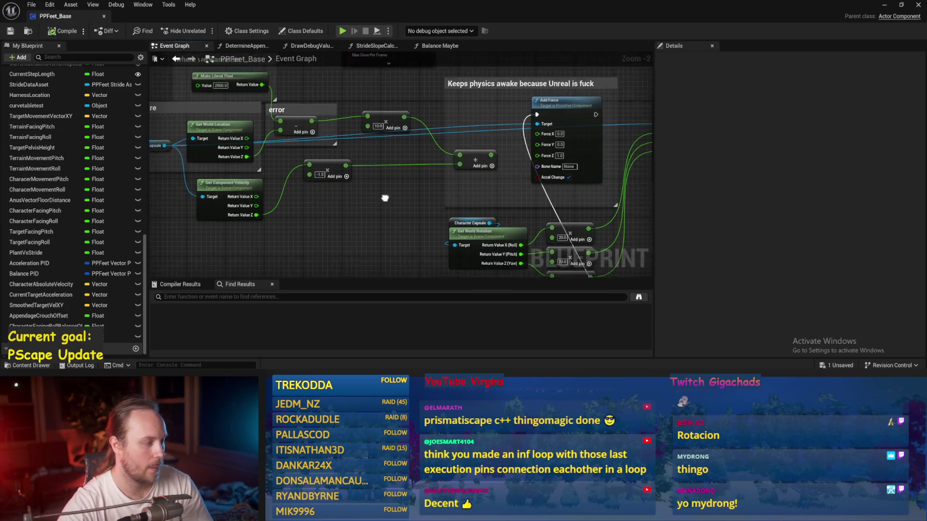
pyautogui.scroll(-1, 384, 198)
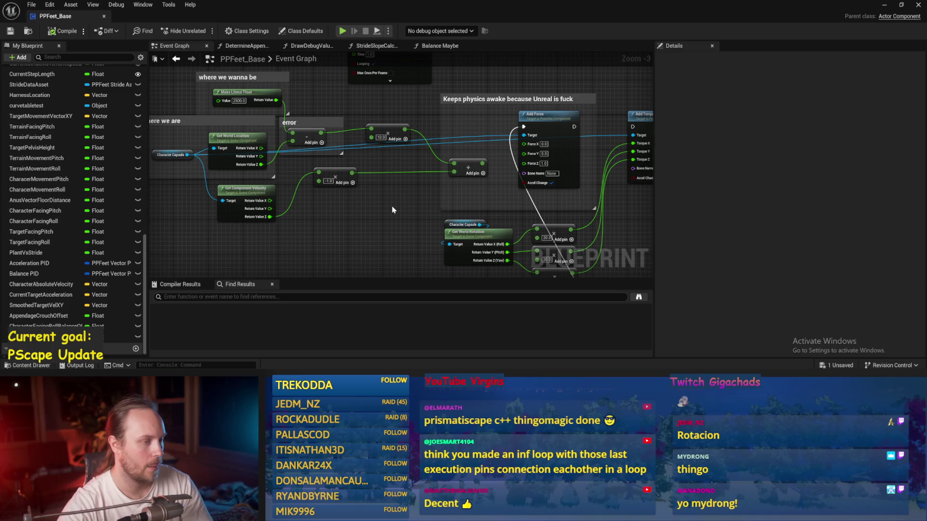
pyautogui.moveTo(393, 209)
pyautogui.mouseDown()
pyautogui.moveTo(426, 197)
pyautogui.moveTo(512, 74)
pyautogui.moveTo(549, 79)
pyautogui.mouseUp()
pyautogui.scroll(2, 348, 159)
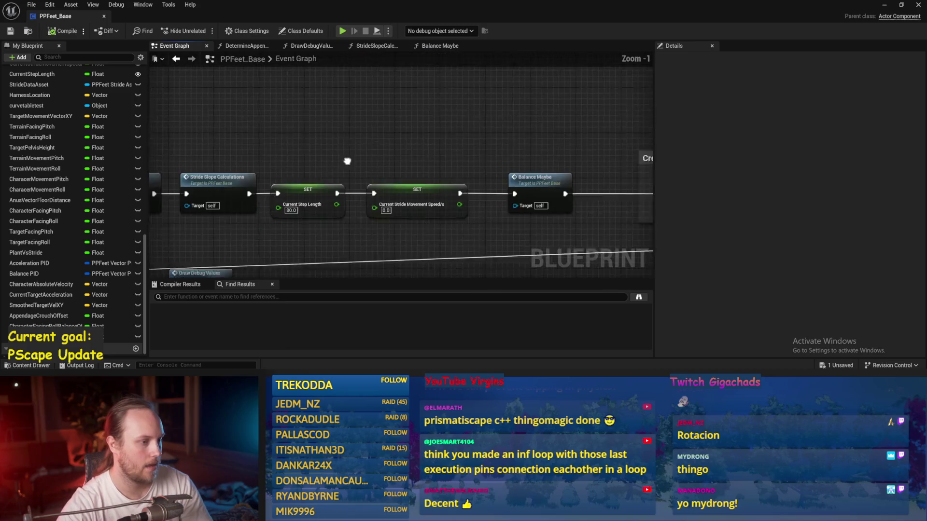
pyautogui.write('150')
pyautogui.press('Return')
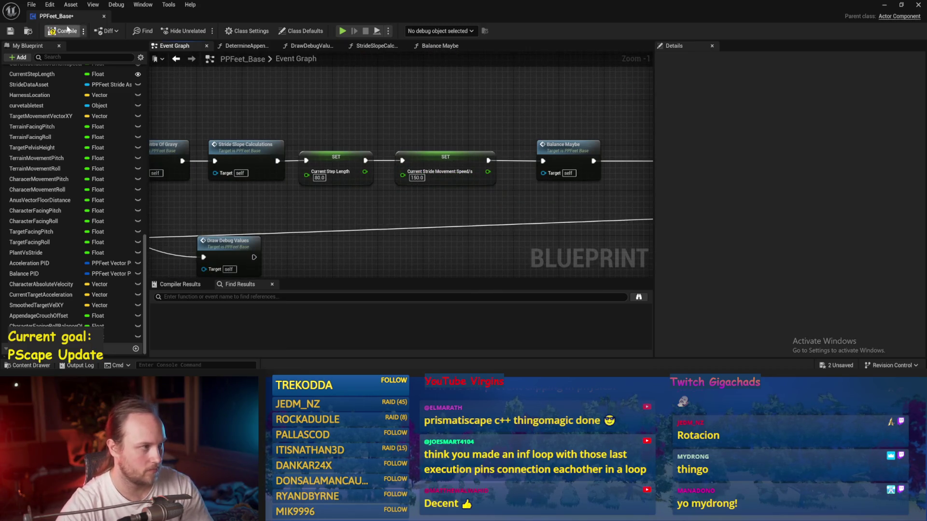
pyautogui.hotkey('ctrl', 's')
# Run a quick Play-in-Editor test of the level, then reopen PPFeet_Base
pyautogui.click(885, 5)
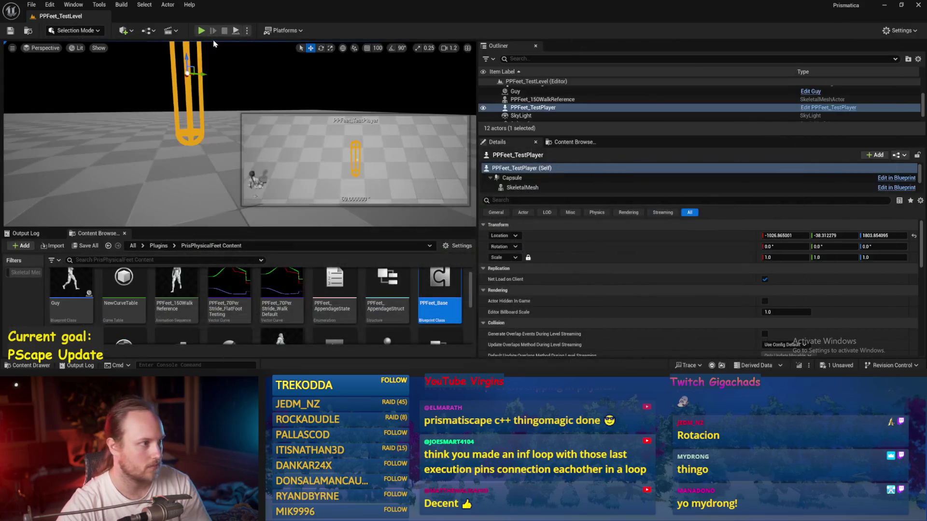
pyautogui.click(201, 30)
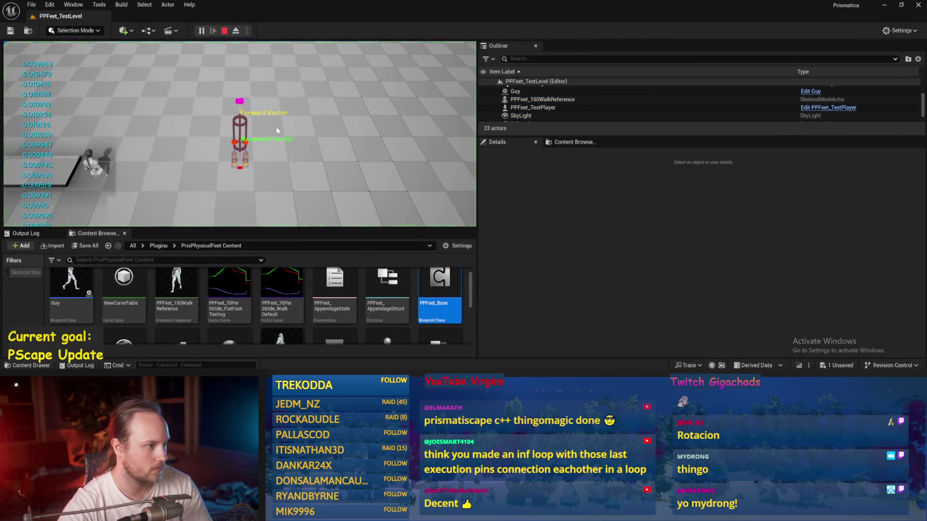
pyautogui.press('Escape')
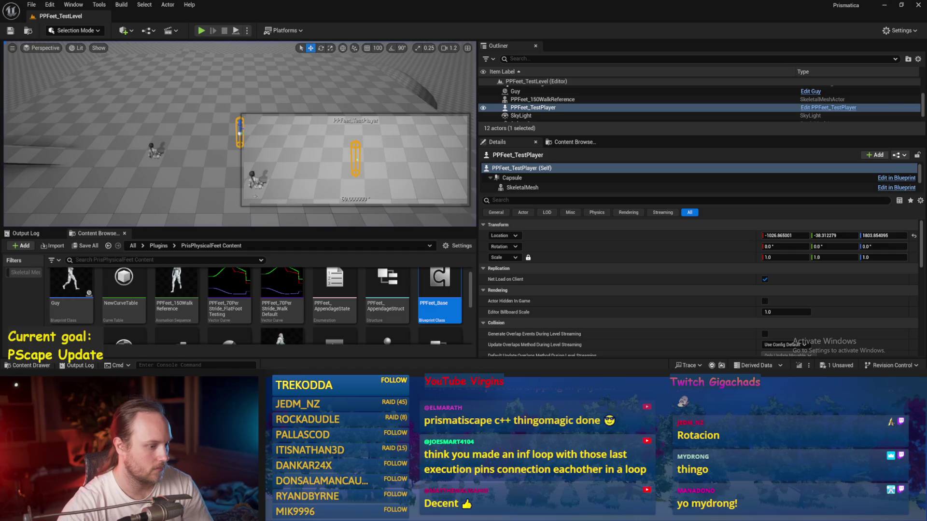
pyautogui.doubleClick(423, 303)
# Review the Balance Maybe and DetermineAppendageTargets graphs and save PPFeet_Base
pyautogui.scroll(-3, 461, 145)
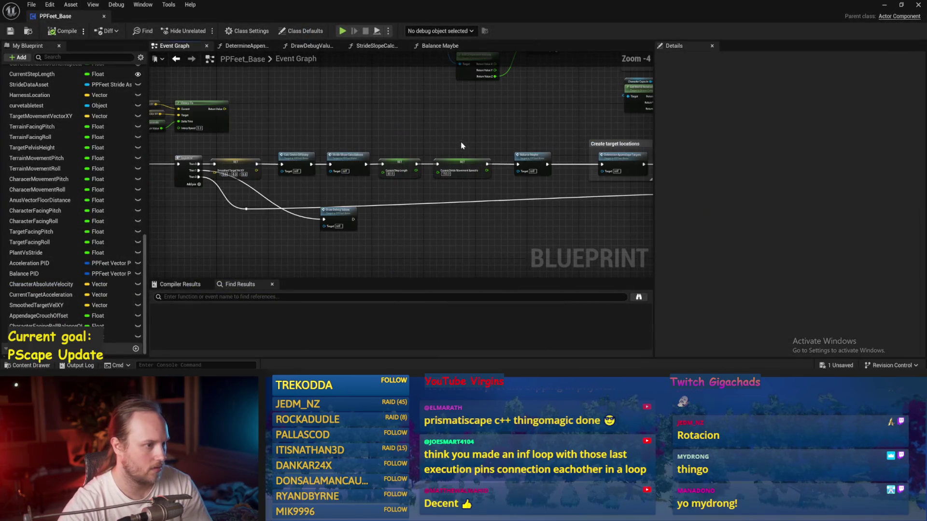
pyautogui.moveTo(461, 135)
pyautogui.mouseDown()
pyautogui.moveTo(483, 169)
pyautogui.moveTo(367, 183)
pyautogui.moveTo(354, 222)
pyautogui.mouseUp()
pyautogui.scroll(2, 353, 223)
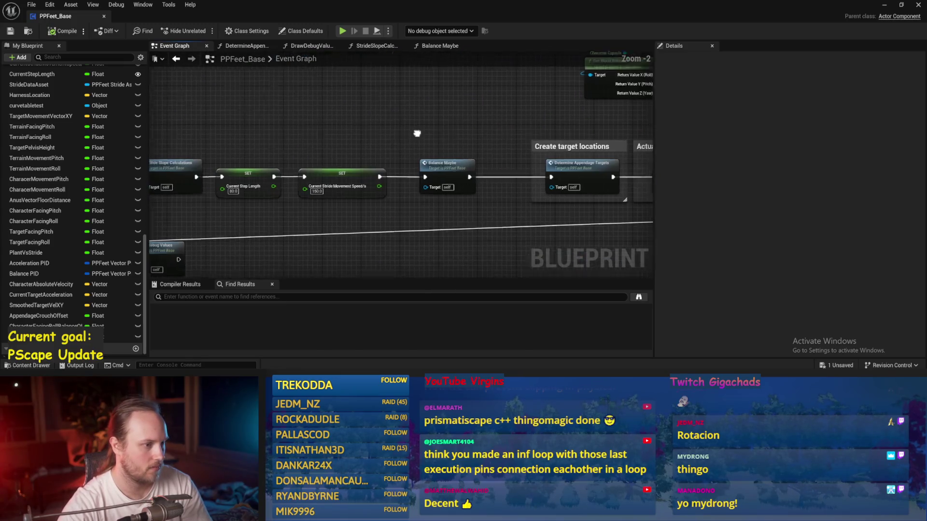
pyautogui.click(439, 46)
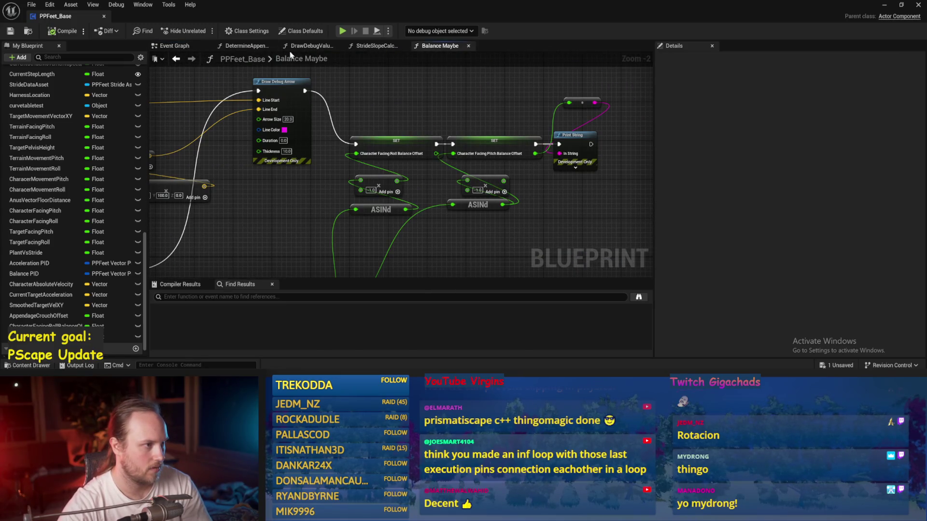
pyautogui.click(248, 47)
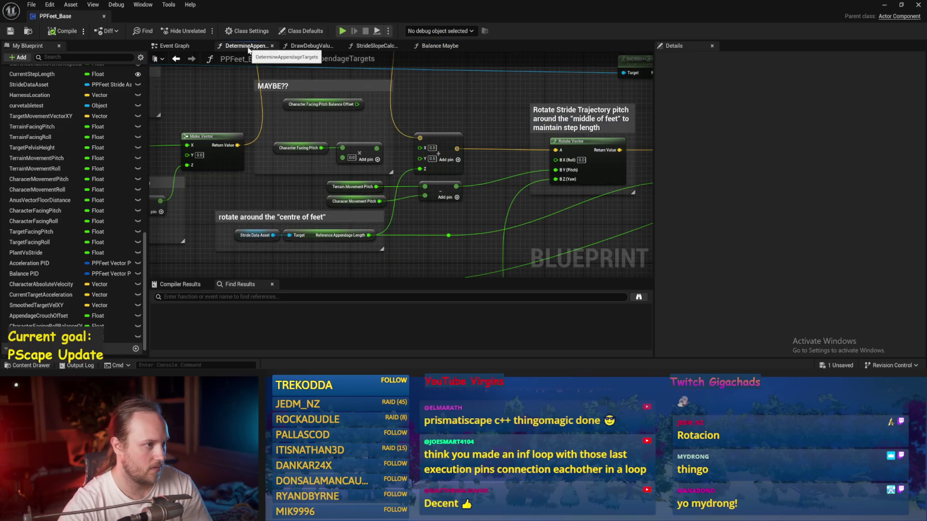
pyautogui.moveTo(399, 245); pyautogui.dragTo(313, 156)
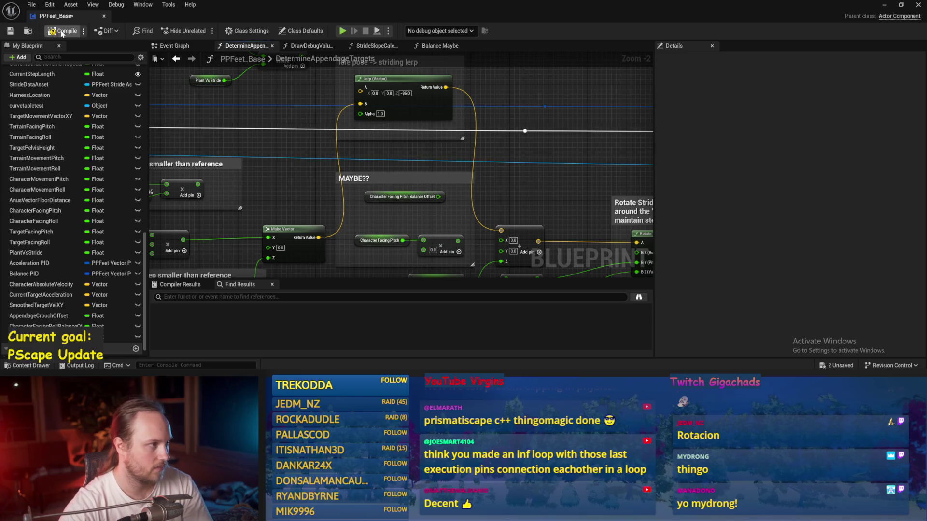
pyautogui.click(10, 32)
pyautogui.moveTo(539, 104); pyautogui.dragTo(487, 145)
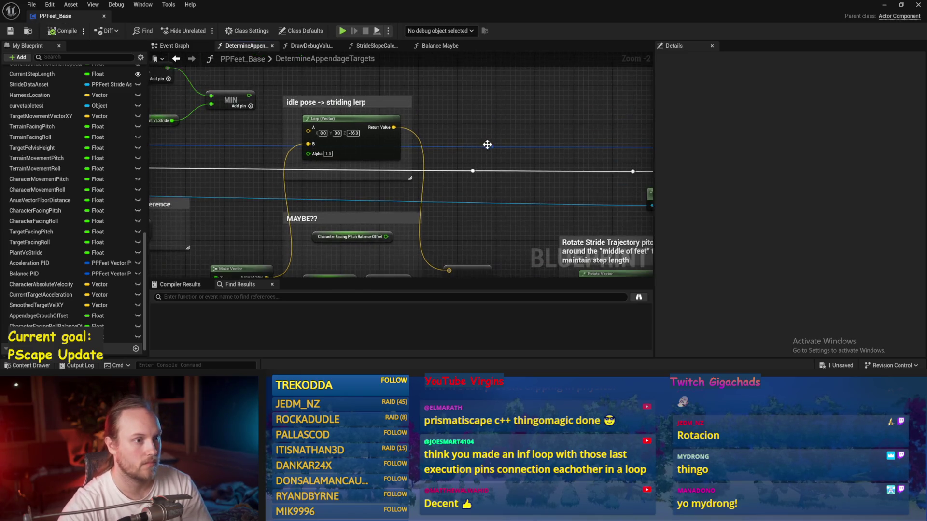
# Run another Play-in-Editor test with Alt+P, then reopen the PPFeet_Base blueprint
pyautogui.click(884, 6)
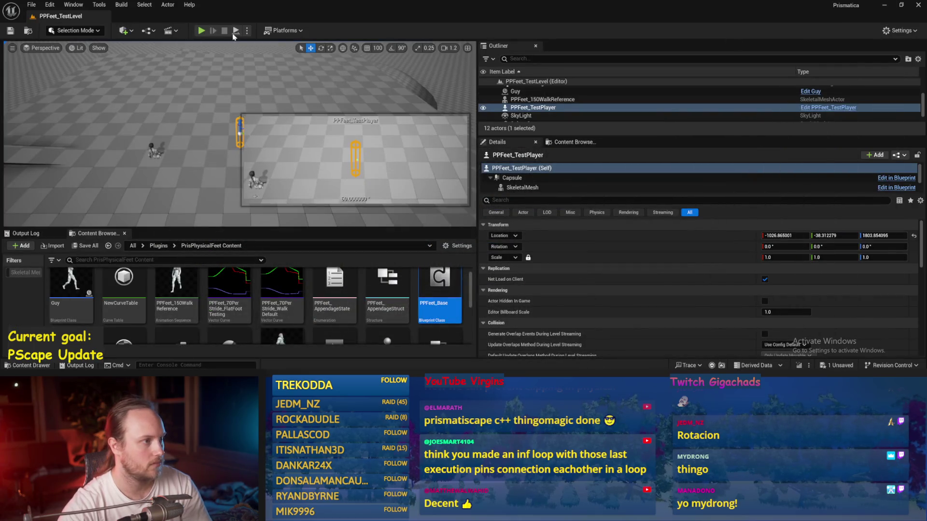
pyautogui.hotkey('alt', 'p')
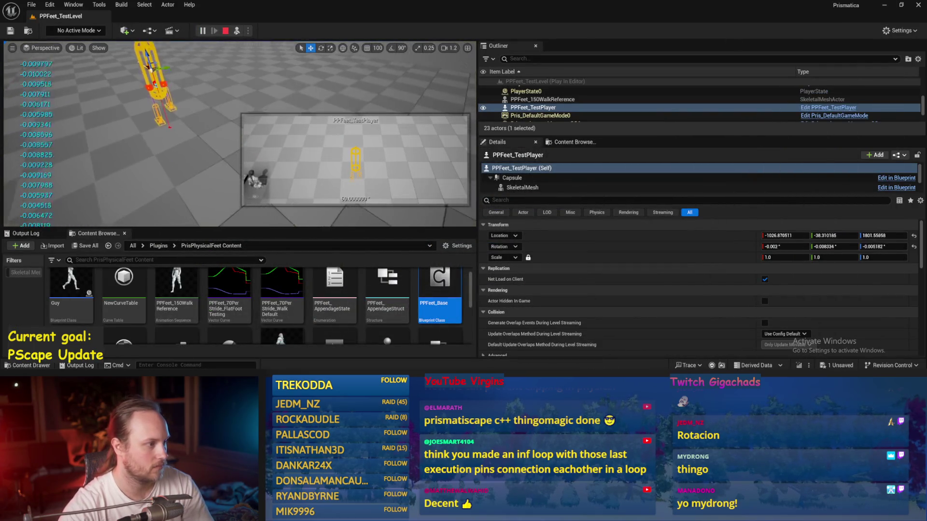
pyautogui.press('Escape')
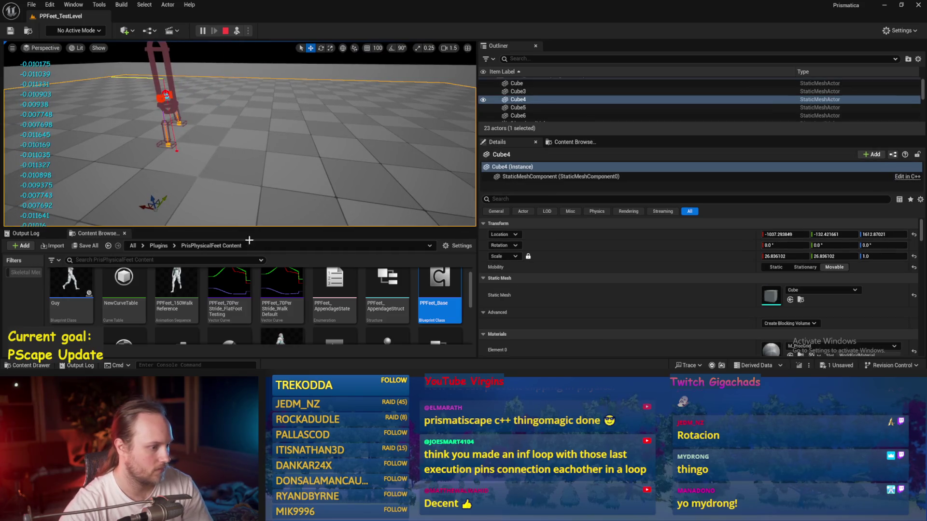
pyautogui.doubleClick(440, 294)
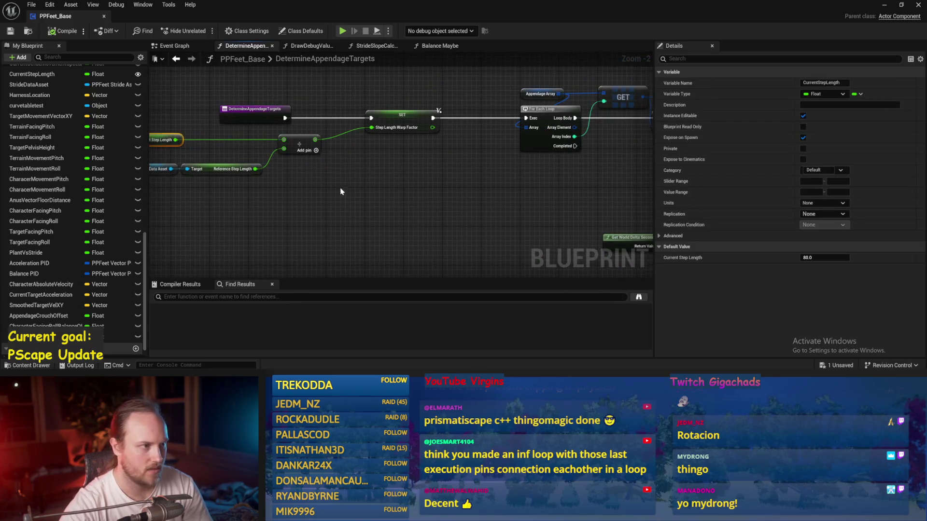
# Locate the Current Stride Movement Speed SET node and Balance Maybe in the Event Graph
pyautogui.click(174, 45)
pyautogui.scroll(-1, 308, 189)
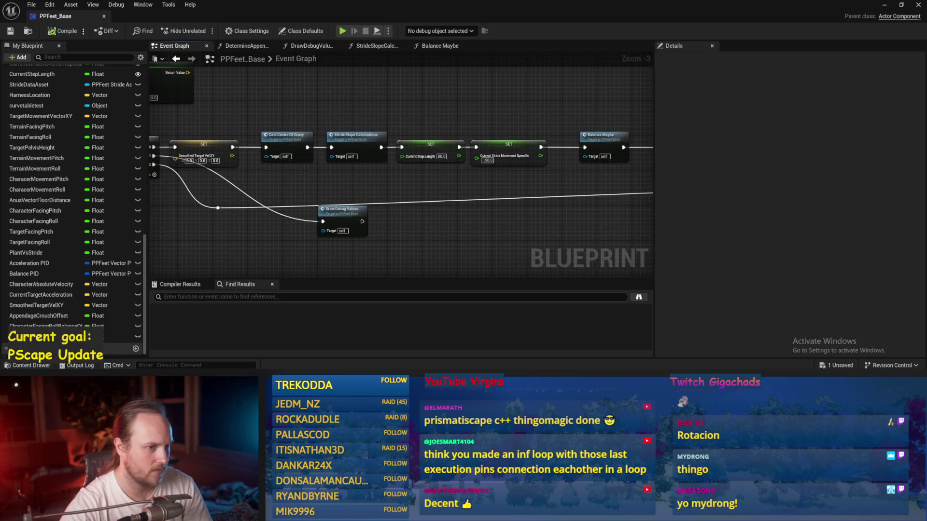
pyautogui.moveTo(377, 182); pyautogui.dragTo(638, 177)
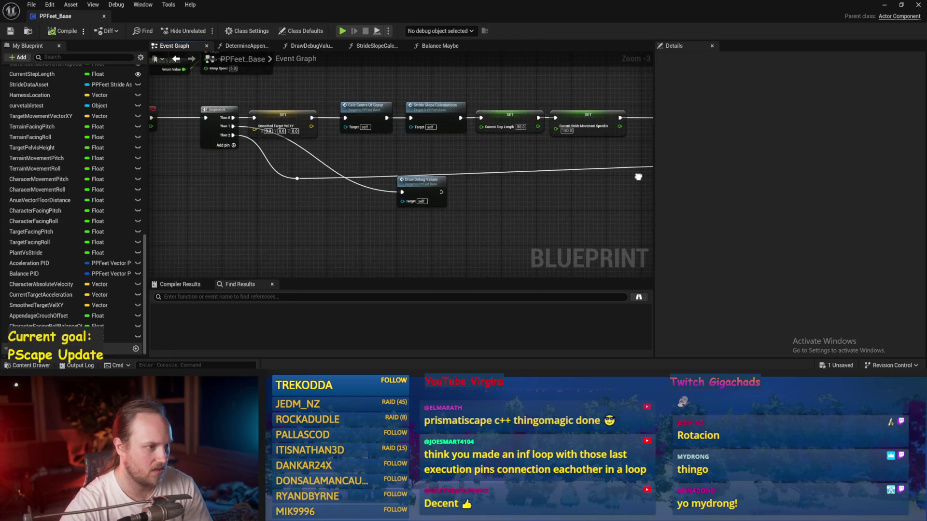
pyautogui.scroll(3, 474, 166)
pyautogui.click(474, 165)
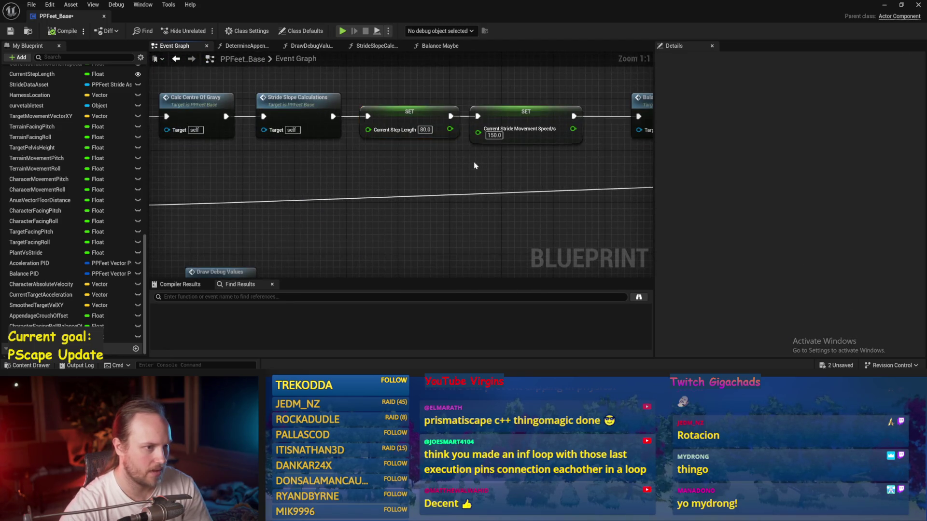
pyautogui.moveTo(481, 79); pyautogui.dragTo(310, 107)
# In Balance Maybe, wire Plant Vs Stride's execution into PID Update and save PPFeet_Base
pyautogui.doubleClick(405, 159)
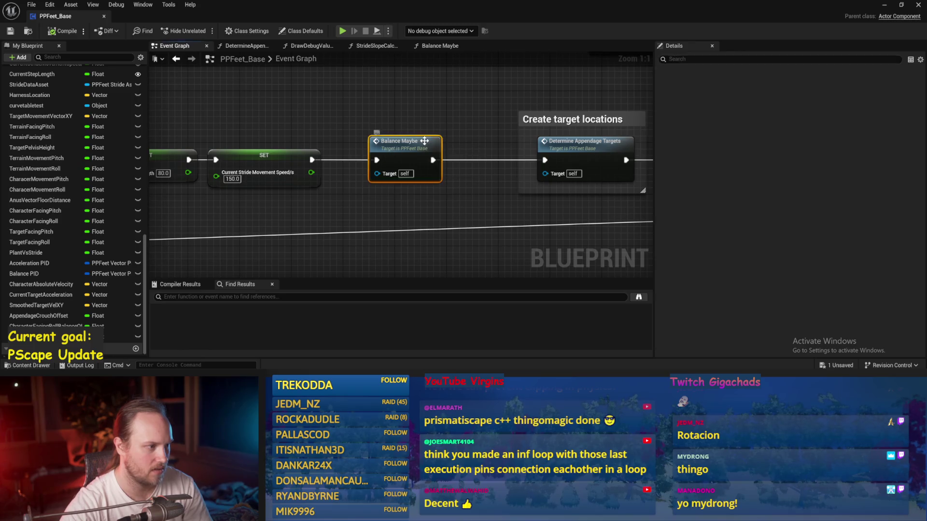
pyautogui.moveTo(354, 205)
pyautogui.mouseDown()
pyautogui.moveTo(419, 159)
pyautogui.moveTo(414, 170)
pyautogui.mouseUp()
pyautogui.moveTo(380, 134); pyautogui.dragTo(379, 168)
pyautogui.moveTo(331, 137); pyautogui.dragTo(602, 137)
pyautogui.scroll(-3, 447, 124)
pyautogui.hotkey('ctrl', 's')
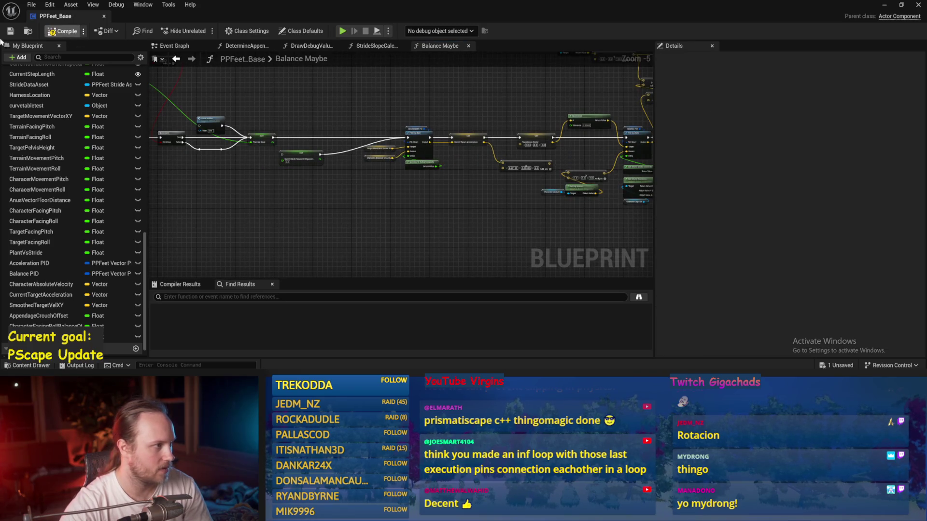
pyautogui.click(884, 5)
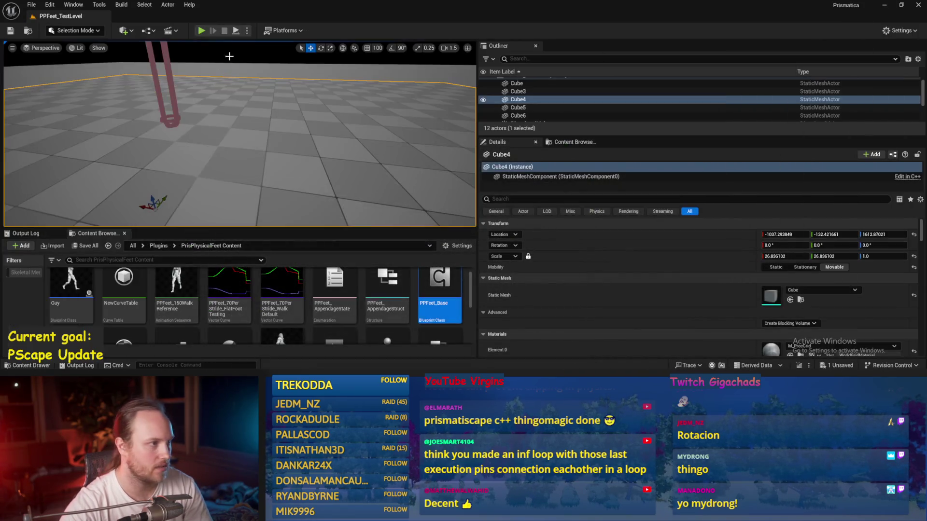
# Simulate the level, tilt Cube4 to a 40° slope, lower it to 9°, then reset it flat
pyautogui.click(236, 32)
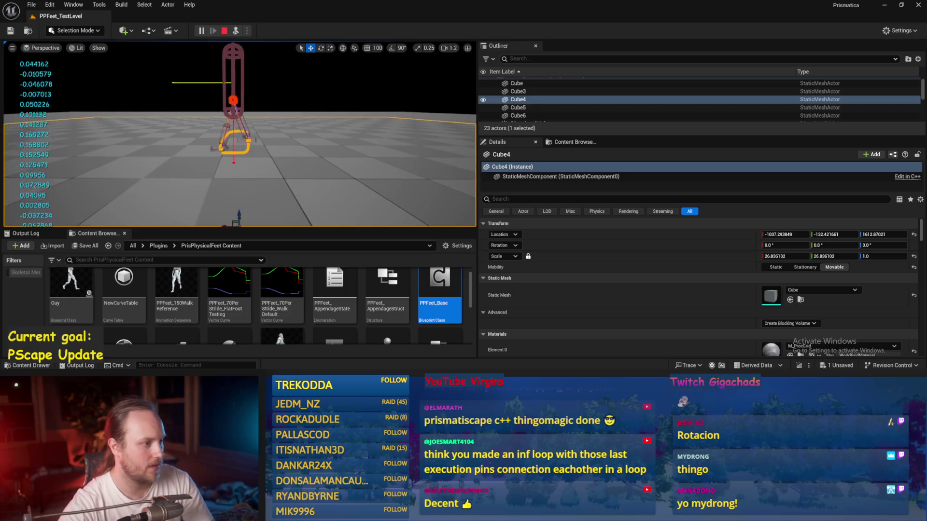
pyautogui.press('e')
pyautogui.moveTo(244, 207); pyautogui.dragTo(222, 209)
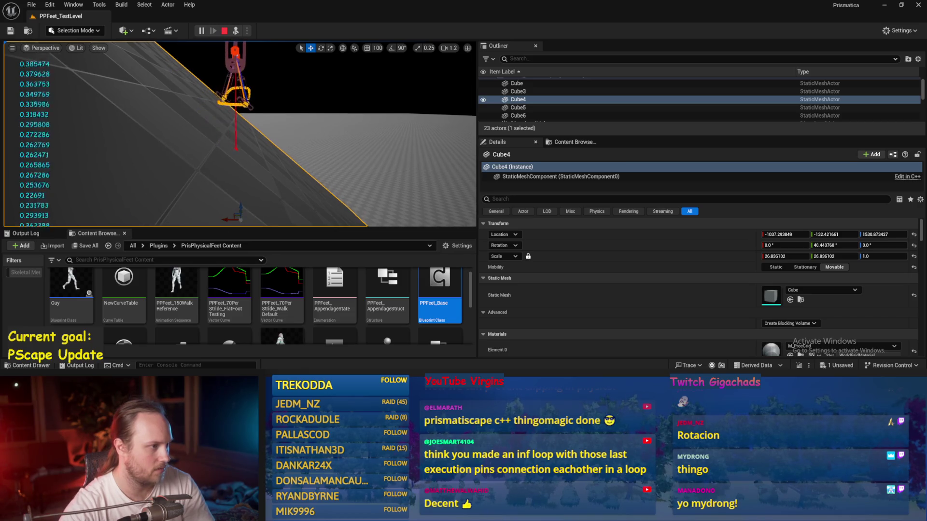
pyautogui.scroll(-2, 240, 134)
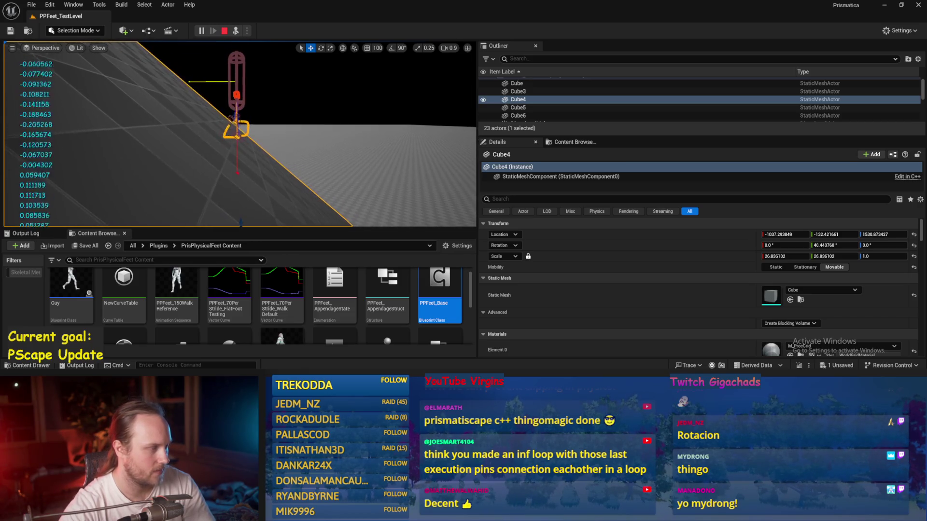
pyautogui.press('e')
pyautogui.moveTo(247, 181)
pyautogui.mouseDown()
pyautogui.moveTo(256, 193)
pyautogui.moveTo(285, 186)
pyautogui.moveTo(244, 213)
pyautogui.mouseUp()
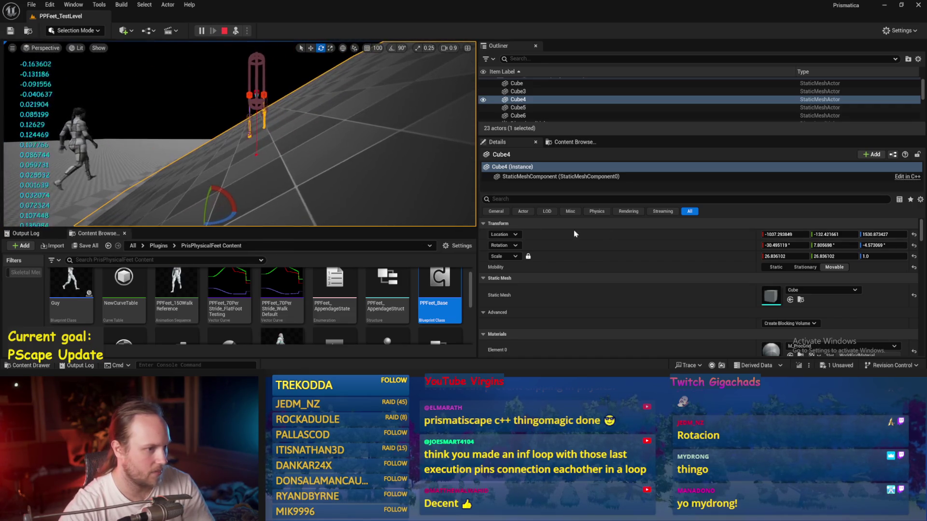
pyautogui.click(913, 245)
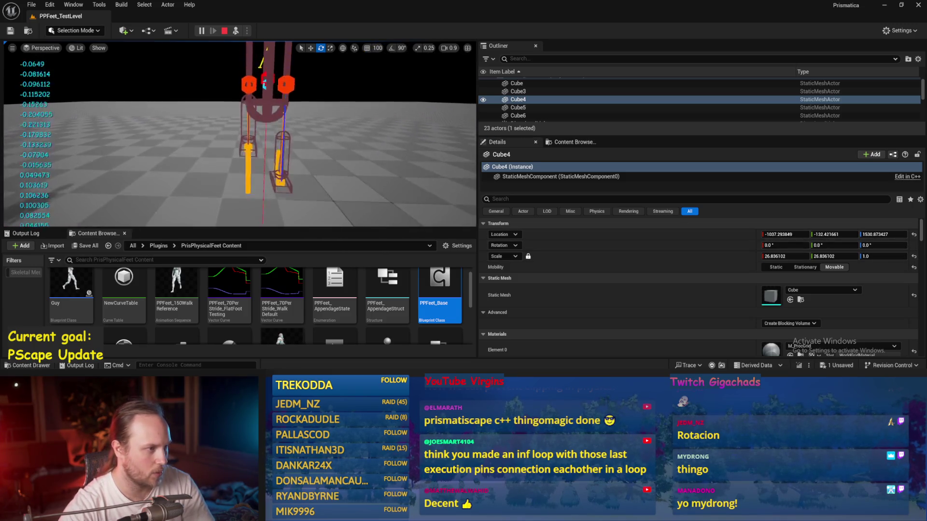
# Tip PPFeet_TestPlayer over and ease it back to about 13° to test balance
pyautogui.click(253, 96)
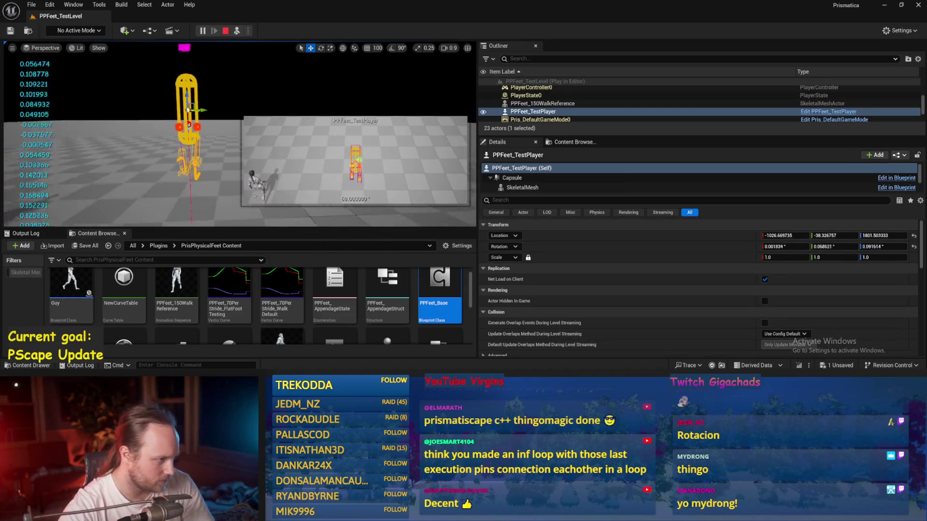
pyautogui.press('e')
pyautogui.moveTo(198, 117); pyautogui.dragTo(189, 90)
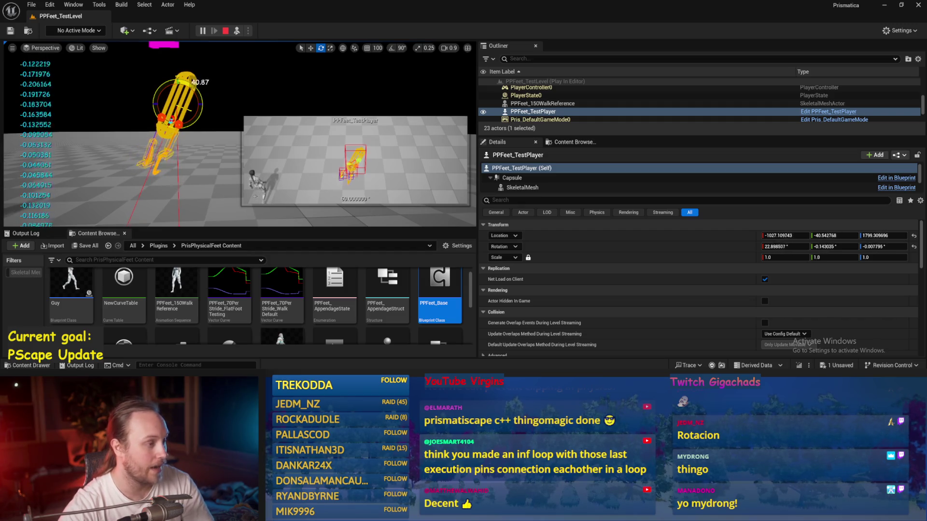
pyautogui.moveTo(189, 82); pyautogui.dragTo(180, 76)
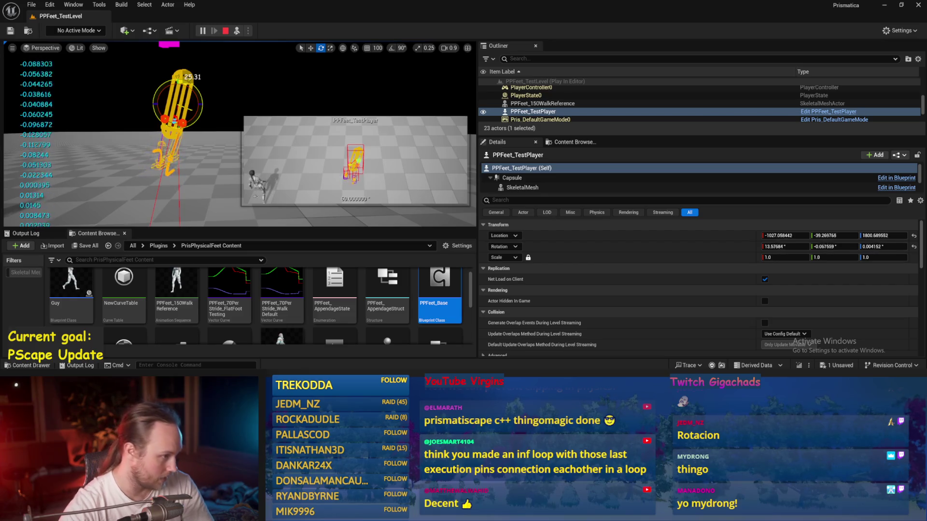
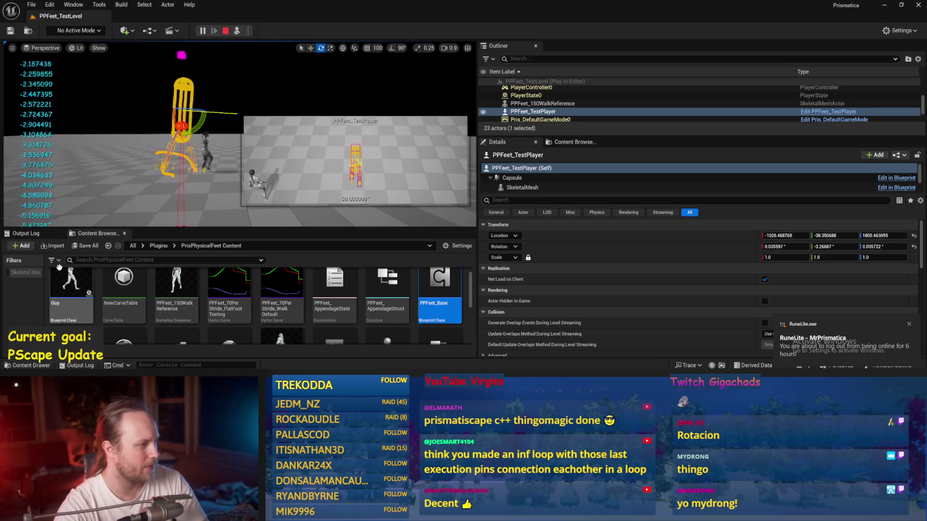
# Tilt the test capsule with the gizmo to check balancing, then stop the play session
pyautogui.moveTo(196, 135); pyautogui.dragTo(184, 141)
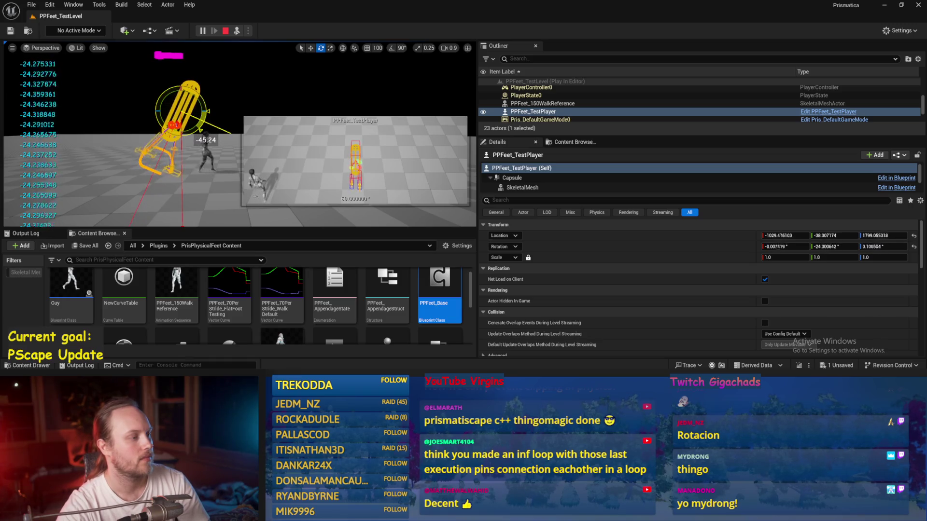
pyautogui.press('Escape')
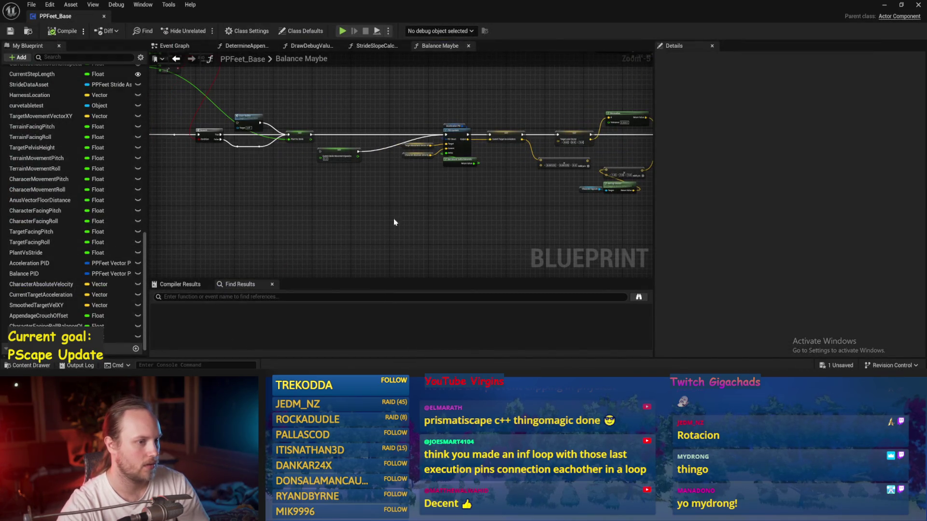
# Look over the StrideSlopeCalculations and DetermineAppendageTargets graphs, panning across their nodes
pyautogui.scroll(2, 394, 223)
pyautogui.click(373, 46)
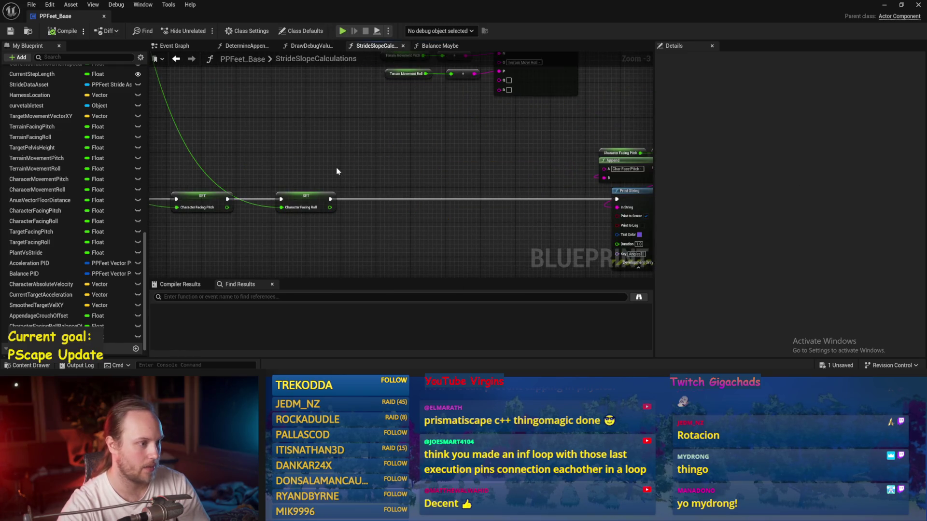
pyautogui.click(241, 46)
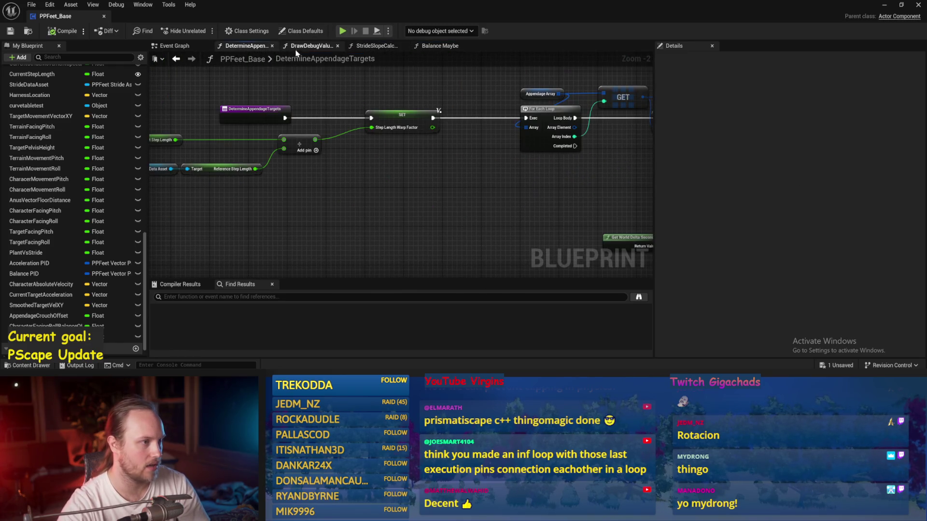
pyautogui.scroll(-2, 568, 202)
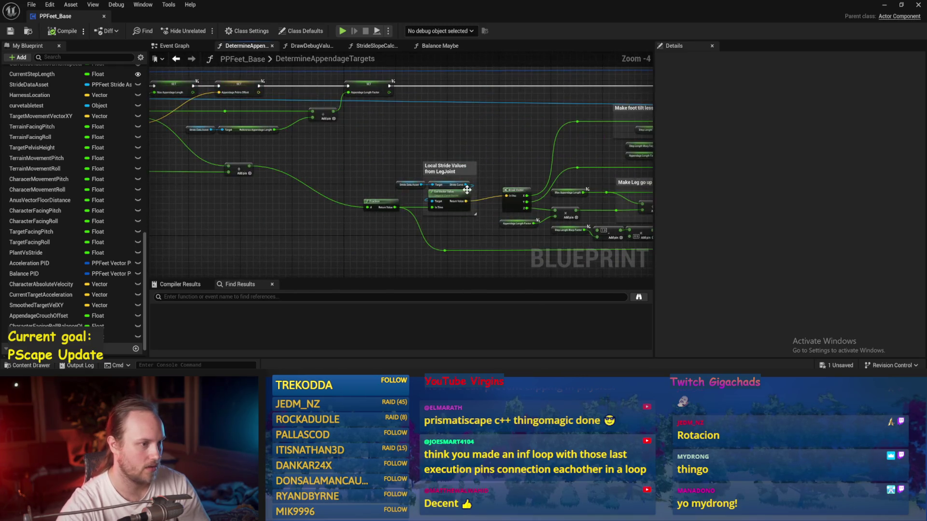
pyautogui.scroll(1, 461, 172)
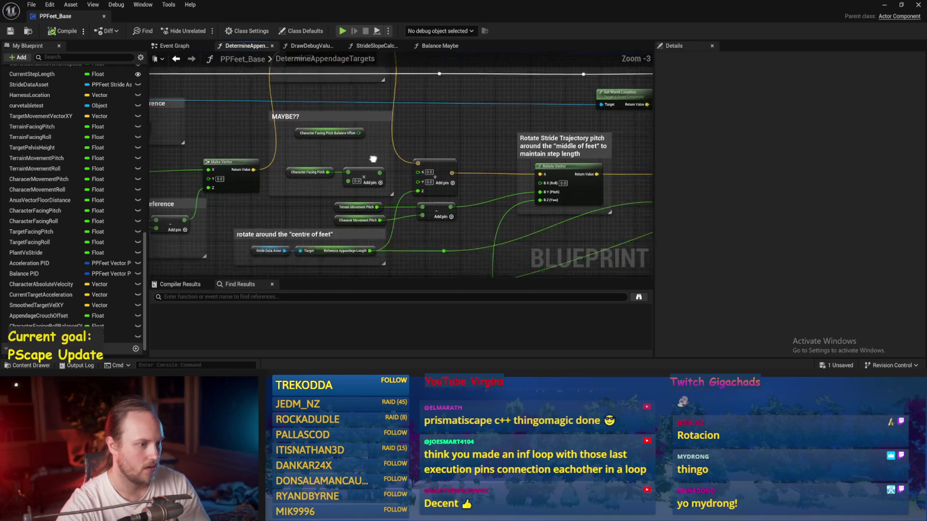
pyautogui.moveTo(467, 110)
pyautogui.mouseDown()
pyautogui.moveTo(302, 101)
pyautogui.moveTo(564, 128)
pyautogui.moveTo(615, 115)
pyautogui.moveTo(735, 124)
pyautogui.mouseUp()
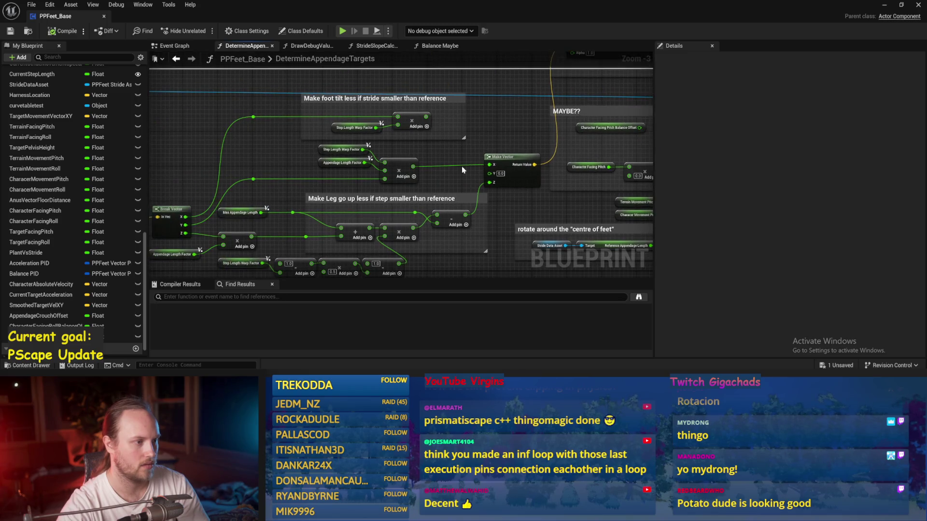
pyautogui.moveTo(628, 131); pyautogui.dragTo(317, 120)
pyautogui.scroll(-1, 316, 120)
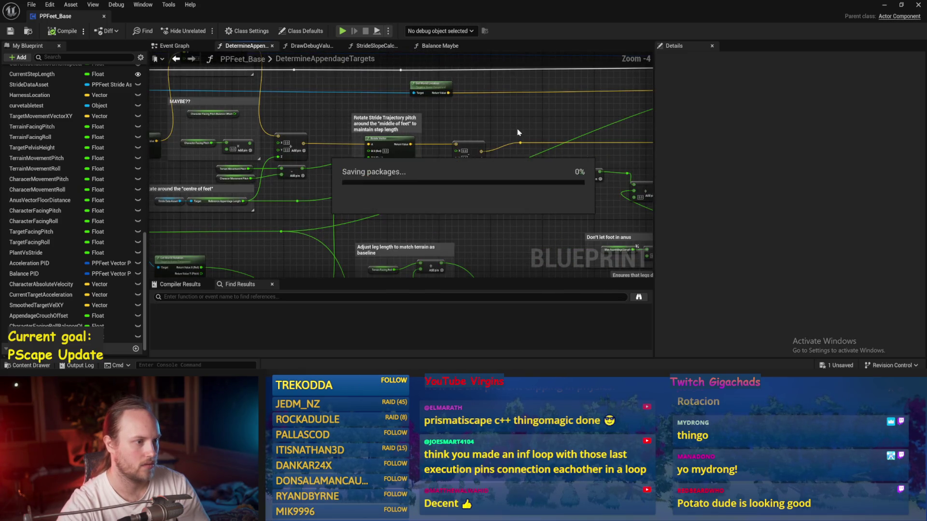
pyautogui.moveTo(617, 130); pyautogui.dragTo(586, 161)
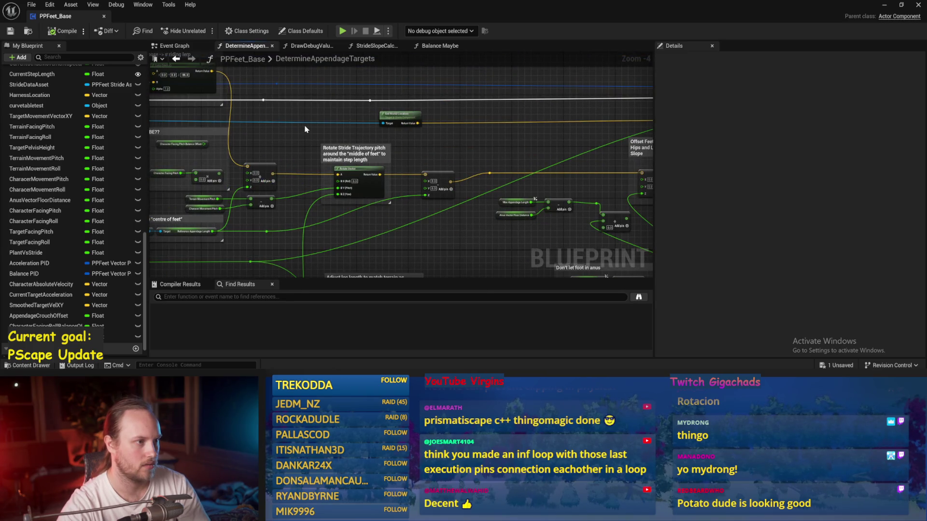
pyautogui.moveTo(304, 129); pyautogui.dragTo(358, 99)
# Set Smoothed Target Vel XY's X to 400 in the Event Graph, save, and start a play test
pyautogui.click(167, 46)
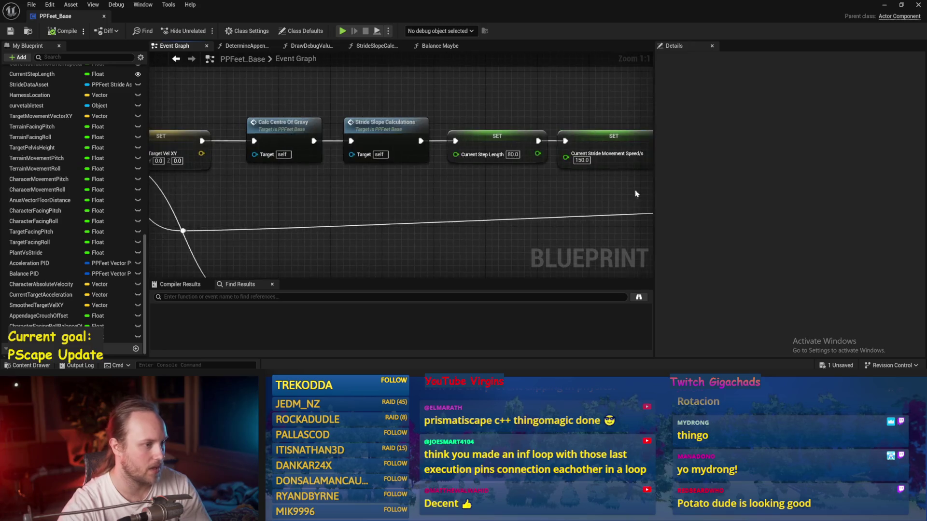
pyautogui.scroll(1, 193, 178)
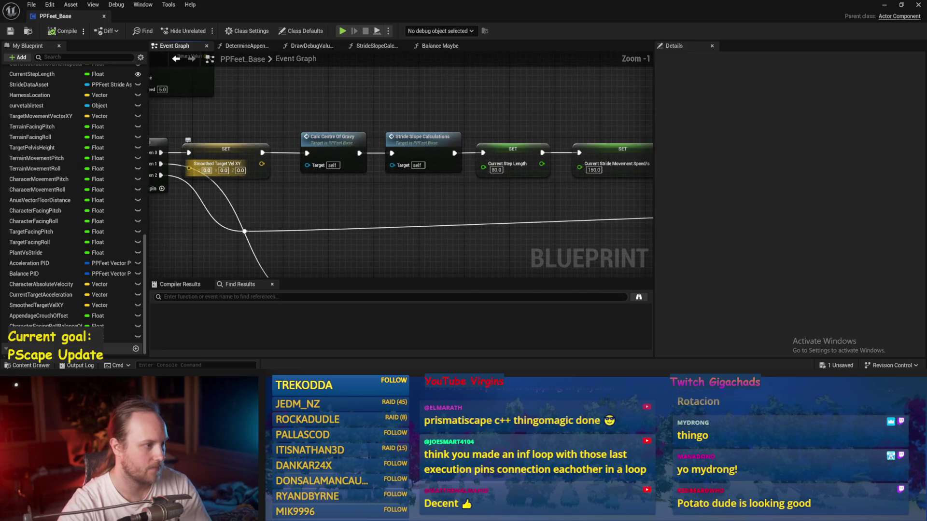
pyautogui.write('400')
pyautogui.press('Return')
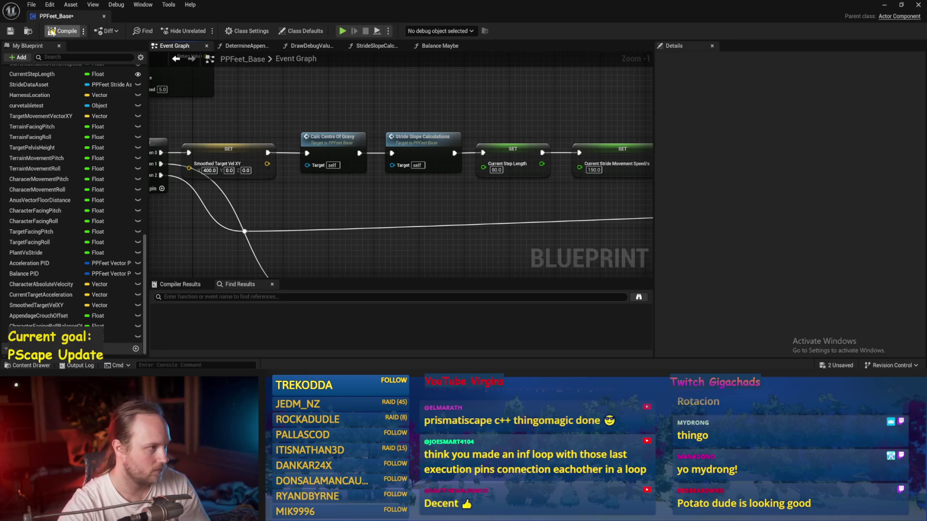
pyautogui.hotkey('ctrl', 's')
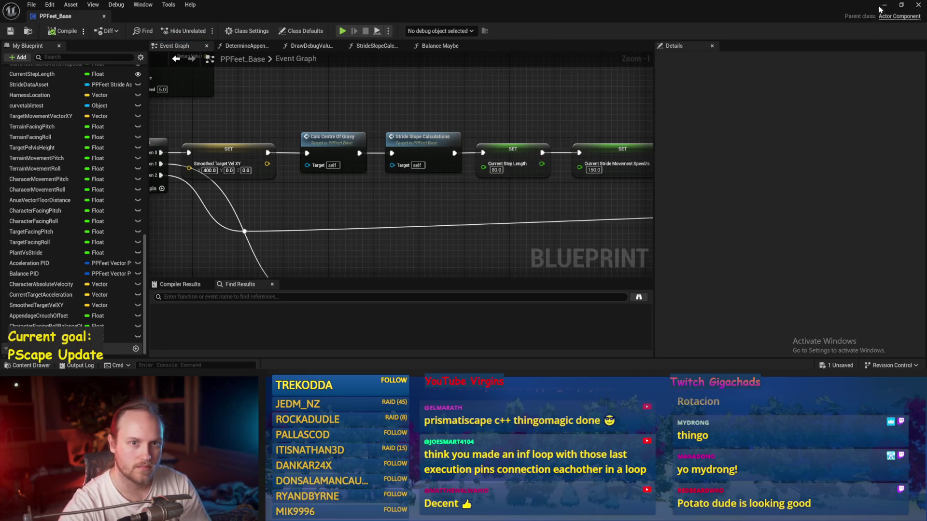
pyautogui.click(884, 4)
pyautogui.click(236, 31)
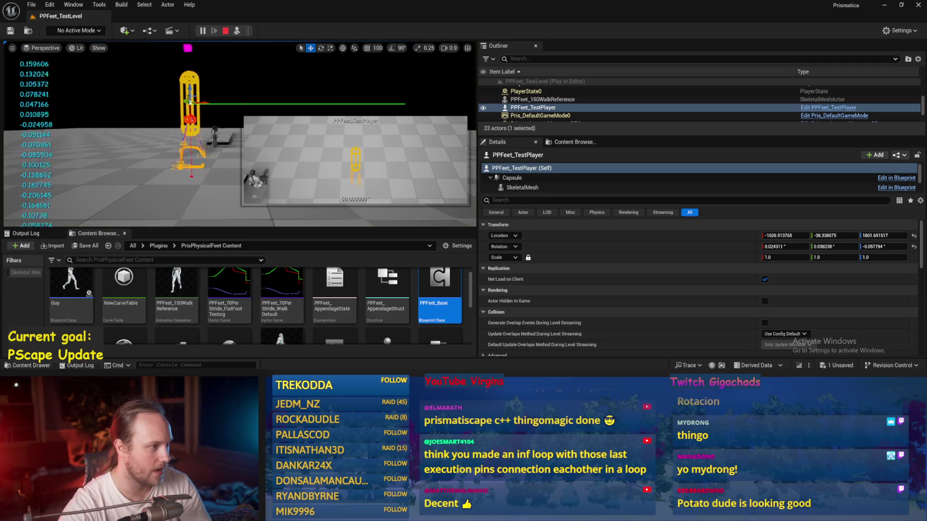
# Tilt the capsule to about -35° and let it return upright during play, then stop the session
pyautogui.moveTo(209, 99); pyautogui.dragTo(195, 129)
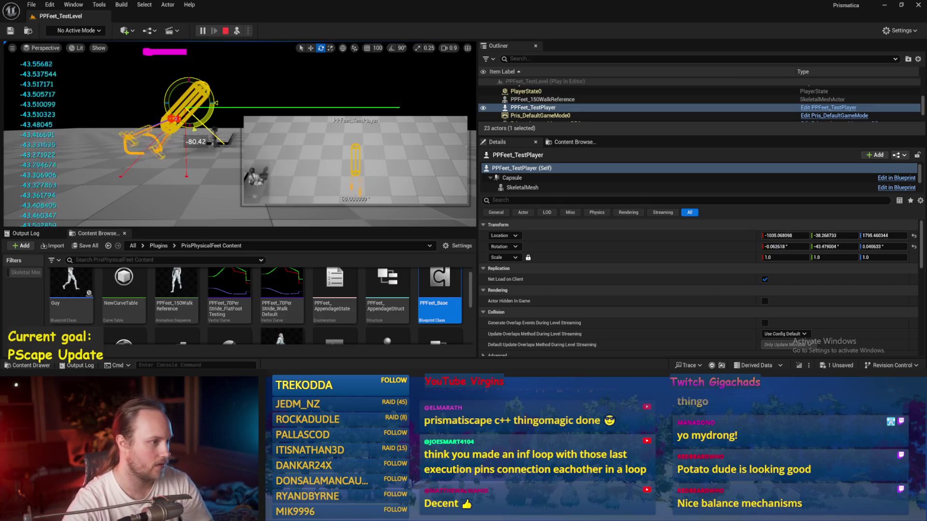
pyautogui.moveTo(195, 129); pyautogui.dragTo(187, 141)
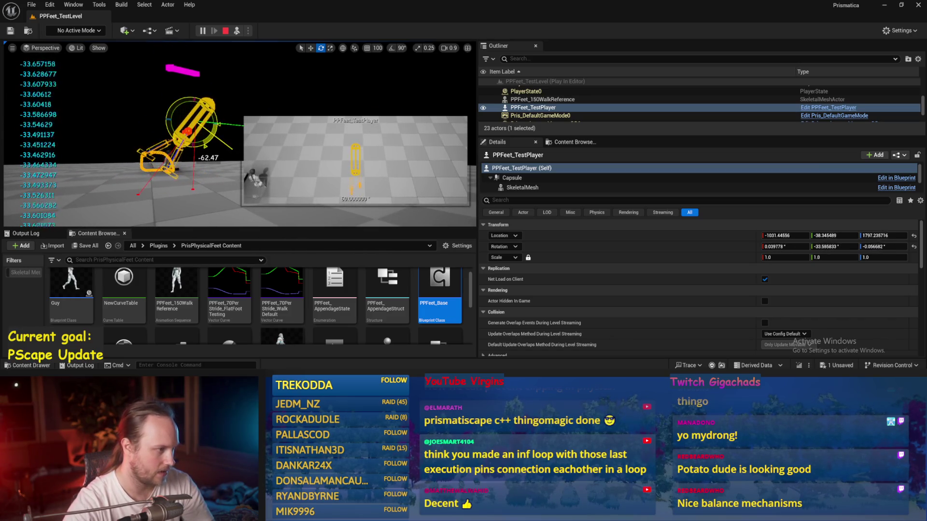
pyautogui.moveTo(225, 131); pyautogui.dragTo(207, 158)
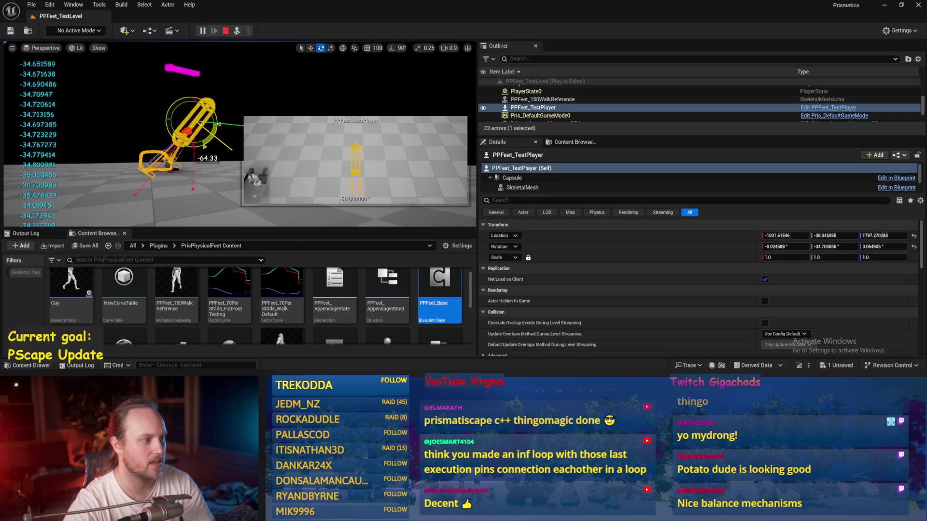
pyautogui.moveTo(208, 158); pyautogui.dragTo(207, 158)
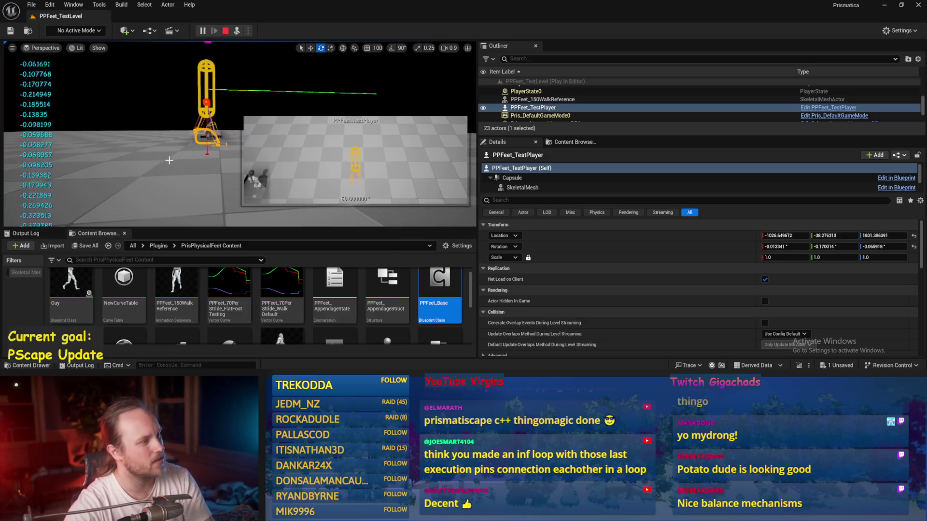
pyautogui.press('Escape')
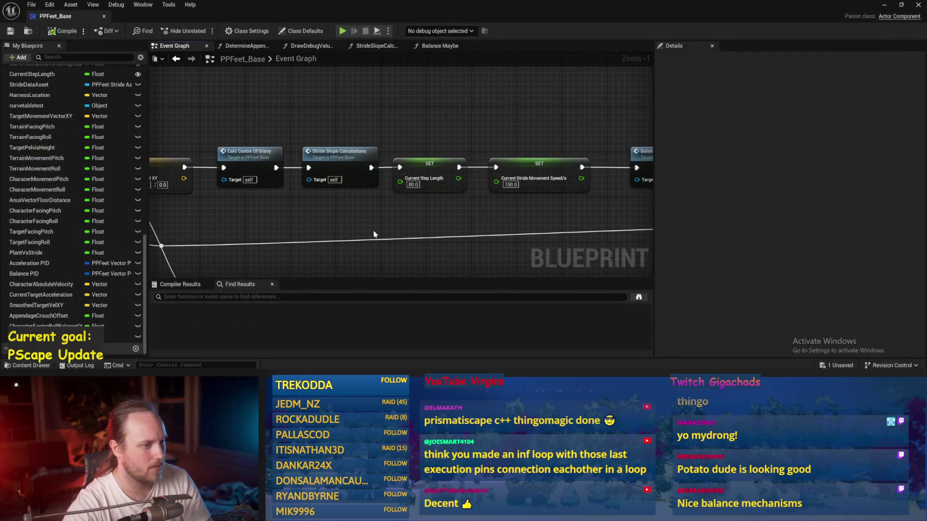
# Look through the Event Graph and function graphs, redocking the DetermineAppendageTargets tab
pyautogui.scroll(-2, 346, 134)
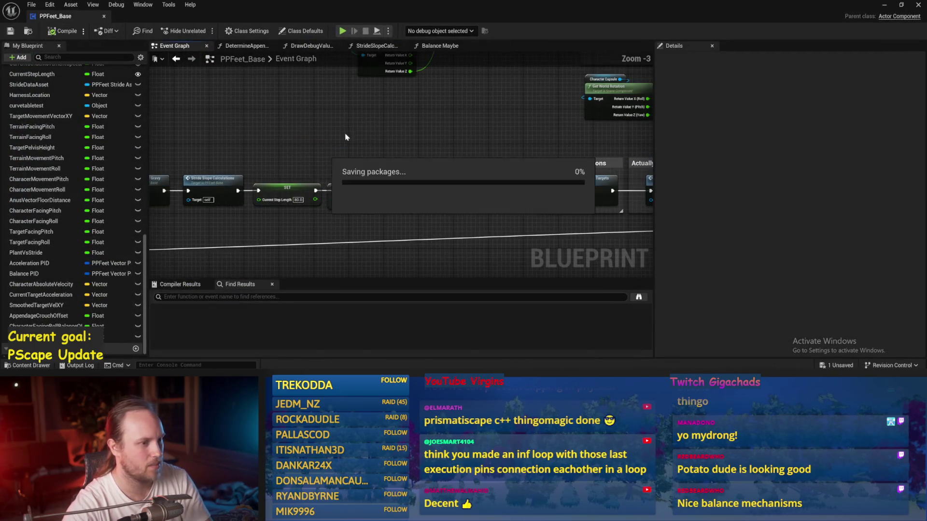
pyautogui.moveTo(263, 131); pyautogui.dragTo(543, 136)
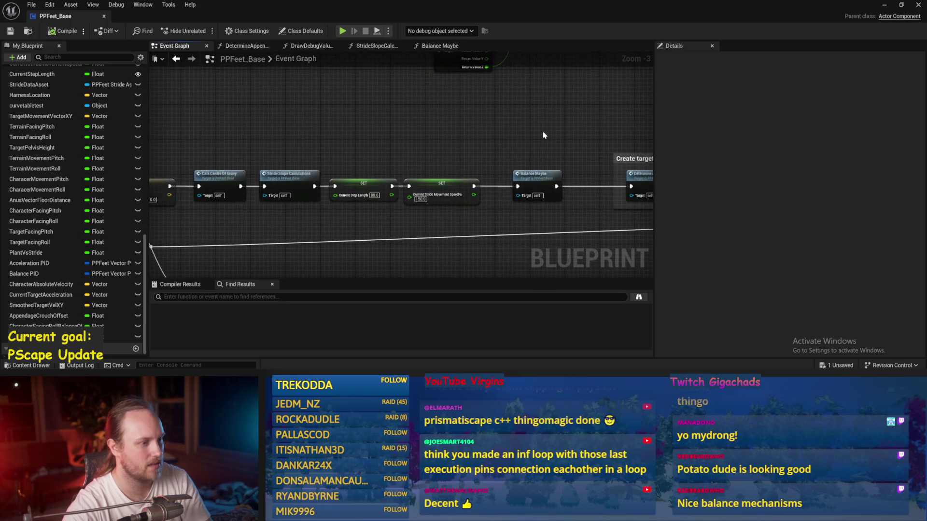
pyautogui.moveTo(288, 131)
pyautogui.mouseDown()
pyautogui.moveTo(498, 91)
pyautogui.moveTo(363, 112)
pyautogui.mouseUp()
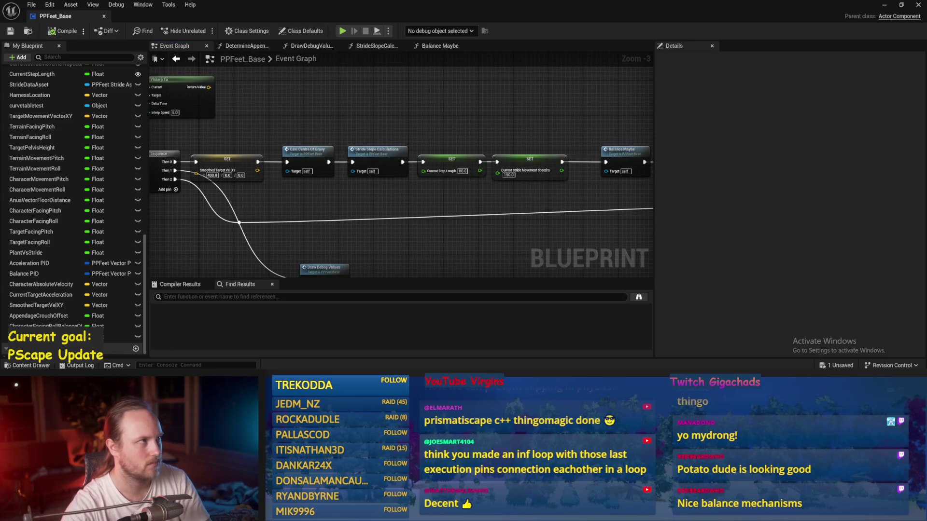
pyautogui.moveTo(425, 97); pyautogui.dragTo(377, 67)
pyautogui.click(374, 46)
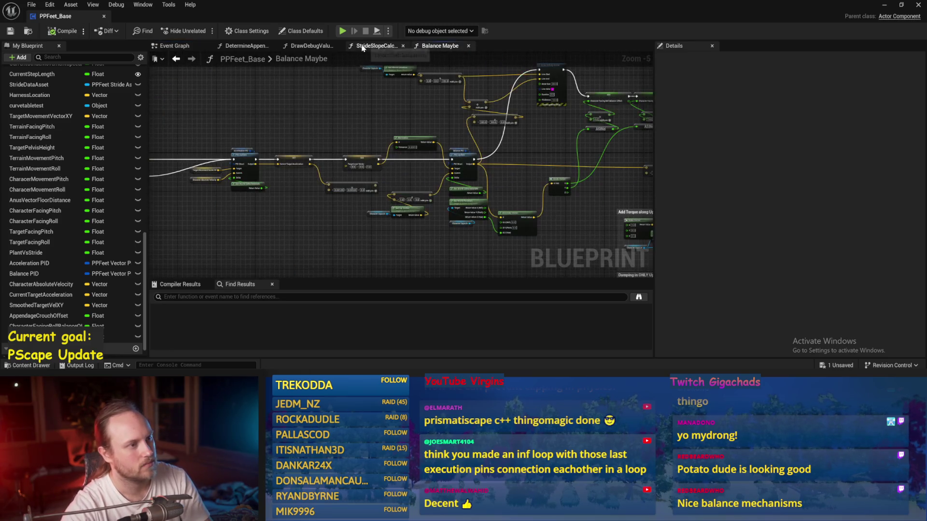
pyautogui.click(435, 45)
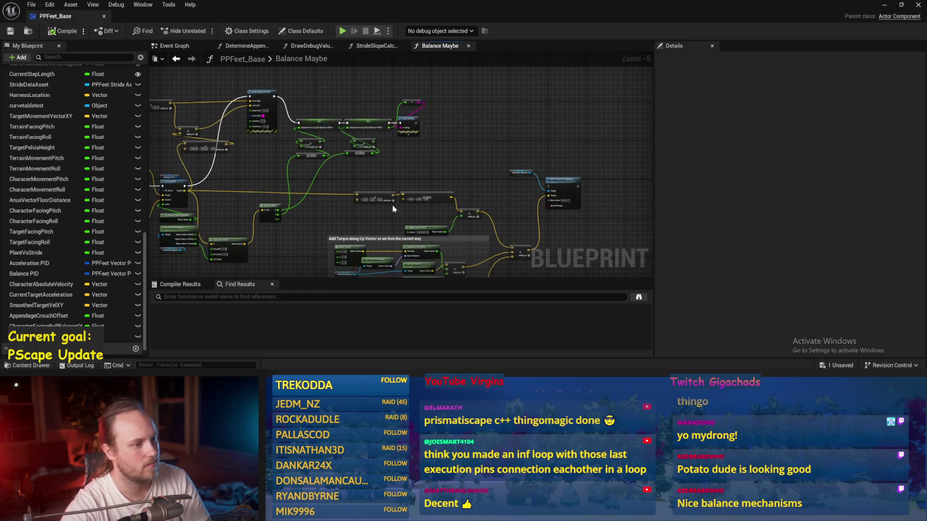
pyautogui.click(309, 46)
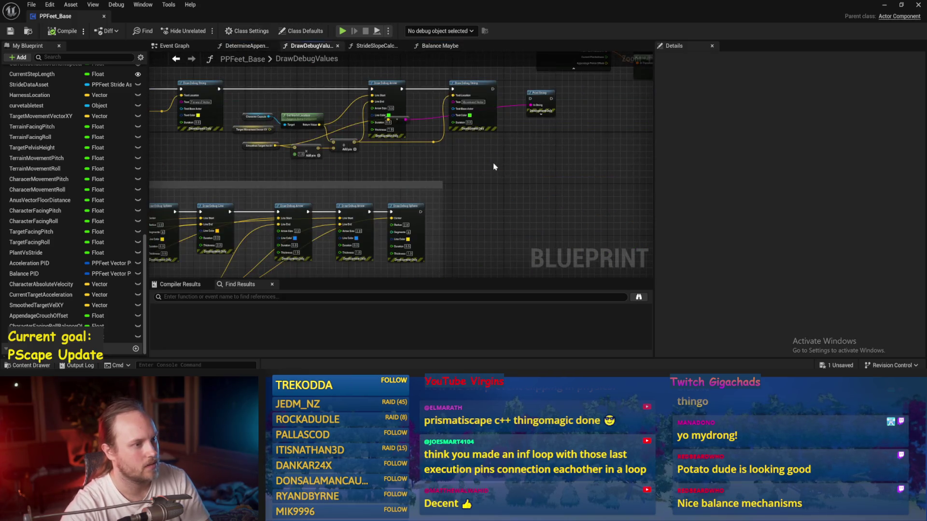
pyautogui.moveTo(251, 45)
pyautogui.mouseDown()
pyautogui.moveTo(308, 60)
pyautogui.moveTo(260, 47)
pyautogui.mouseUp()
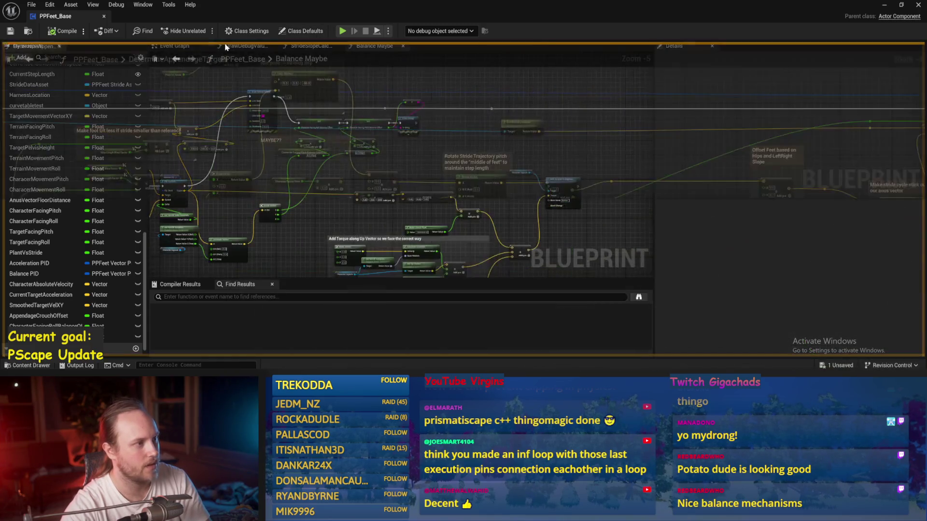
pyautogui.moveTo(540, 173)
pyautogui.mouseDown()
pyautogui.moveTo(351, 173)
pyautogui.moveTo(92, 191)
pyautogui.mouseUp()
pyautogui.scroll(2, 481, 165)
# Wire the reroute node into the Add node, break the Rotate Vector B Y link, and save
pyautogui.click(480, 165)
pyautogui.moveTo(480, 165); pyautogui.dragTo(387, 190)
pyautogui.click(297, 152)
pyautogui.moveTo(297, 152)
pyautogui.mouseDown()
pyautogui.moveTo(319, 127)
pyautogui.moveTo(435, 100)
pyautogui.moveTo(434, 109)
pyautogui.mouseUp()
pyautogui.scroll(2, 367, 241)
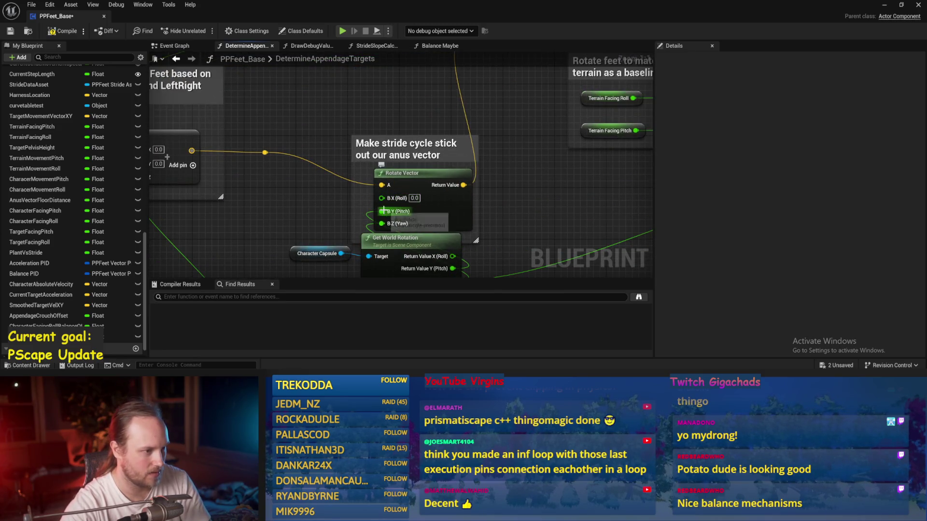
pyautogui.keyDown('alt'); pyautogui.click(384, 211); pyautogui.keyUp('alt')
pyautogui.click(54, 29)
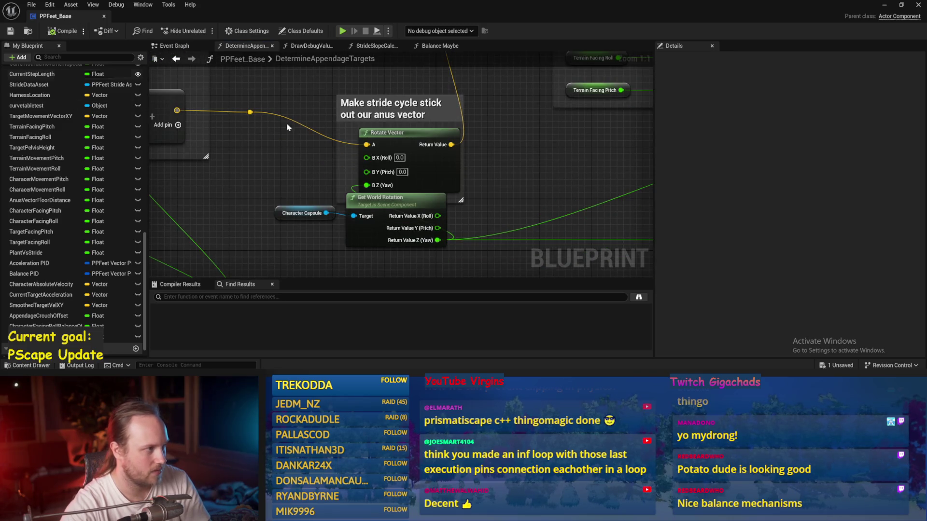
# Run a quick play test of the level, then stop it
pyautogui.scroll(-3, 435, 193)
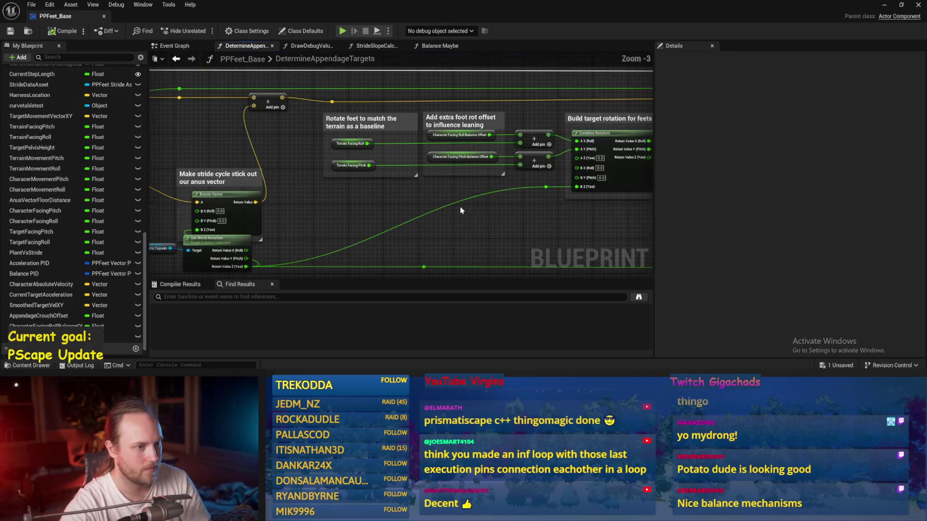
pyautogui.moveTo(527, 224); pyautogui.dragTo(452, 203)
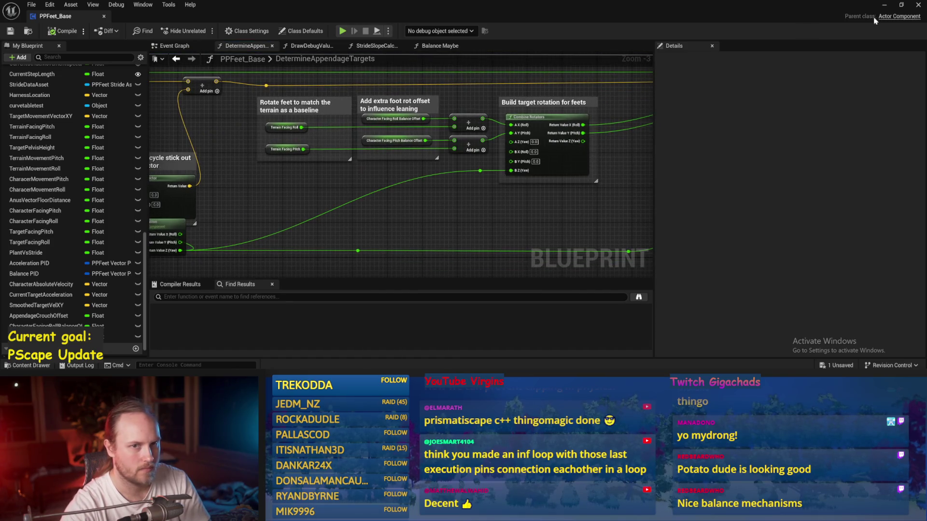
pyautogui.click(884, 5)
pyautogui.click(202, 31)
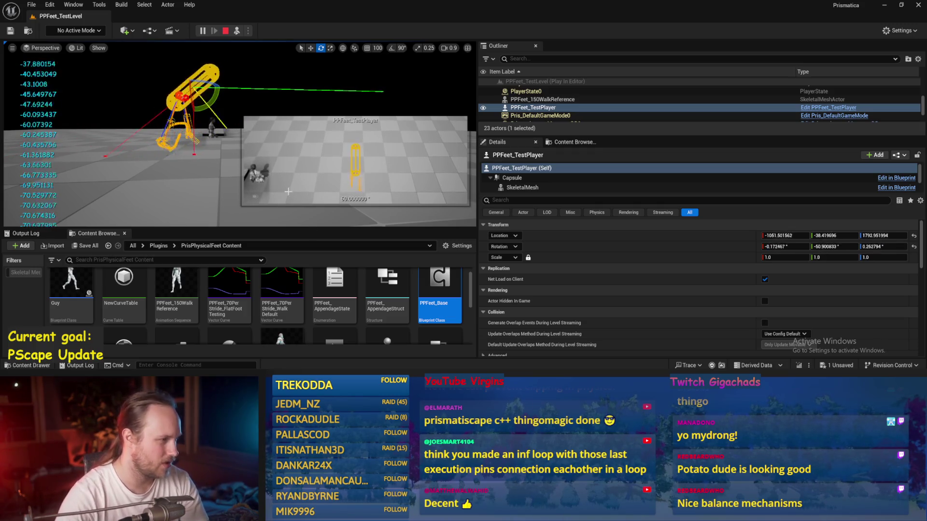
pyautogui.press('Escape')
# Connect world roll and pitch into Rotate Vector B X and B Y, and save
pyautogui.scroll(2, 389, 203)
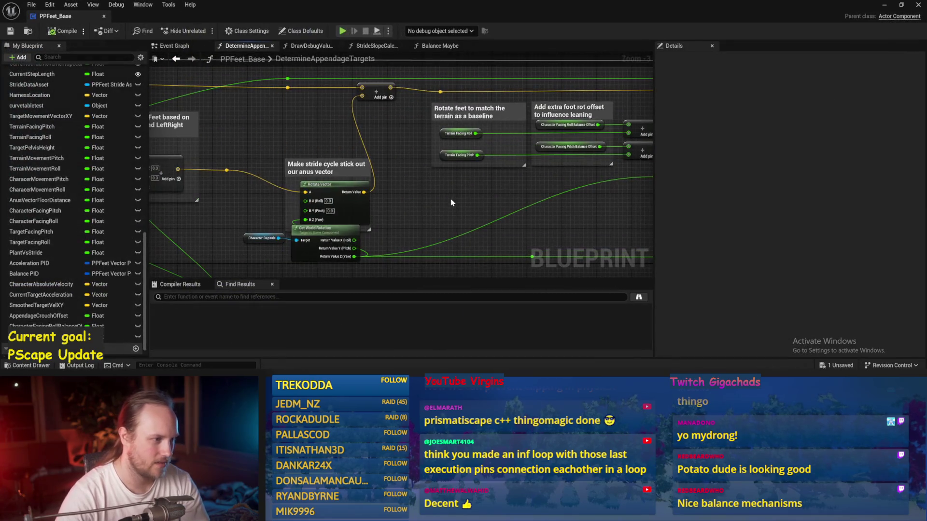
pyautogui.moveTo(401, 215); pyautogui.dragTo(342, 164)
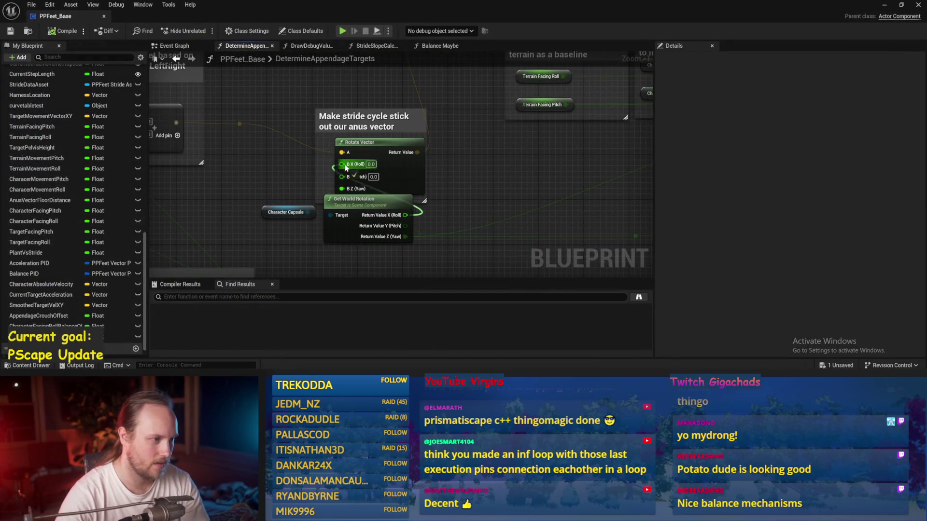
pyautogui.moveTo(405, 225); pyautogui.dragTo(342, 177)
pyautogui.hotkey('ctrl', 's')
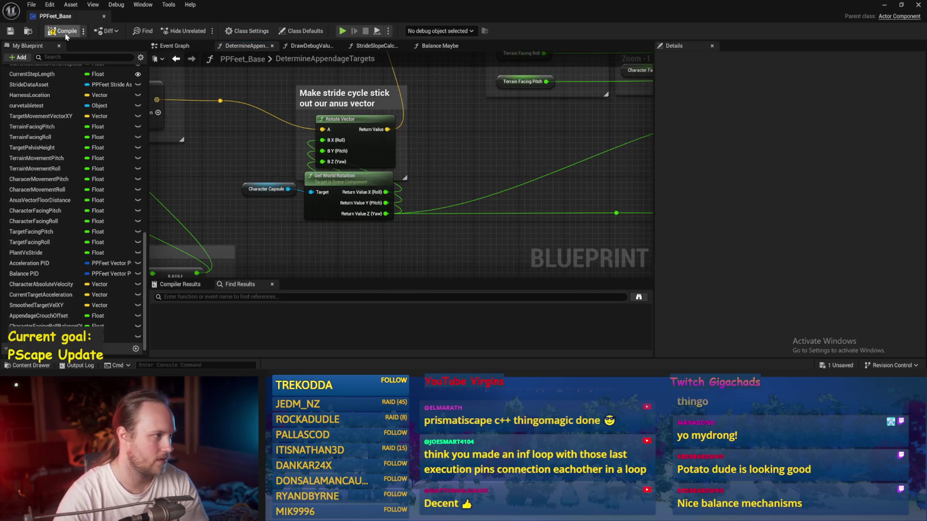
pyautogui.click(884, 7)
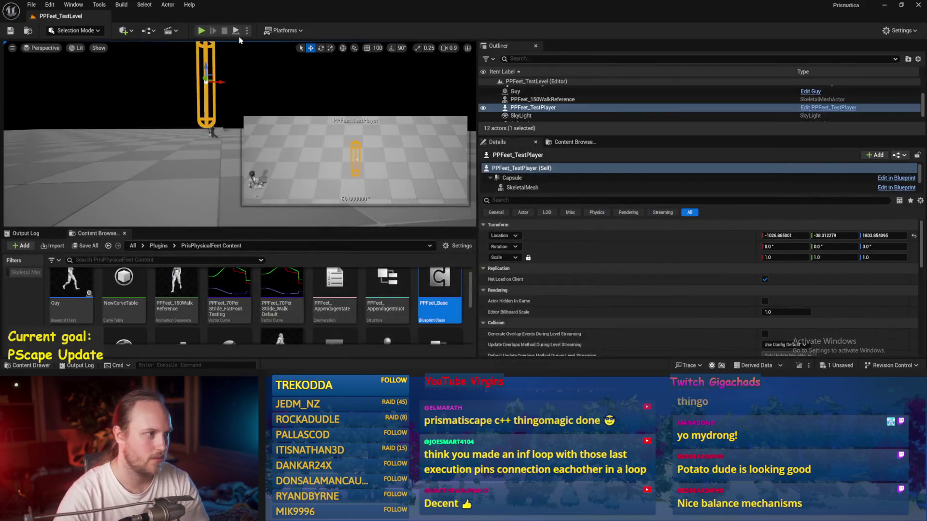
# During play, tilt PPFeet_TestPlayer with the rotate gizmo to test the feet, then stop
pyautogui.hotkey('alt', 'p')
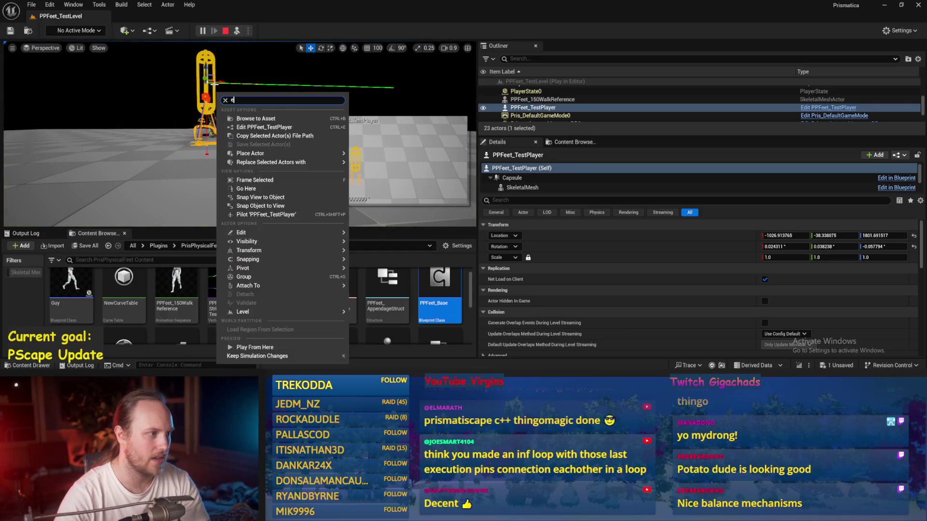
pyautogui.moveTo(206, 93); pyautogui.dragTo(203, 121)
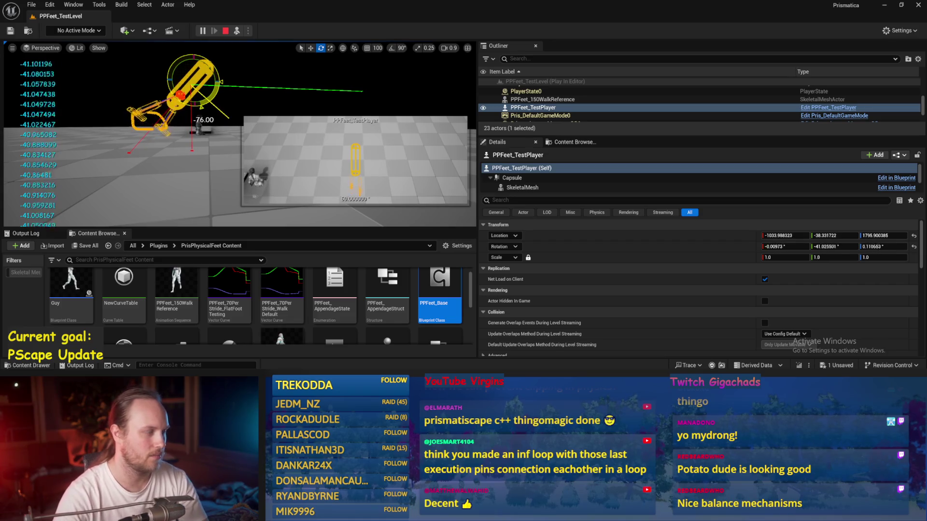
pyautogui.moveTo(194, 120); pyautogui.dragTo(220, 86)
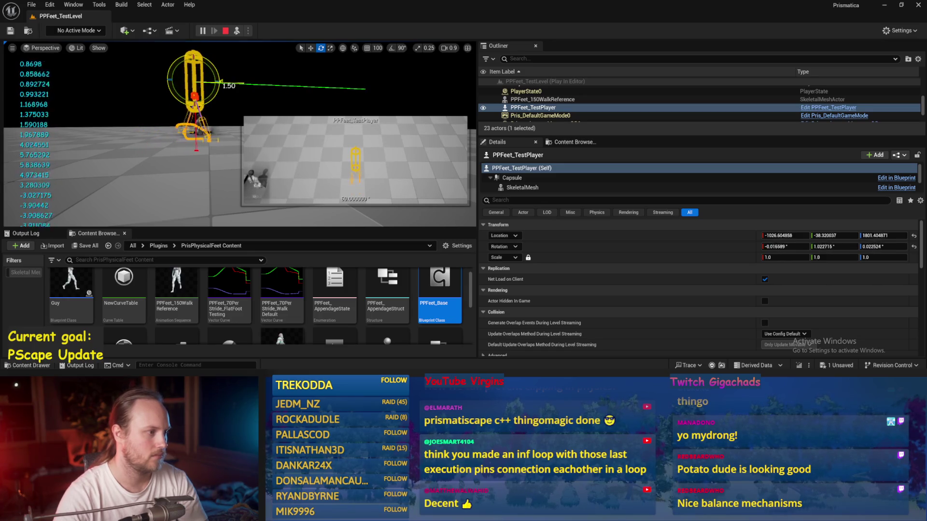
pyautogui.moveTo(198, 117); pyautogui.dragTo(210, 97)
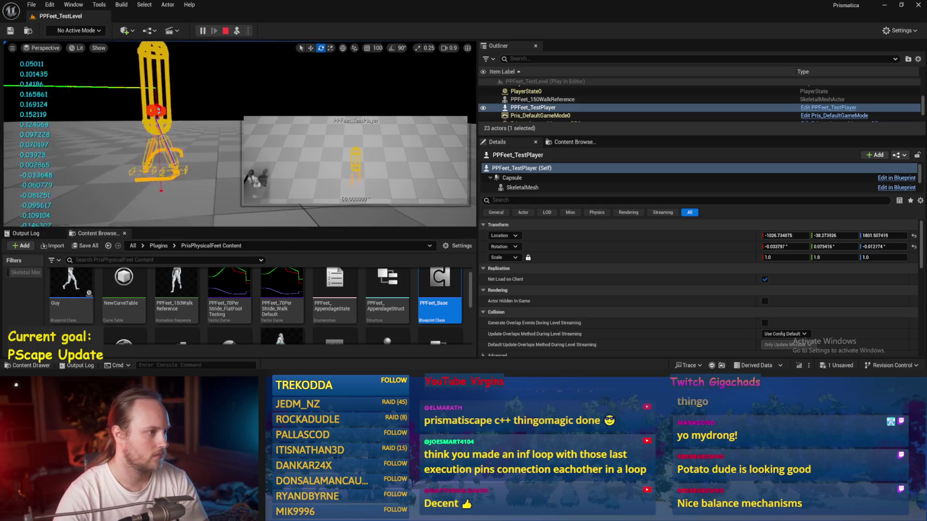
pyautogui.press('w')
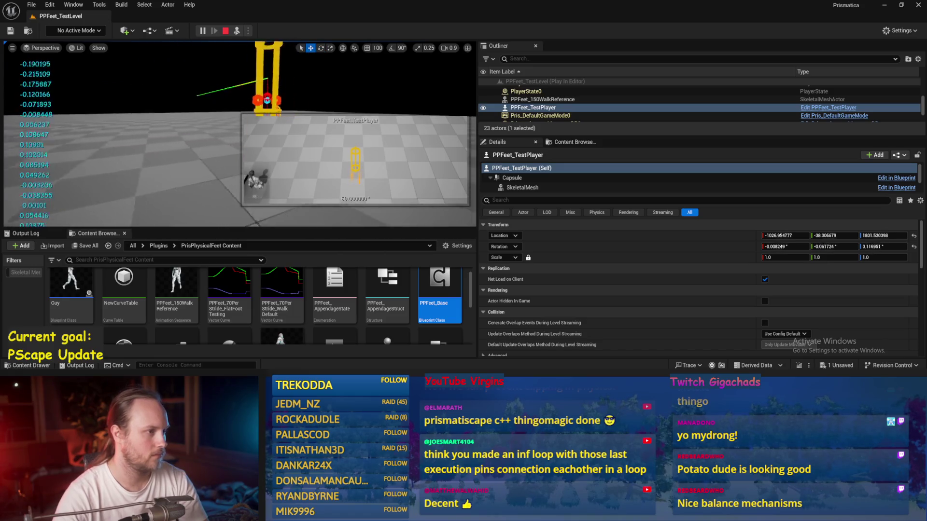
pyautogui.click(172, 181)
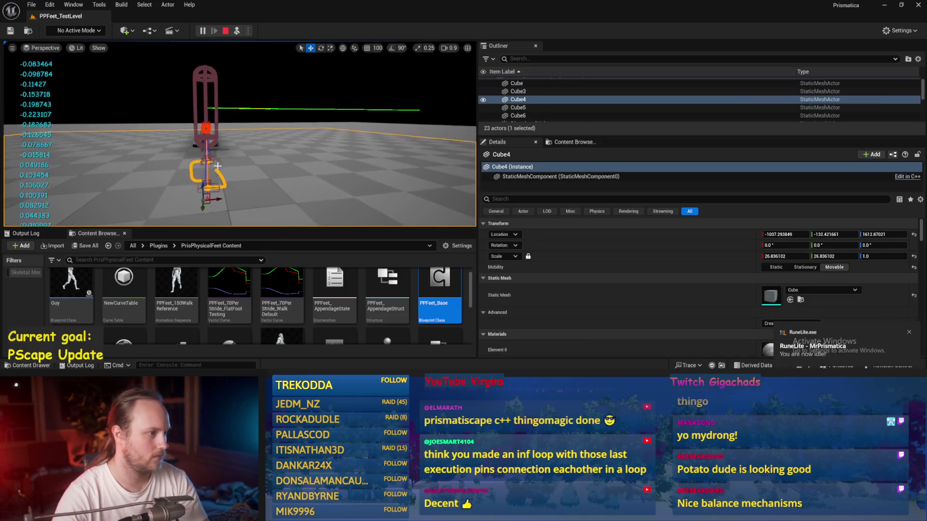
pyautogui.click(211, 147)
pyautogui.press('e')
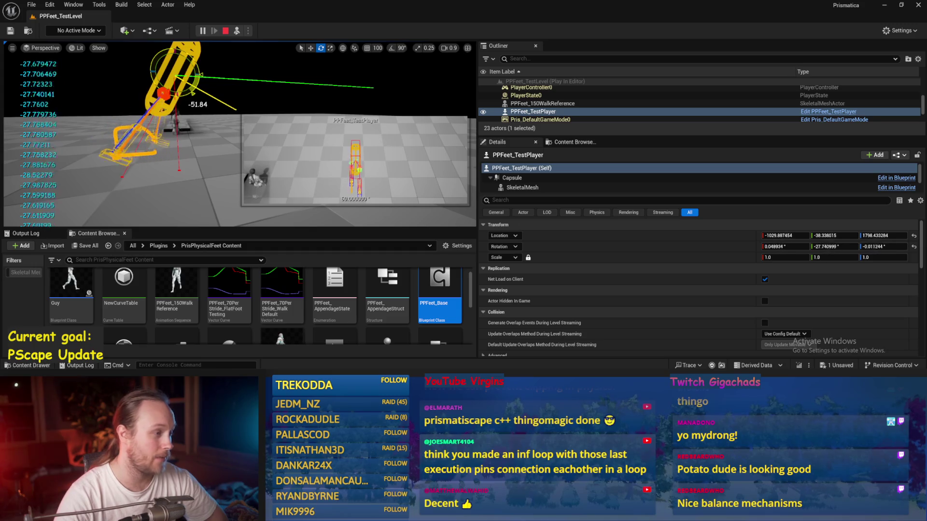
pyautogui.click(173, 180)
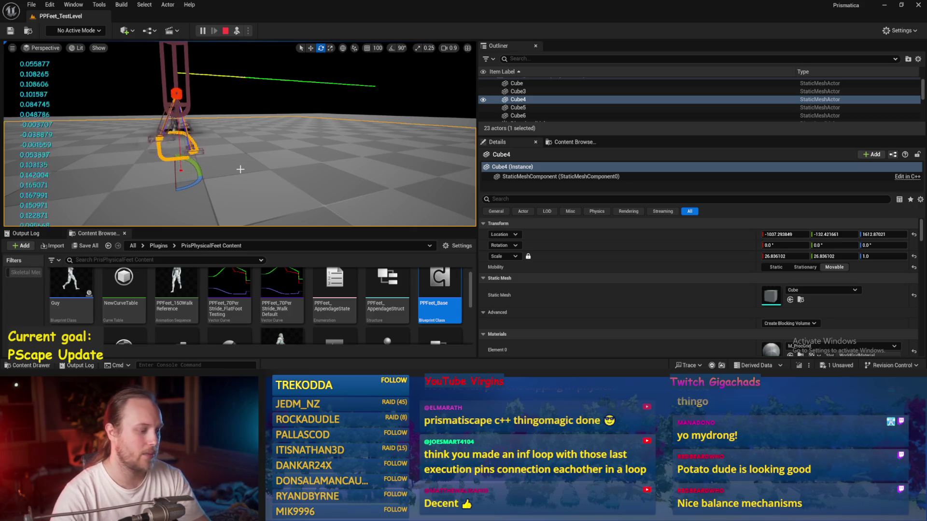
pyautogui.press('Escape')
# Save the level and reopen the PPFeet_Base blueprint, saving it
pyautogui.hotkey('ctrl', 's')
pyautogui.click(31, 4)
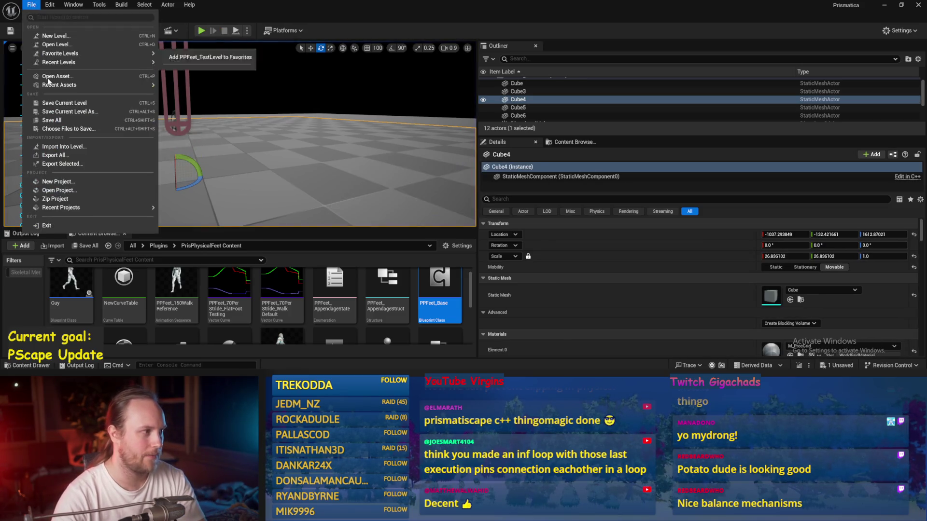
pyautogui.press('Escape')
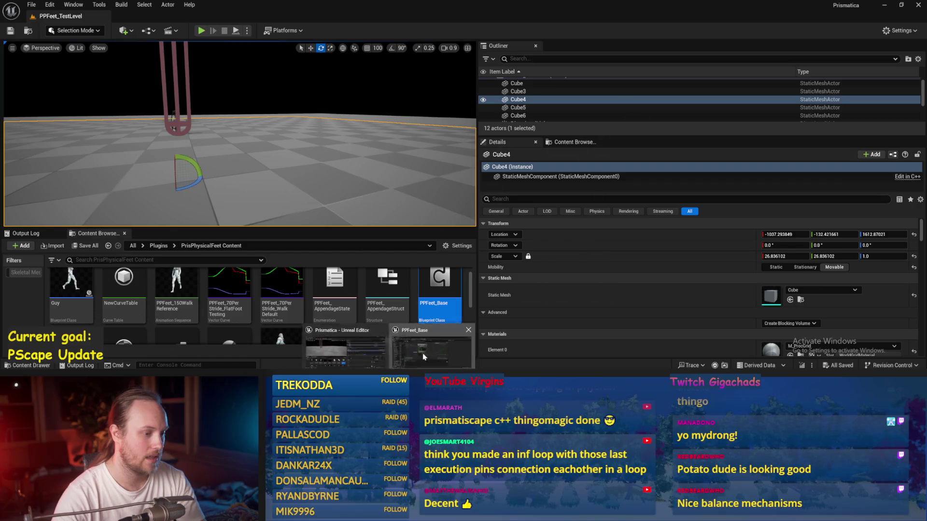
pyautogui.doubleClick(437, 304)
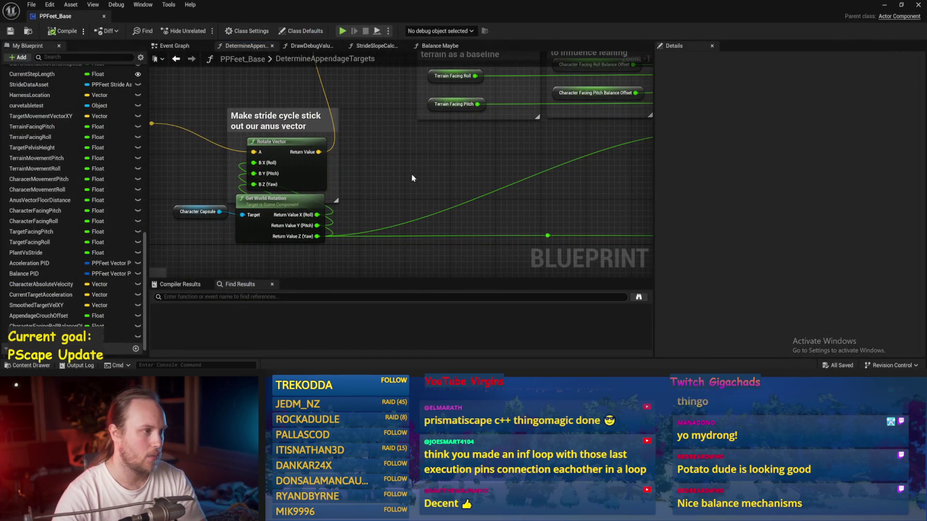
pyautogui.click(10, 31)
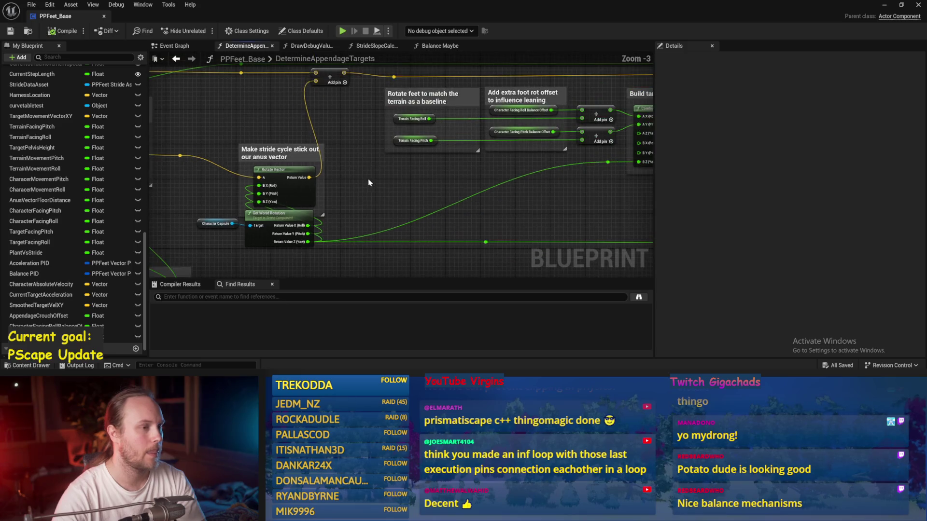
pyautogui.scroll(-2, 347, 203)
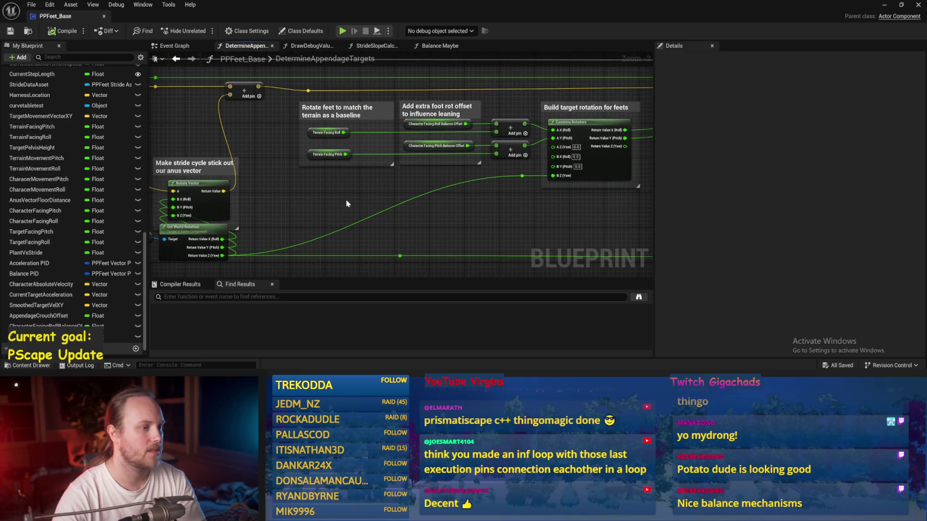
# Add a Plant Vs Stride getter to the DetermineAppendageTargets graph
pyautogui.scroll(2, 347, 204)
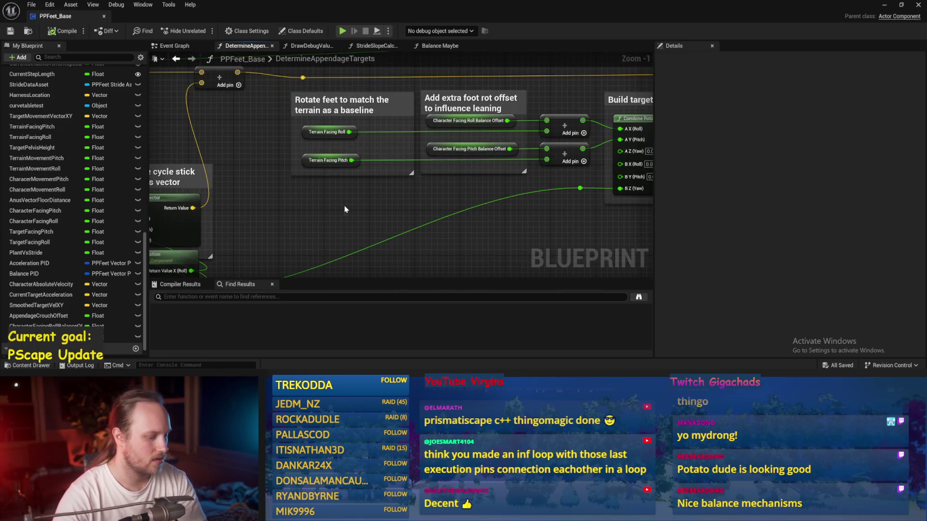
pyautogui.rightClick(346, 209)
pyautogui.write('plant')
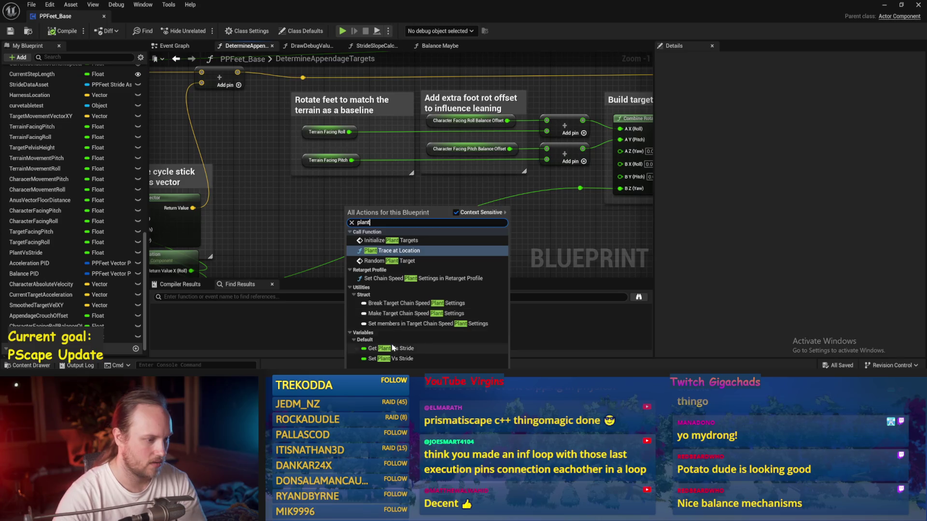
pyautogui.click(392, 347)
pyautogui.scroll(1, 353, 204)
pyautogui.moveTo(338, 215)
pyautogui.mouseDown()
pyautogui.moveTo(296, 206)
pyautogui.moveTo(370, 206)
pyautogui.mouseUp()
# Create a 1.0 − Plant Vs Stride subtract node from the getter
pyautogui.click(295, 209)
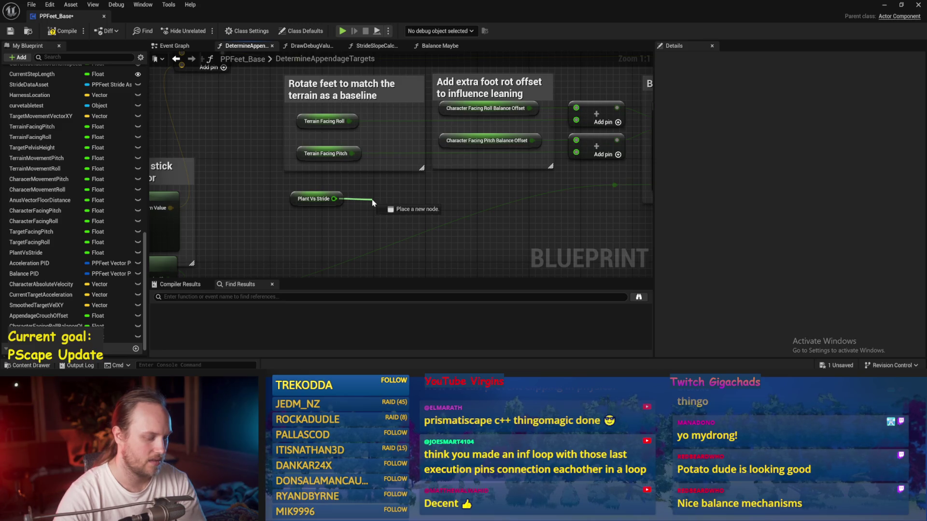
pyautogui.moveTo(372, 203); pyautogui.dragTo(373, 203)
pyautogui.write('onem')
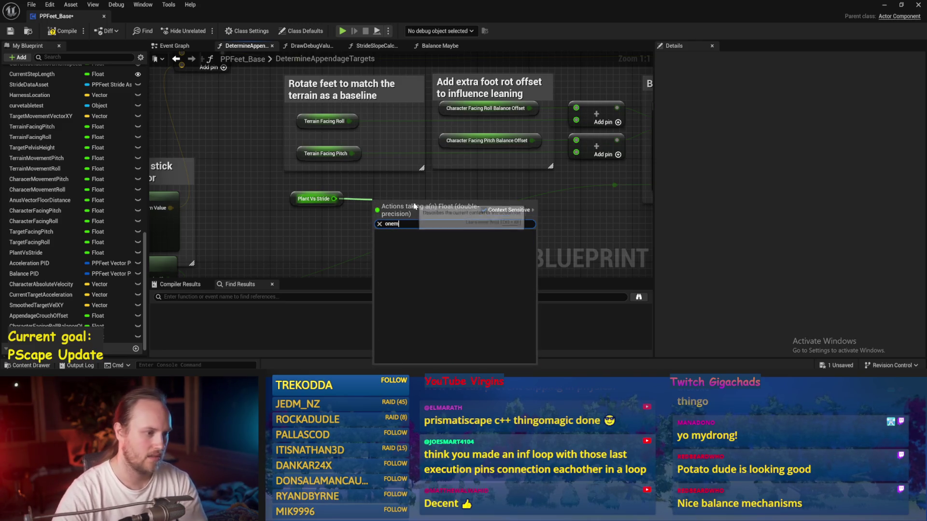
pyautogui.press('BackSpace')
pyautogui.press('BackSpace')
pyautogui.press('BackSpace')
pyautogui.moveTo(333, 199); pyautogui.dragTo(371, 209)
pyautogui.write('-')
pyautogui.press('Return')
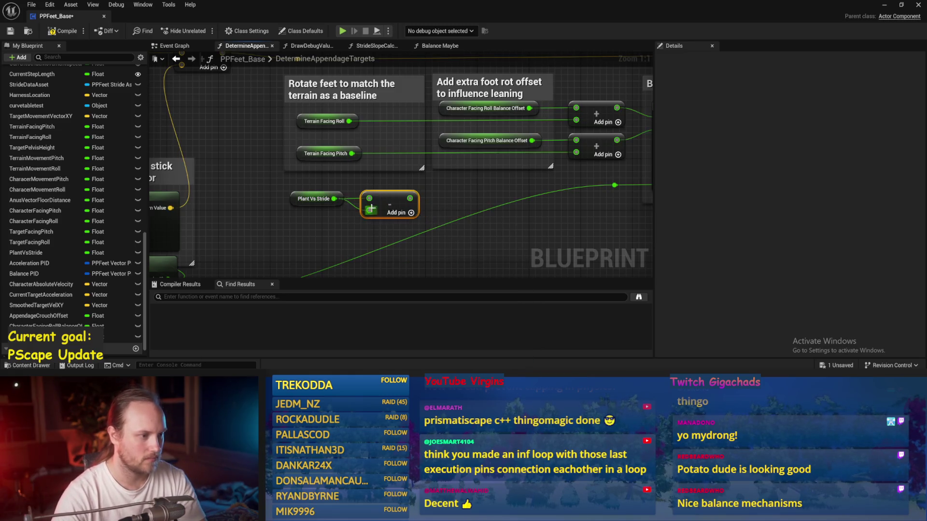
pyautogui.click(382, 199)
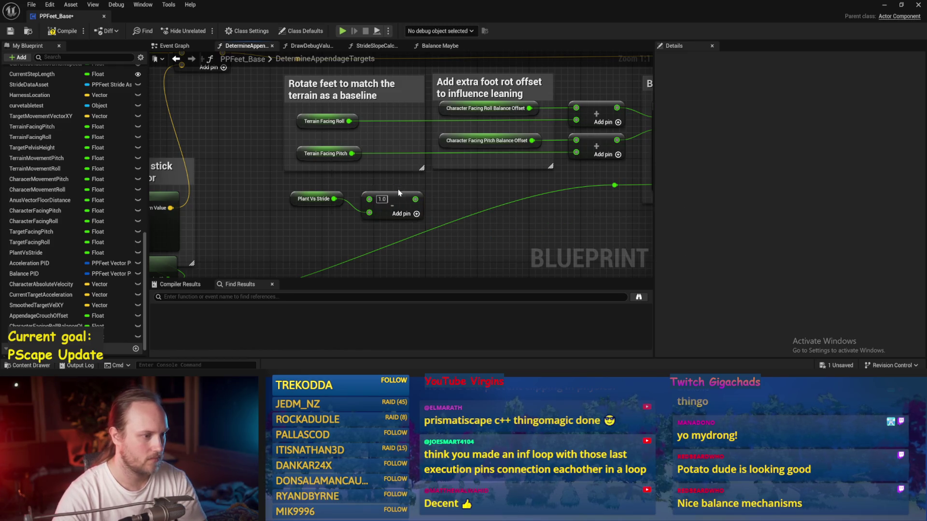
pyautogui.moveTo(395, 193); pyautogui.dragTo(338, 199)
# Multiply Terrain Facing Roll and Pitch by the subtract result, wire into the add nodes, and save
pyautogui.moveTo(348, 121); pyautogui.dragTo(387, 128)
pyautogui.write('*')
pyautogui.click(391, 167)
pyautogui.moveTo(357, 206)
pyautogui.mouseDown()
pyautogui.moveTo(425, 193)
pyautogui.moveTo(389, 140)
pyautogui.moveTo(400, 121)
pyautogui.moveTo(579, 145)
pyautogui.moveTo(401, 128)
pyautogui.mouseUp()
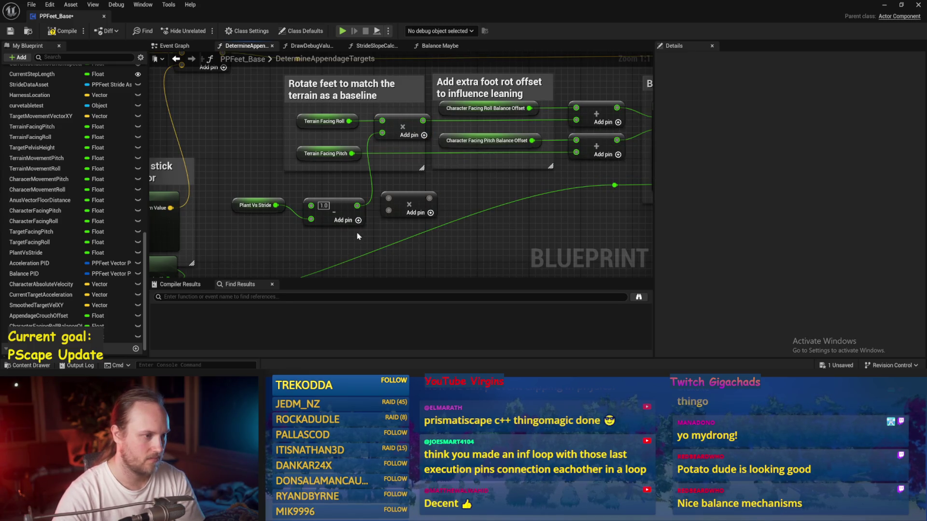
pyautogui.moveTo(358, 206)
pyautogui.mouseDown()
pyautogui.moveTo(483, 212)
pyautogui.moveTo(576, 153)
pyautogui.mouseUp()
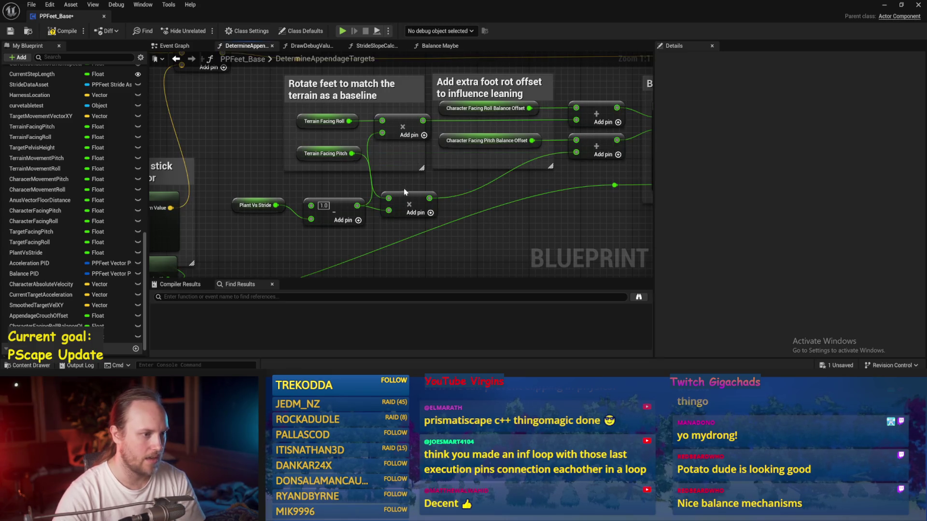
pyautogui.moveTo(413, 195); pyautogui.dragTo(413, 150)
pyautogui.hotkey('ctrl', 's')
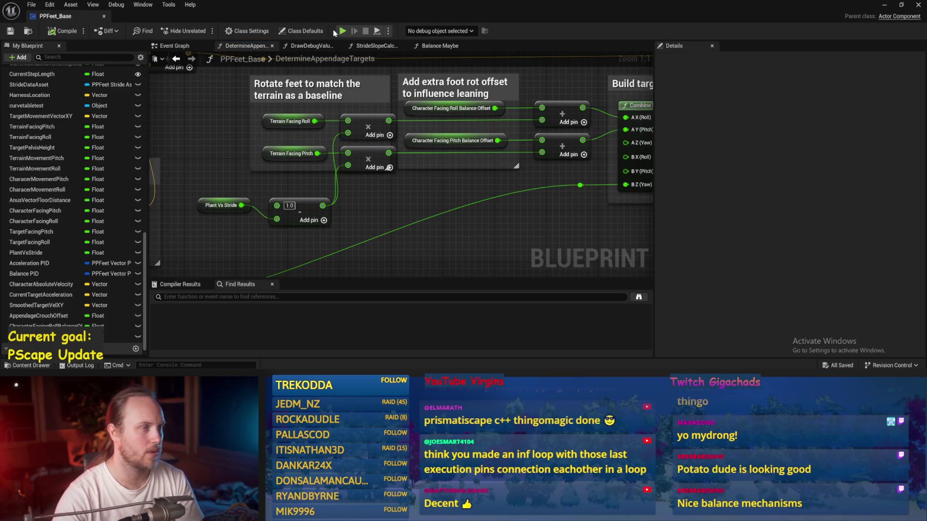
# Move the Plant Vs Stride and subtract nodes up and save again
pyautogui.moveTo(408, 188); pyautogui.dragTo(298, 220)
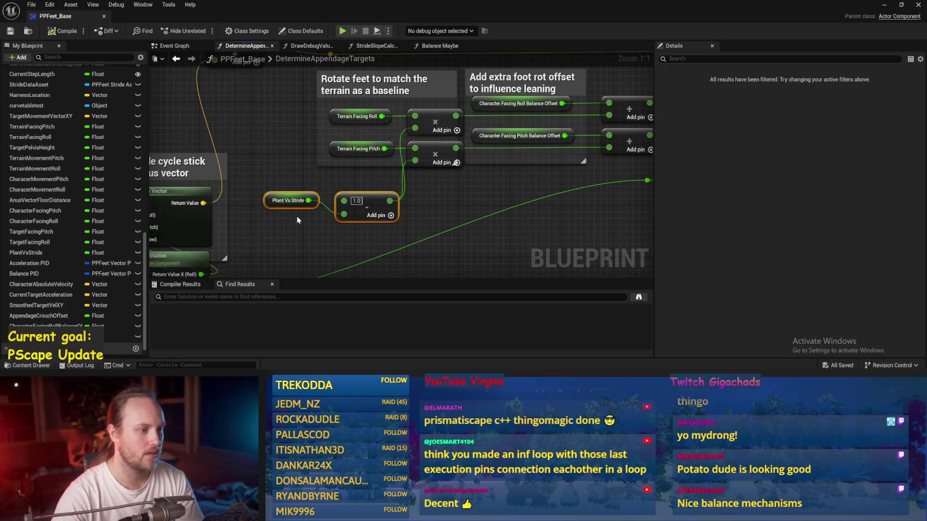
pyautogui.moveTo(379, 205); pyautogui.dragTo(379, 185)
pyautogui.hotkey('ctrl', 's')
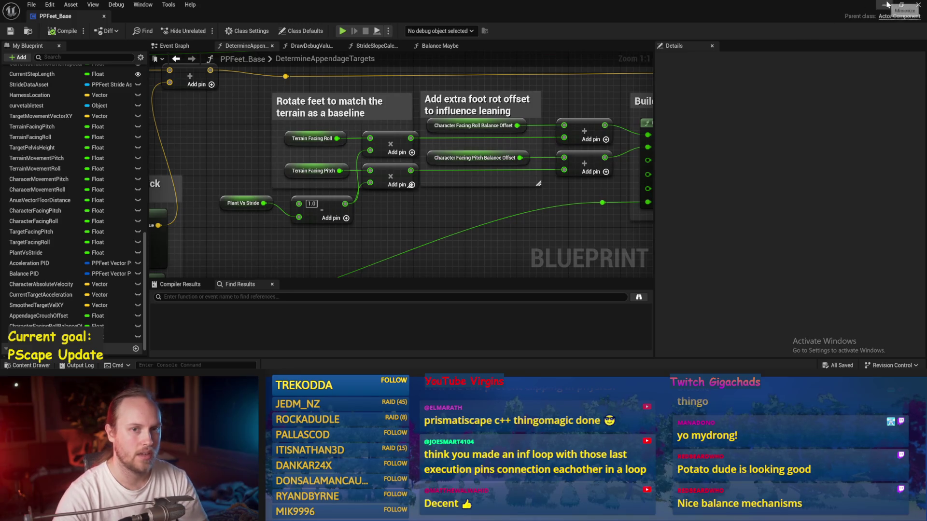
pyautogui.click(886, 5)
# Run a brief play test, reopen PPFeet_Base, extend the Rotate feet comment, and save
pyautogui.hotkey('alt', 'p')
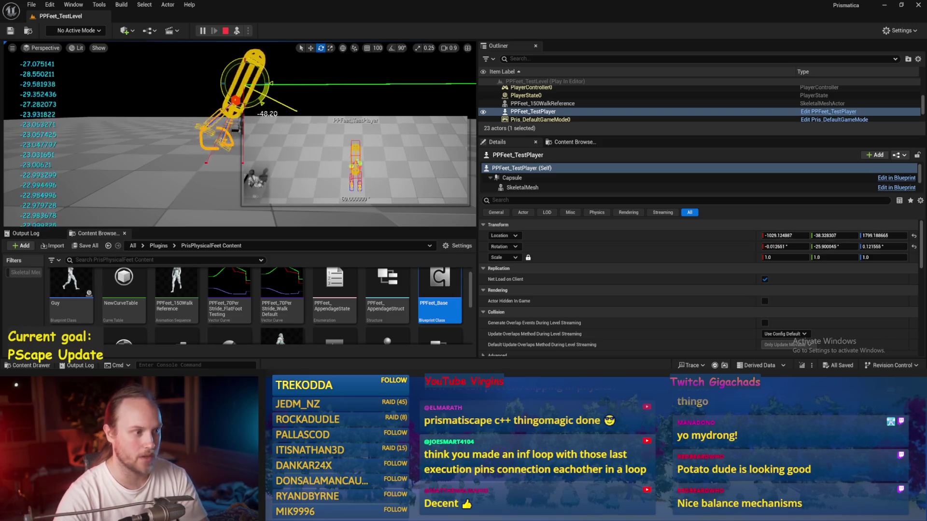
pyautogui.press('Escape')
pyautogui.doubleClick(437, 297)
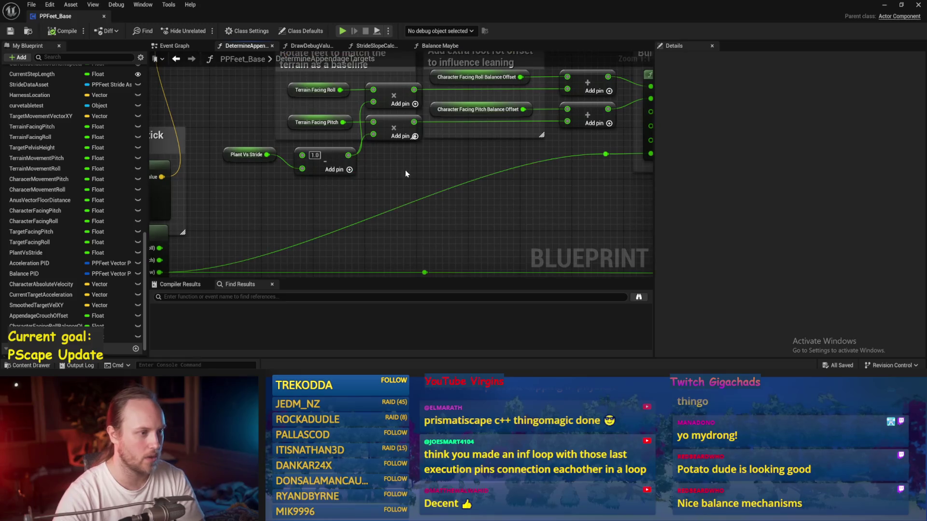
pyautogui.moveTo(304, 158); pyautogui.dragTo(303, 168)
pyautogui.click(330, 182)
pyautogui.hotkey('ctrl', 's')
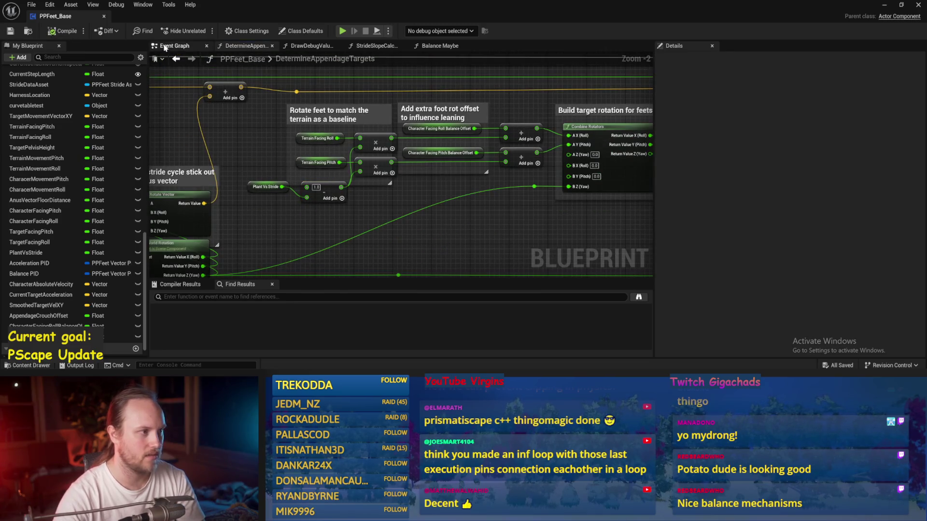
# Pan through the Event Graph to inspect the Current Stride Movement Speed/s SET node
pyautogui.click(171, 46)
pyautogui.moveTo(377, 100)
pyautogui.mouseDown()
pyautogui.moveTo(446, 175)
pyautogui.moveTo(377, 153)
pyautogui.moveTo(459, 161)
pyautogui.moveTo(304, 136)
pyautogui.moveTo(589, 82)
pyautogui.moveTo(555, 116)
pyautogui.moveTo(246, 124)
pyautogui.moveTo(207, 134)
pyautogui.moveTo(392, 156)
pyautogui.moveTo(413, 226)
pyautogui.moveTo(445, 250)
pyautogui.mouseUp()
pyautogui.moveTo(319, 193); pyautogui.dragTo(449, 247)
pyautogui.moveTo(193, 169); pyautogui.dragTo(460, 220)
pyautogui.moveTo(397, 198); pyautogui.dragTo(263, 178)
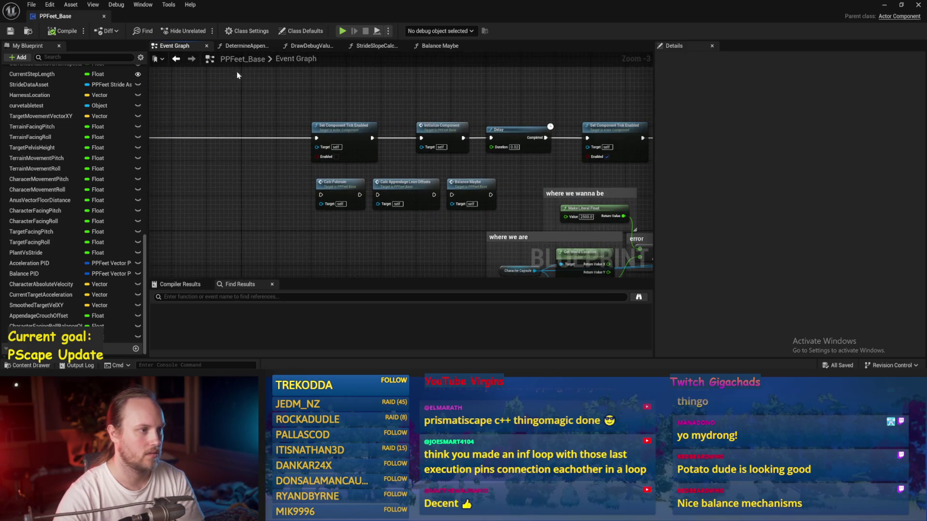
pyautogui.moveTo(390, 88)
pyautogui.mouseDown()
pyautogui.moveTo(242, 169)
pyautogui.moveTo(434, 193)
pyautogui.moveTo(448, 75)
pyautogui.mouseUp()
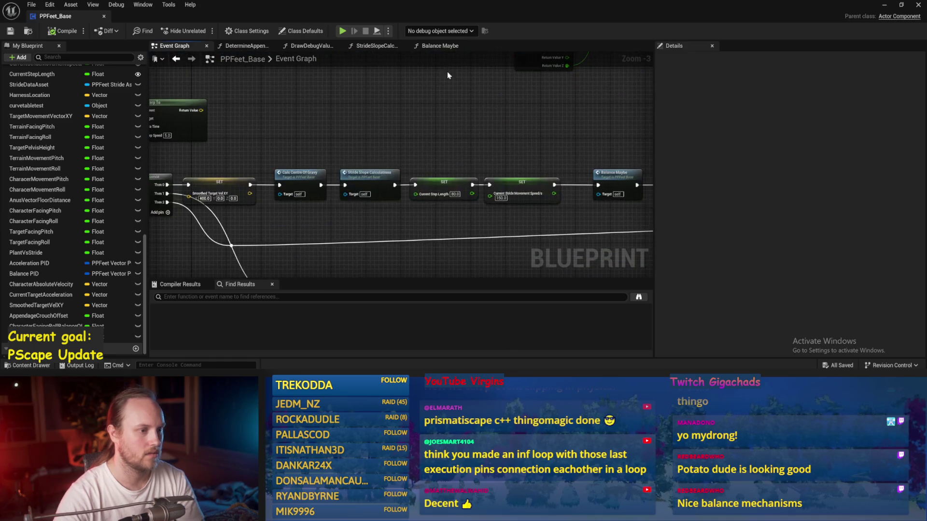
pyautogui.moveTo(455, 141); pyautogui.dragTo(398, 118)
pyautogui.click(418, 167)
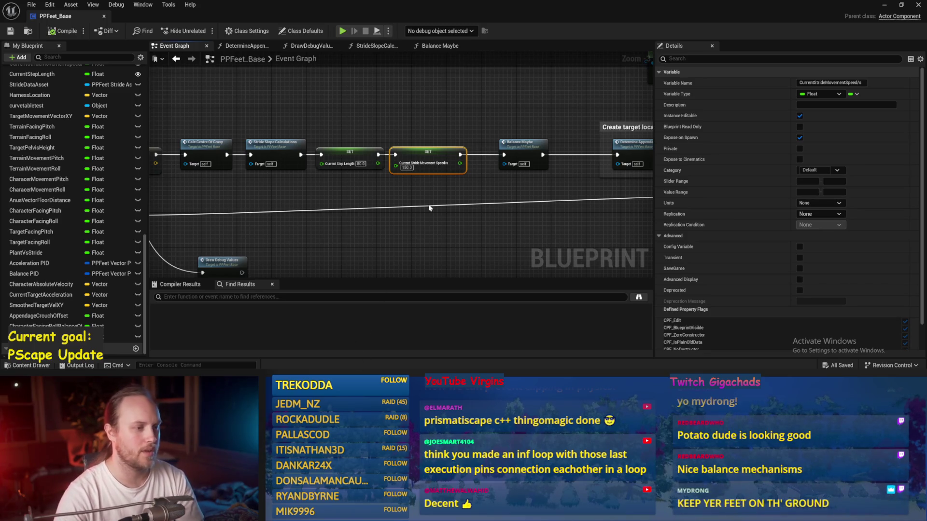
pyautogui.click(425, 195)
pyautogui.scroll(3, 425, 195)
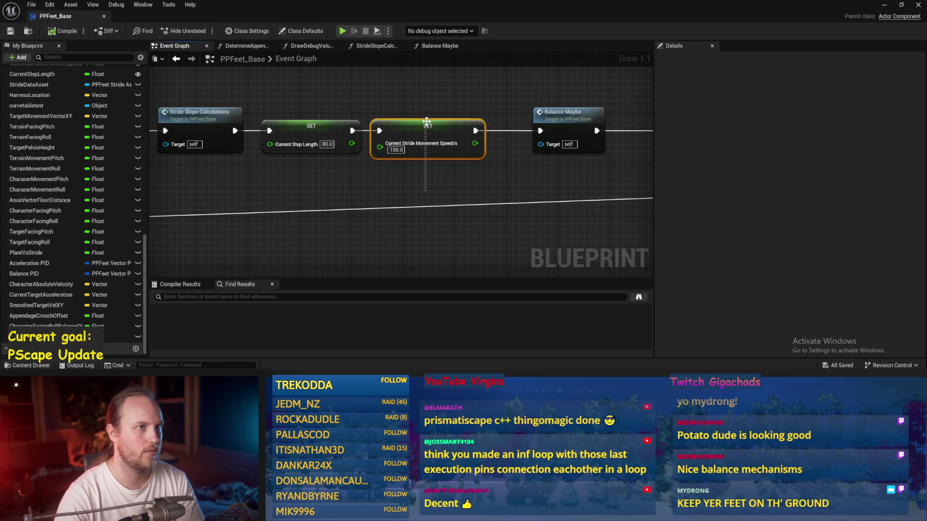
pyautogui.moveTo(433, 97); pyautogui.dragTo(366, 134)
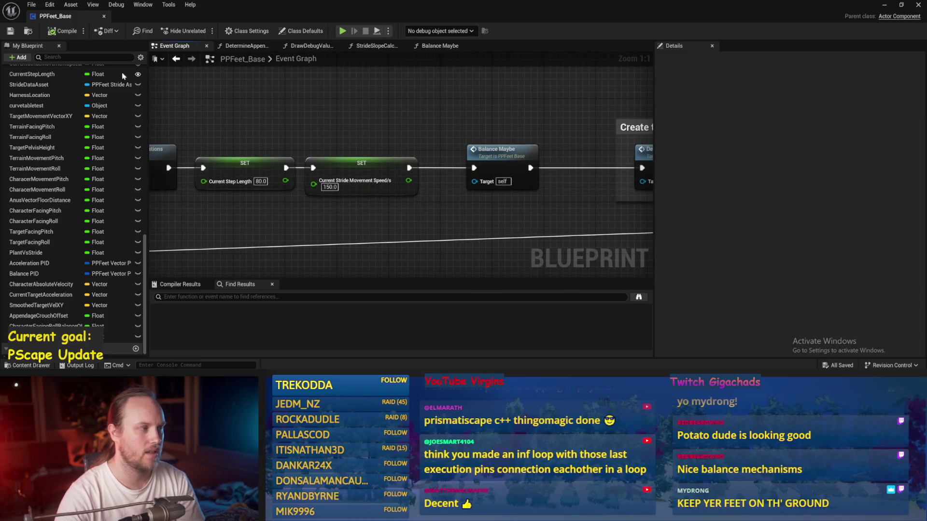
pyautogui.moveTo(275, 95)
pyautogui.mouseDown()
pyautogui.moveTo(321, 111)
pyautogui.moveTo(262, 144)
pyautogui.mouseUp()
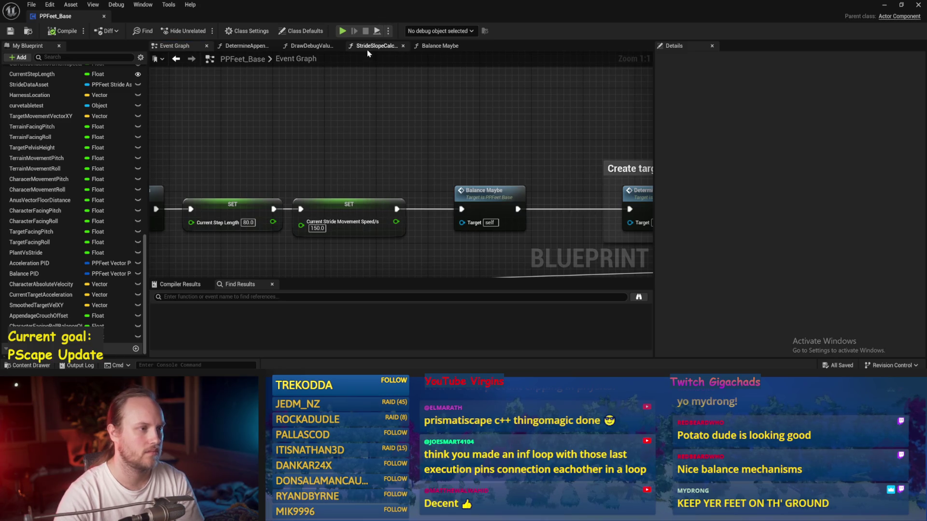
# Cycle through the function graphs, compile, and save with the Plant Vs Stride subtraction in view
pyautogui.click(439, 47)
pyautogui.scroll(3, 398, 151)
pyautogui.click(377, 46)
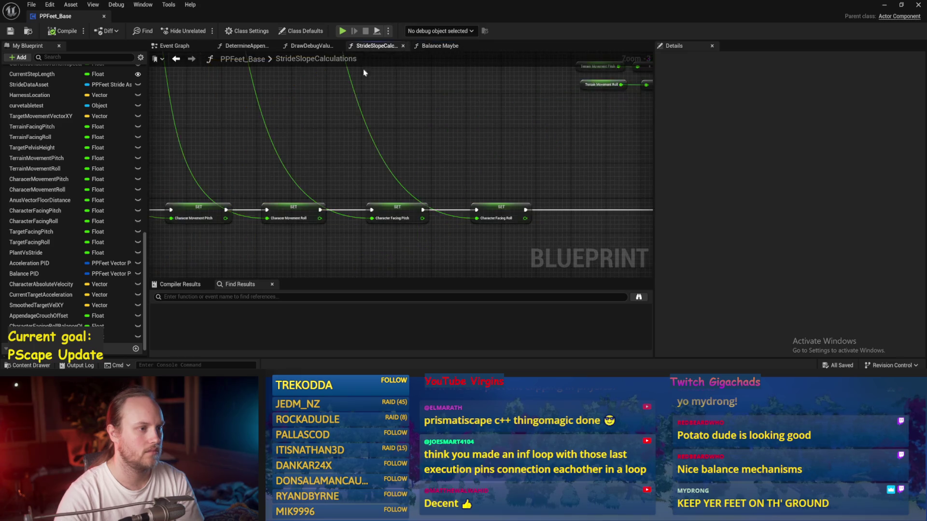
pyautogui.moveTo(358, 118); pyautogui.dragTo(370, 113)
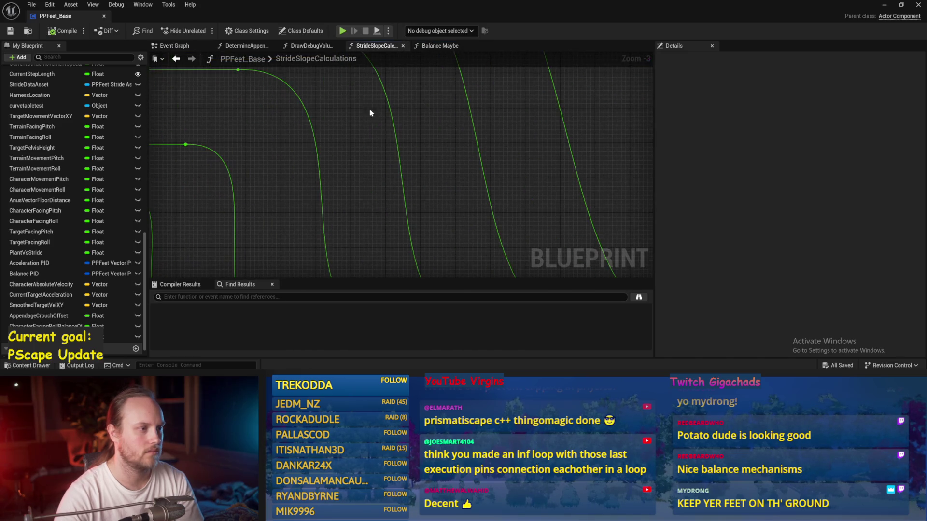
pyautogui.click(303, 46)
pyautogui.click(244, 46)
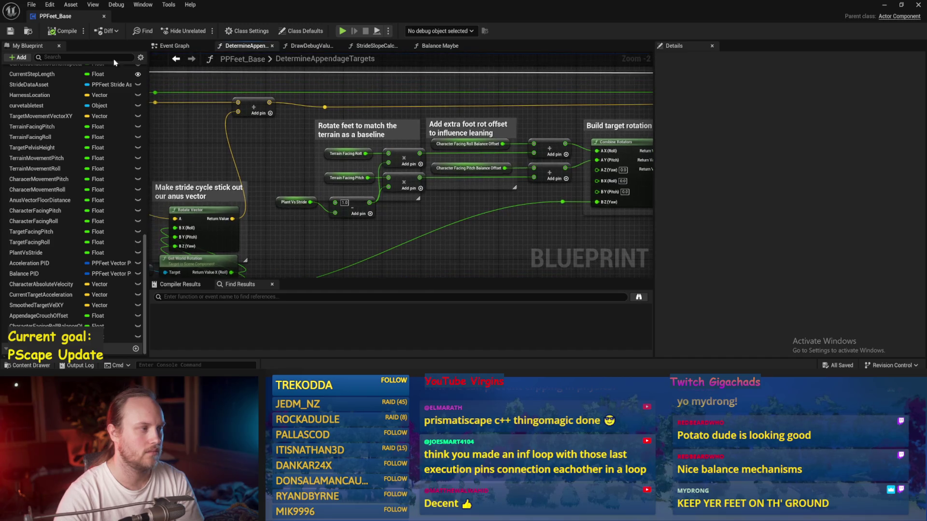
pyautogui.click(67, 31)
pyautogui.scroll(3, 396, 188)
pyautogui.moveTo(394, 184); pyautogui.dragTo(302, 144)
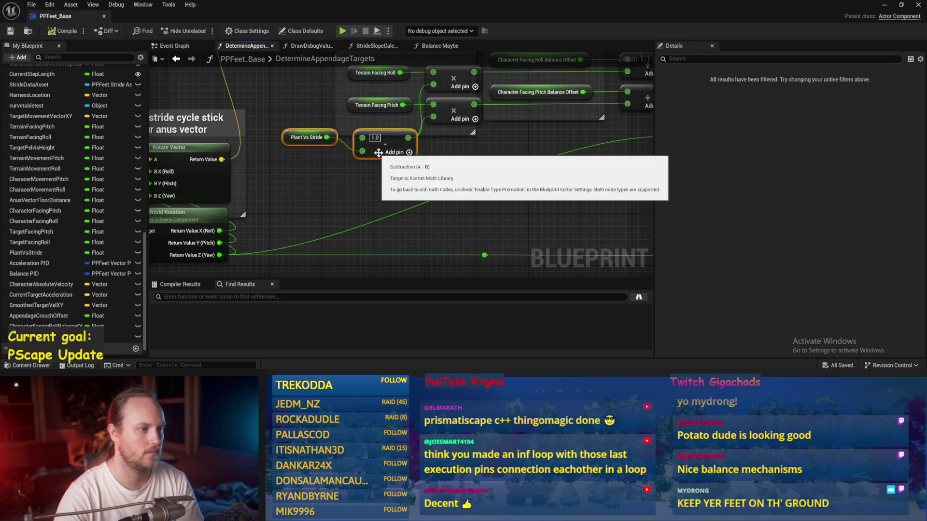
pyautogui.click(11, 31)
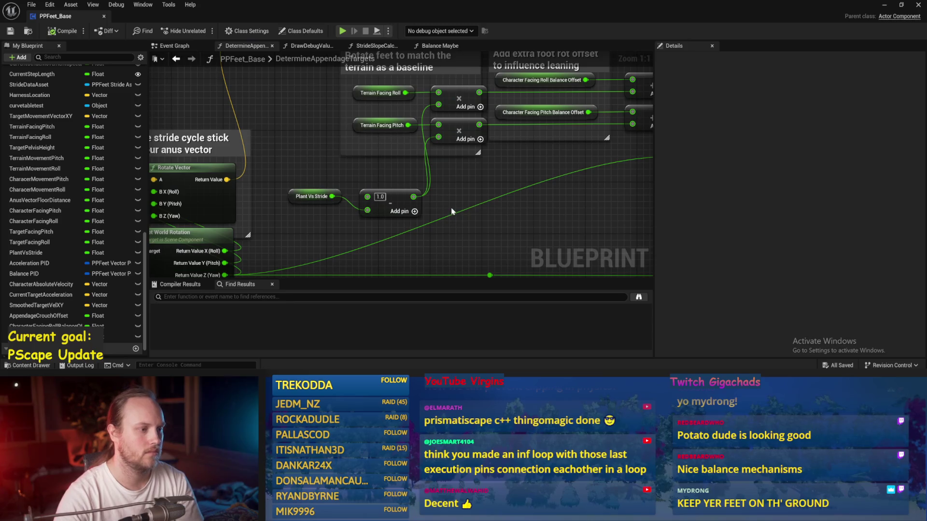
# Add a Current Stride Movement Speed/s getter to the graph and move it lower
pyautogui.rightClick(342, 218)
pyautogui.write('mov')
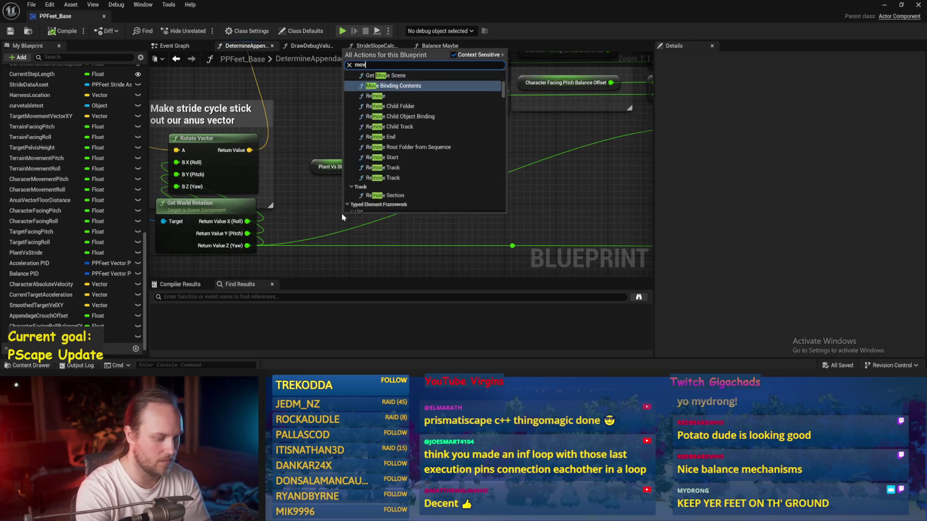
pyautogui.write('ement speed')
pyautogui.press('Return')
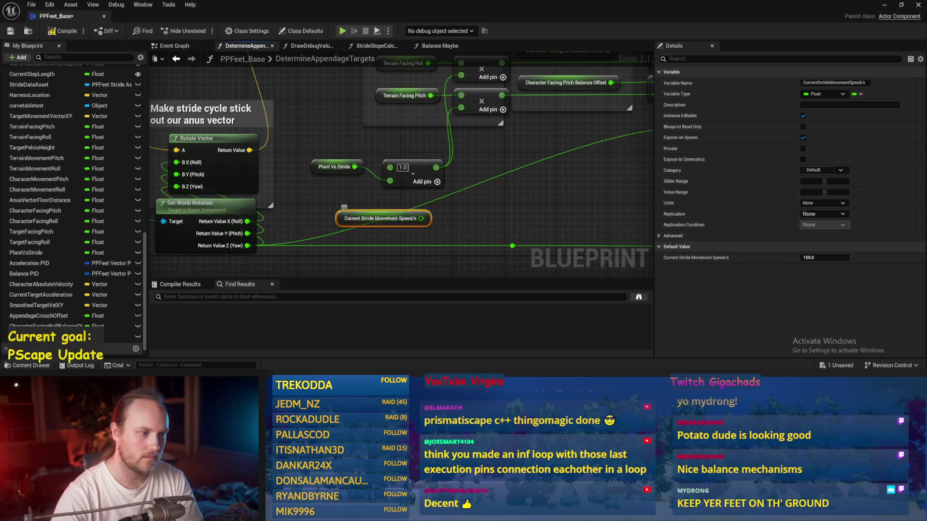
pyautogui.moveTo(336, 143)
pyautogui.mouseDown()
pyautogui.moveTo(294, 252)
pyautogui.moveTo(290, 233)
pyautogui.mouseUp()
# Feed the speed value into a new Map Range Clamped node and save
pyautogui.moveTo(366, 227); pyautogui.dragTo(404, 229)
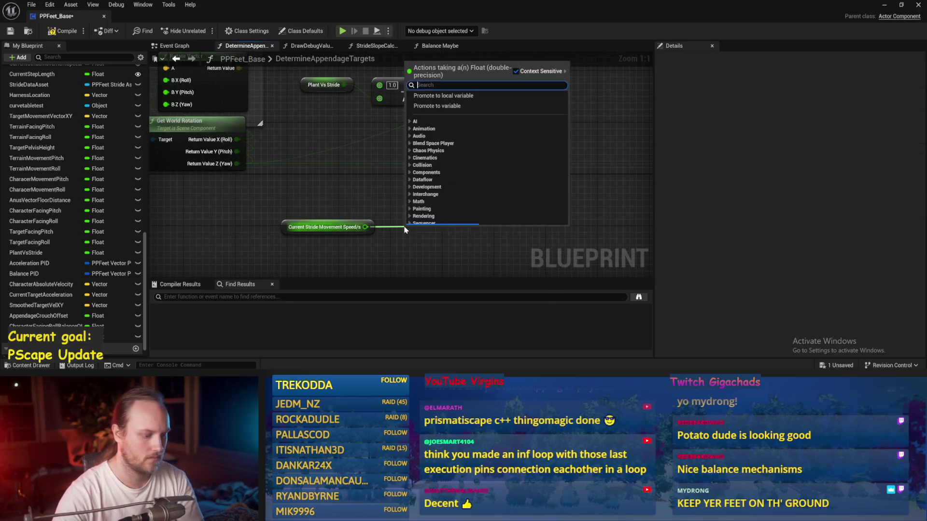
pyautogui.write('map range')
pyautogui.press('Return')
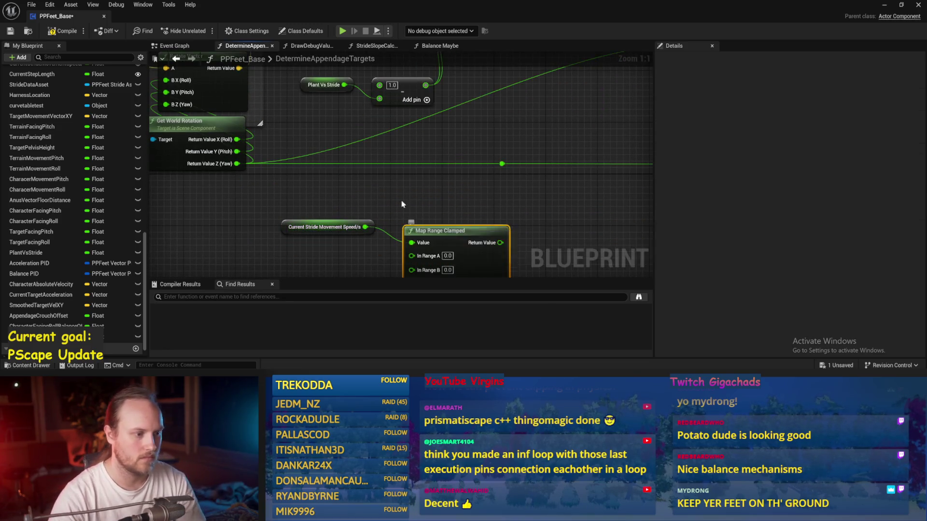
pyautogui.moveTo(427, 209); pyautogui.dragTo(415, 204)
pyautogui.hotkey('ctrl', 's')
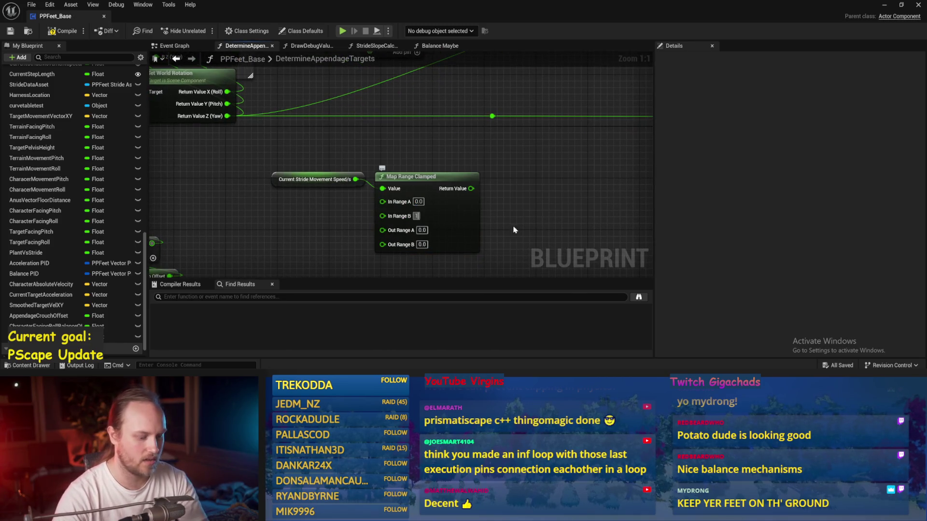
pyautogui.write('100')
pyautogui.hotkey('ctrl', 's')
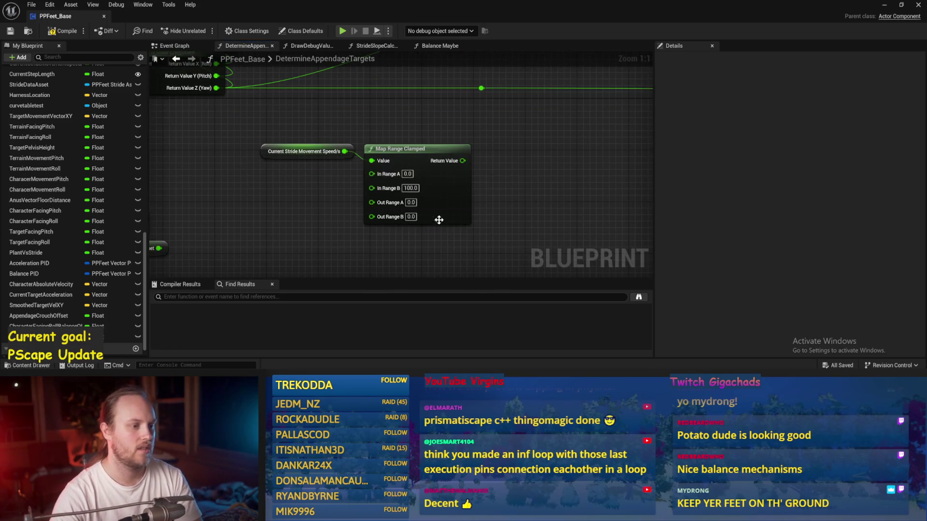
# Set Map Range Clamped's Out Range A to 1 and In Range B to 50, beside the terrain math
pyautogui.click(410, 203)
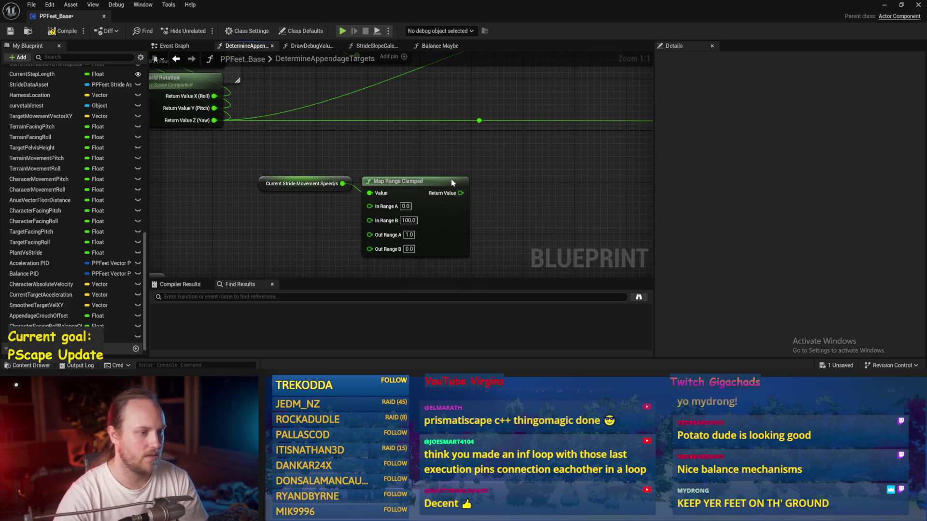
pyautogui.hotkey('ctrl', 's')
pyautogui.scroll(-2, 390, 236)
pyautogui.moveTo(390, 237)
pyautogui.mouseDown()
pyautogui.moveTo(392, 174)
pyautogui.moveTo(376, 163)
pyautogui.moveTo(353, 167)
pyautogui.mouseUp()
pyautogui.click(379, 163)
pyautogui.scroll(1, 379, 164)
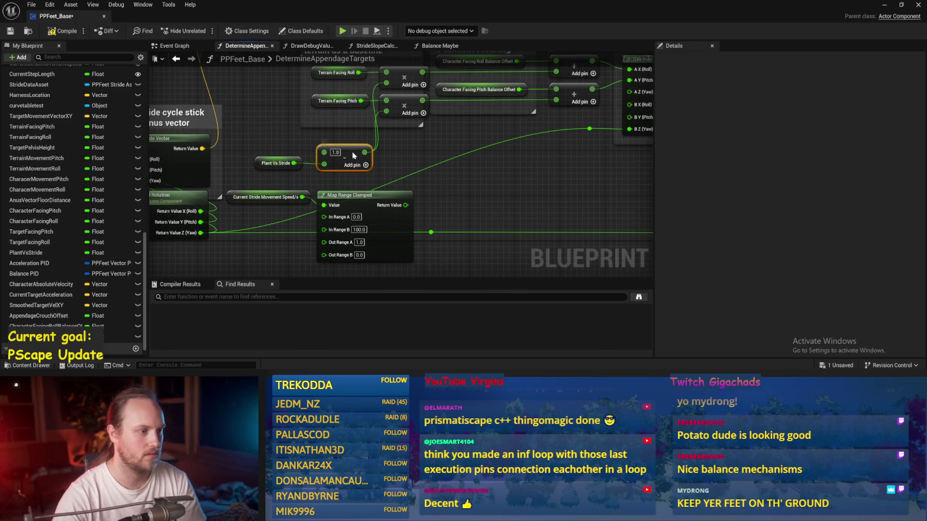
pyautogui.hotkey('ctrl', 's')
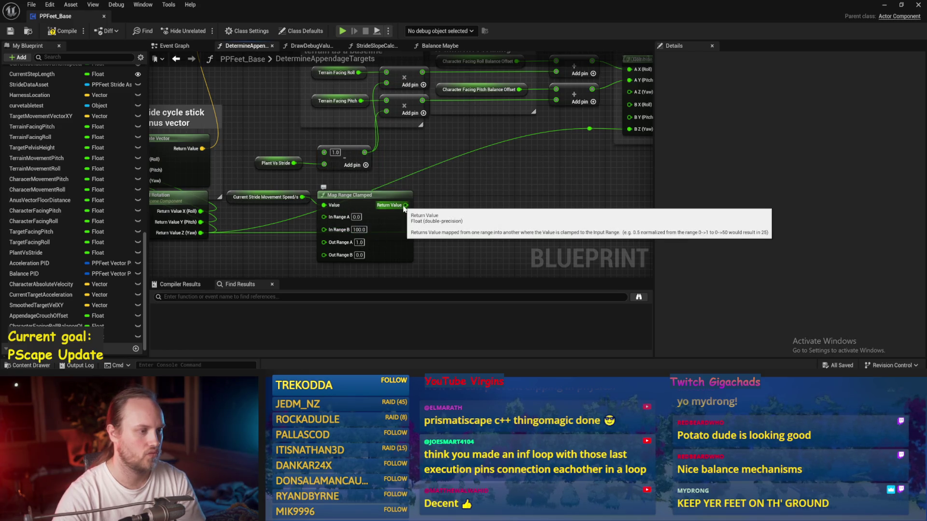
pyautogui.press('Return')
# Wire the mapped value into both terrain multiply nodes, tidy the layout, and save
pyautogui.moveTo(403, 205)
pyautogui.mouseDown()
pyautogui.moveTo(322, 164)
pyautogui.moveTo(386, 111)
pyautogui.moveTo(386, 82)
pyautogui.moveTo(404, 206)
pyautogui.mouseUp()
pyautogui.moveTo(251, 144); pyautogui.dragTo(372, 171)
pyautogui.moveTo(277, 163)
pyautogui.mouseDown()
pyautogui.moveTo(478, 165)
pyautogui.moveTo(477, 186)
pyautogui.mouseUp()
pyautogui.moveTo(343, 173); pyautogui.dragTo(280, 202)
pyautogui.moveTo(356, 197); pyautogui.dragTo(351, 141)
pyautogui.hotkey('ctrl', 's')
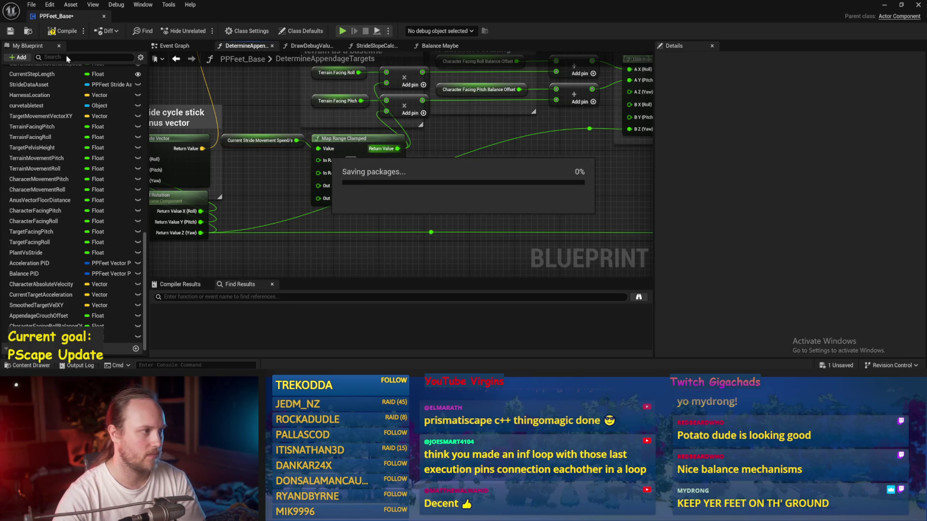
# Play-test the feet in the level, stop, save PPFeet_Base, and select the terrain getters and multipliers
pyautogui.click(885, 4)
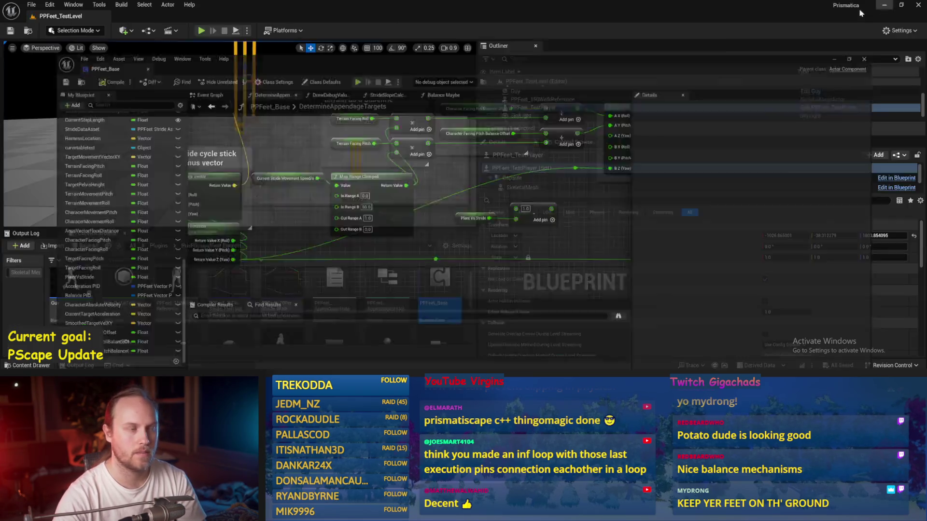
pyautogui.click(201, 30)
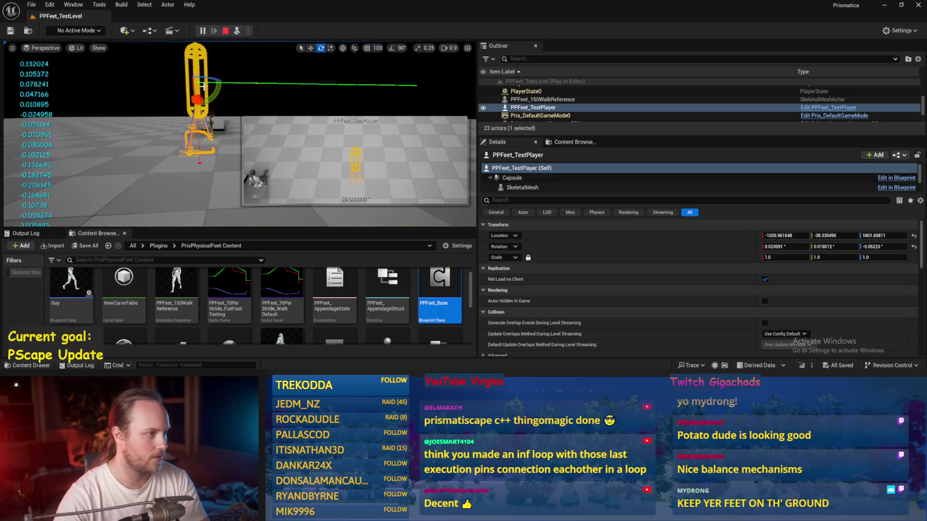
pyautogui.press('Escape')
pyautogui.hotkey('ctrl', 's')
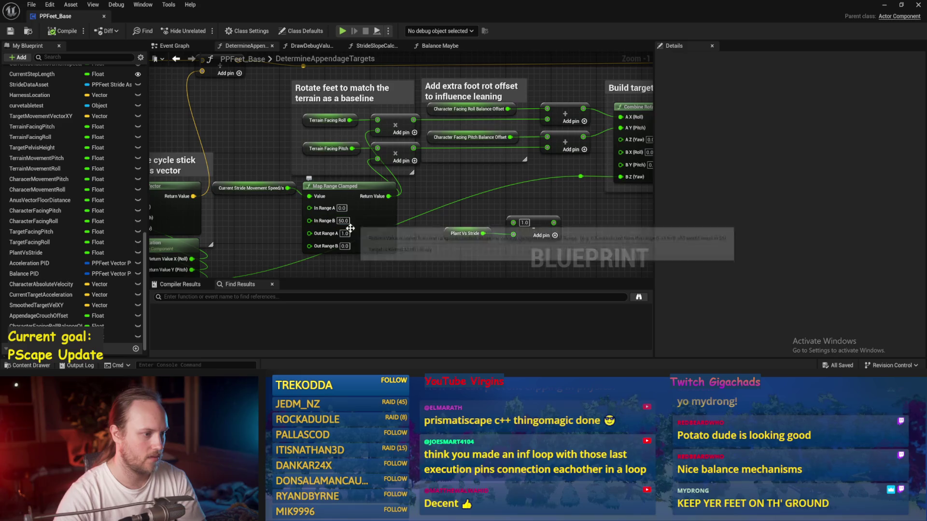
pyautogui.moveTo(300, 112); pyautogui.dragTo(381, 160)
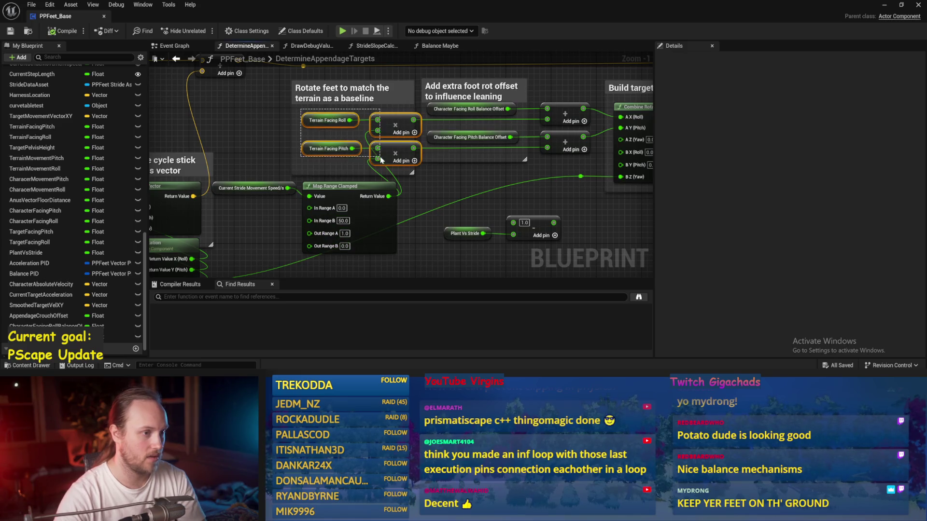
# Rewire Terrain Facing Pitch and Roll into the addition node and move the multiplies below it
pyautogui.click(400, 168)
pyautogui.scroll(2, 400, 168)
pyautogui.moveTo(290, 140); pyautogui.dragTo(515, 139)
pyautogui.moveTo(288, 109)
pyautogui.mouseDown()
pyautogui.moveTo(435, 116)
pyautogui.moveTo(515, 107)
pyautogui.mouseUp()
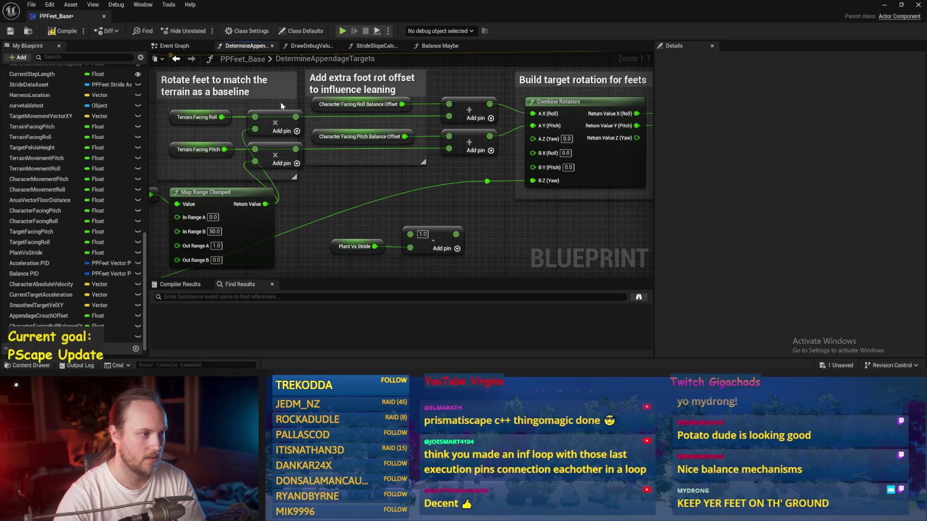
pyautogui.moveTo(276, 155); pyautogui.dragTo(425, 208)
pyautogui.moveTo(402, 103)
pyautogui.mouseDown()
pyautogui.moveTo(404, 169)
pyautogui.moveTo(451, 136)
pyautogui.mouseUp()
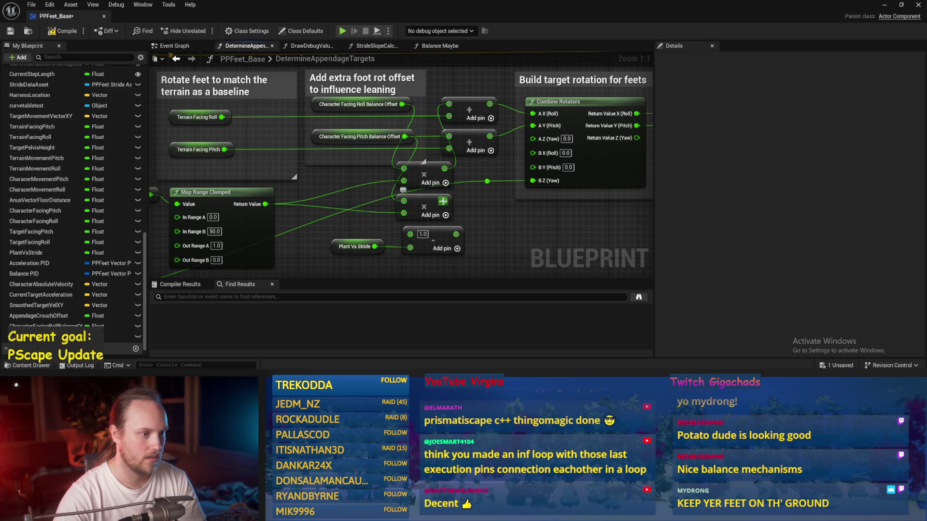
pyautogui.hotkey('ctrl', 's')
# Shift the Build target rotation group right and save the blueprint
pyautogui.moveTo(287, 170)
pyautogui.mouseDown()
pyautogui.moveTo(329, 184)
pyautogui.moveTo(130, 178)
pyautogui.mouseUp()
pyautogui.scroll(-2, 328, 188)
pyautogui.moveTo(425, 97); pyautogui.dragTo(290, 192)
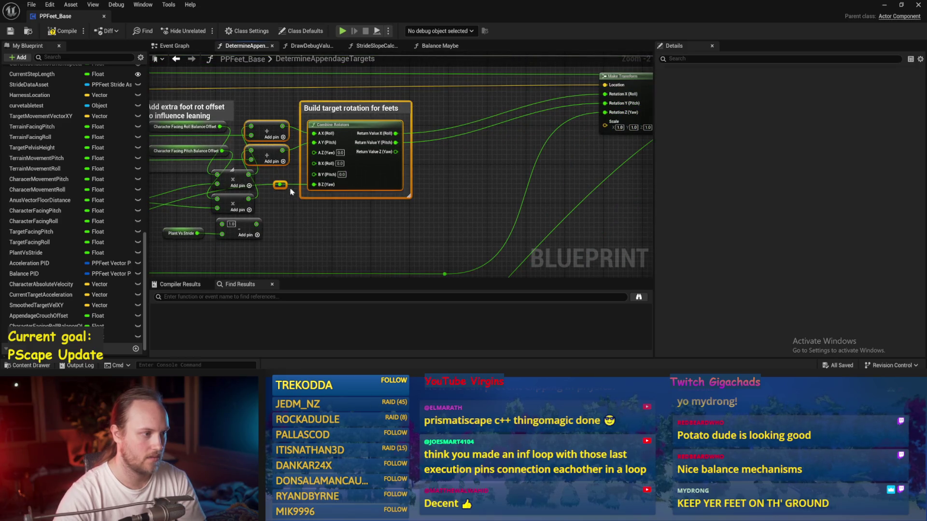
pyautogui.moveTo(369, 178); pyautogui.dragTo(463, 181)
pyautogui.moveTo(237, 186); pyautogui.dragTo(332, 193)
pyautogui.moveTo(359, 224)
pyautogui.mouseDown()
pyautogui.moveTo(331, 193)
pyautogui.moveTo(345, 154)
pyautogui.moveTo(368, 144)
pyautogui.mouseUp()
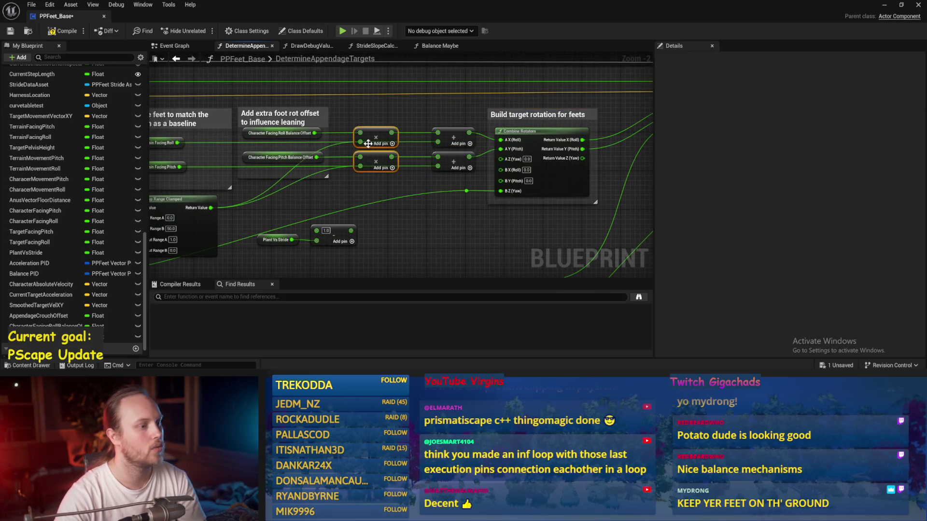
pyautogui.hotkey('ctrl', 's')
# Move Map Range Clamped right and add a reroute point on the lower wire
pyautogui.click(285, 209)
pyautogui.moveTo(293, 211)
pyautogui.mouseDown()
pyautogui.moveTo(454, 208)
pyautogui.moveTo(439, 201)
pyautogui.moveTo(350, 219)
pyautogui.moveTo(386, 141)
pyautogui.moveTo(364, 133)
pyautogui.mouseUp()
pyautogui.doubleClick(337, 223)
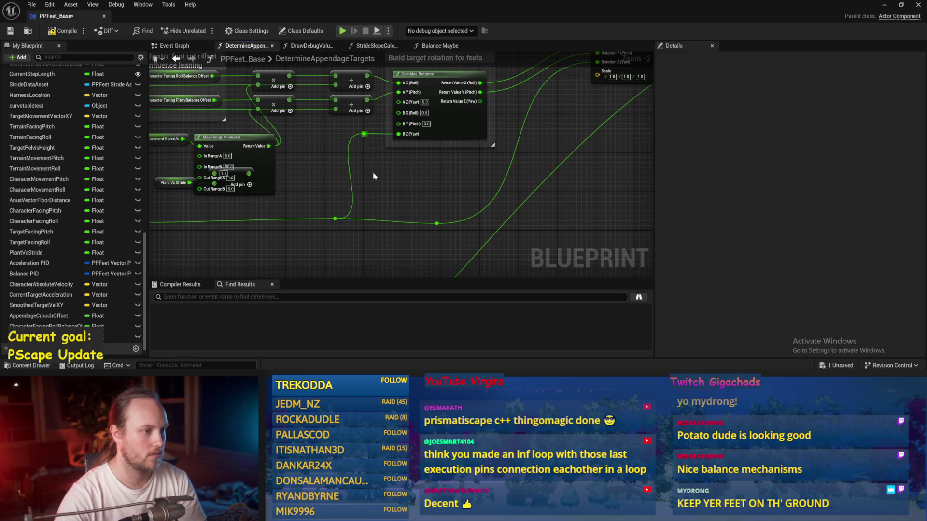
pyautogui.click(336, 218)
pyautogui.keyDown('ctrl'); pyautogui.click(315, 214); pyautogui.keyUp('ctrl')
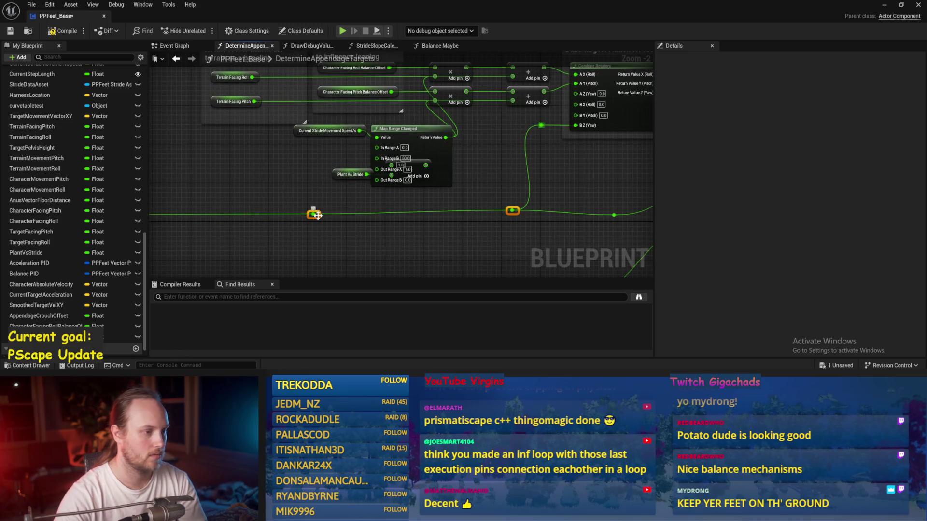
pyautogui.hotkey('ctrl', 's')
# Reposition Map Range Clamped and move the Plant Vs Stride subtraction nodes left
pyautogui.moveTo(418, 144); pyautogui.dragTo(235, 223)
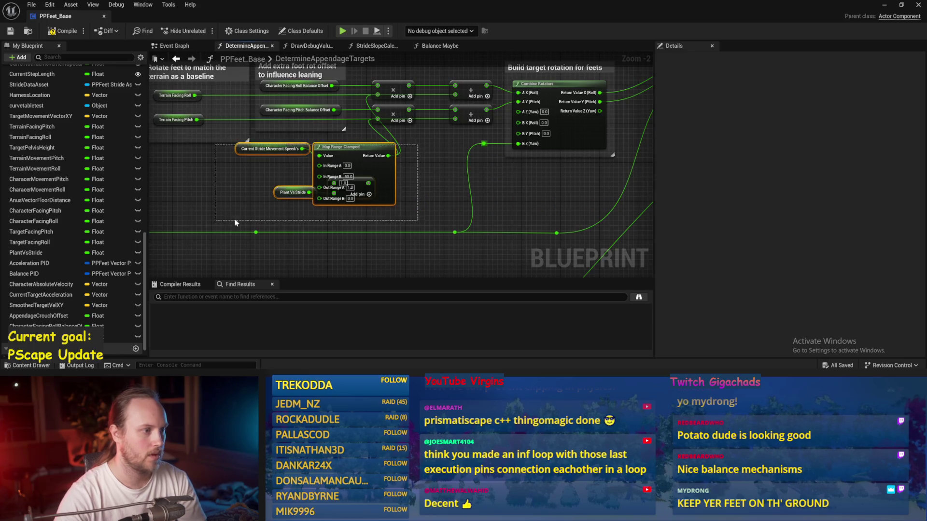
pyautogui.moveTo(362, 190)
pyautogui.mouseDown()
pyautogui.moveTo(367, 215)
pyautogui.moveTo(342, 178)
pyautogui.moveTo(391, 179)
pyautogui.mouseUp()
pyautogui.click(368, 215)
pyautogui.click(356, 212)
pyautogui.moveTo(356, 212); pyautogui.dragTo(214, 198)
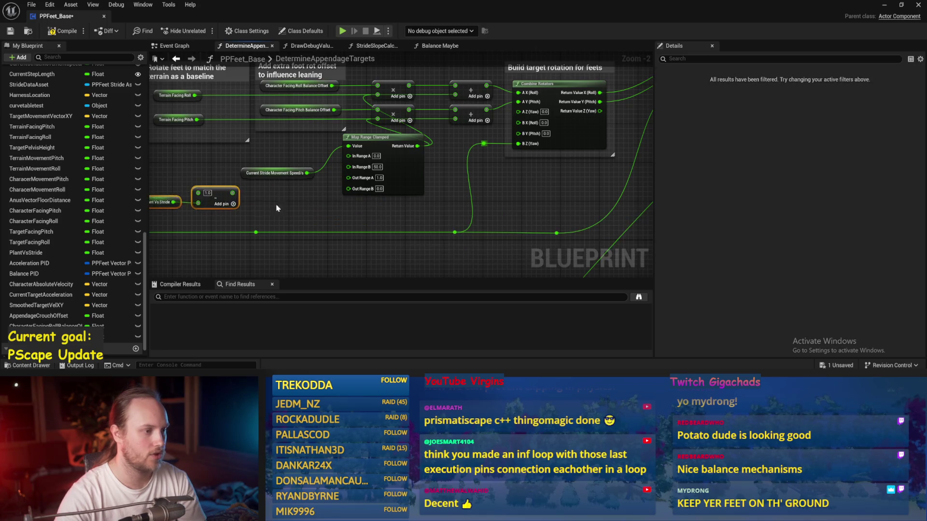
pyautogui.moveTo(404, 180); pyautogui.dragTo(366, 199)
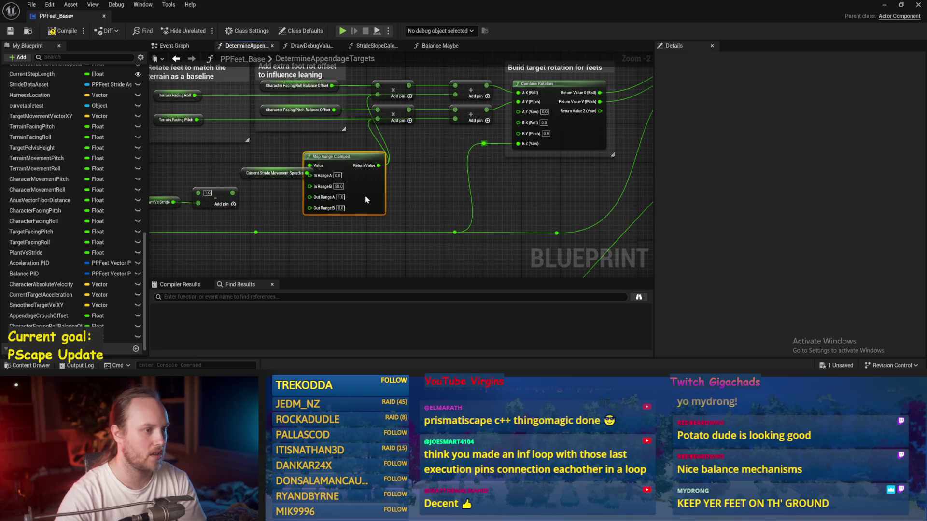
# Place the Current Stride Movement Speed/s getter below Map Range Clamped and save
pyautogui.click(269, 168)
pyautogui.moveTo(244, 176)
pyautogui.mouseDown()
pyautogui.moveTo(317, 144)
pyautogui.moveTo(254, 225)
pyautogui.moveTo(303, 227)
pyautogui.mouseUp()
pyautogui.click(419, 197)
pyautogui.hotkey('ctrl', 's')
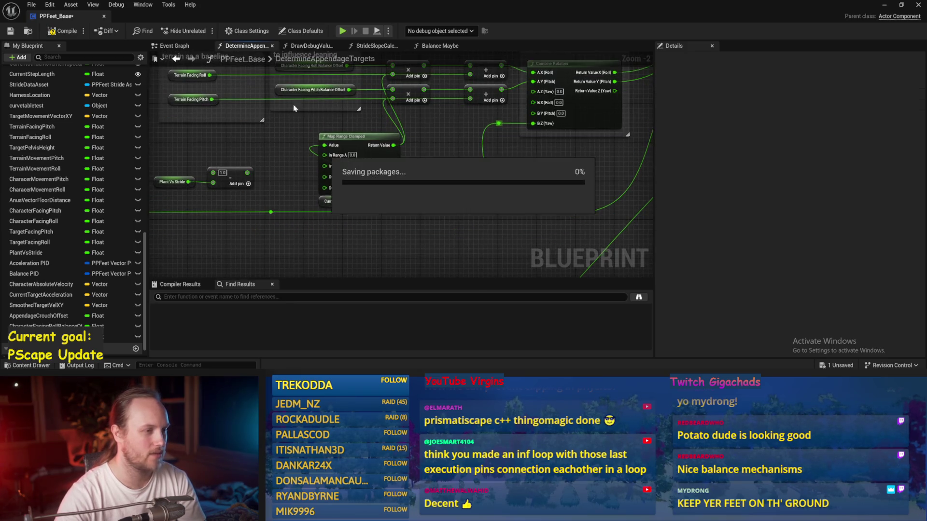
pyautogui.moveTo(453, 148); pyautogui.dragTo(430, 179)
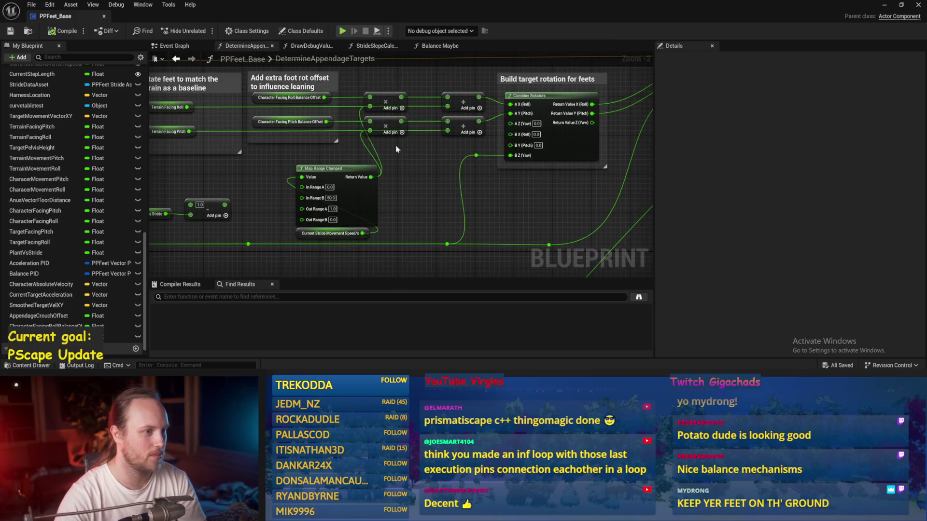
pyautogui.click(884, 5)
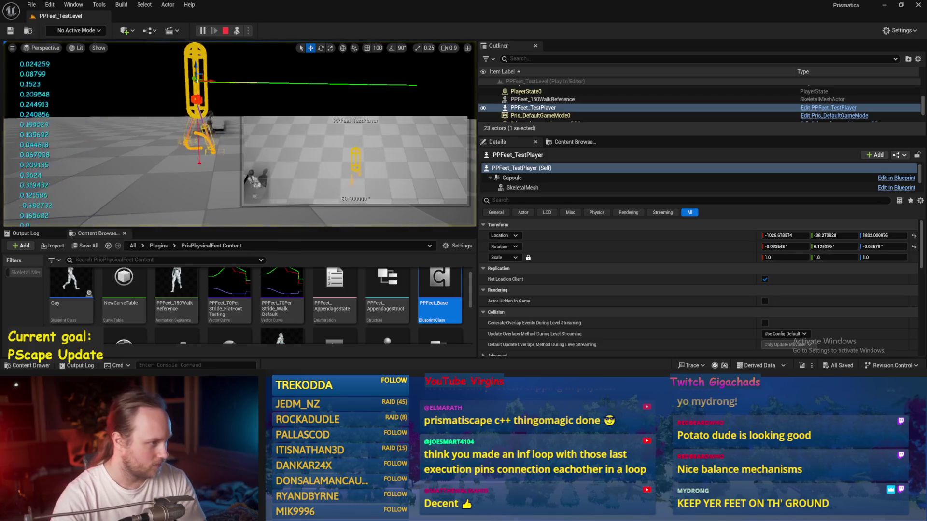
# Rotate the player capsule about 100 degrees during play, then stop the session
pyautogui.press('e')
pyautogui.moveTo(209, 97)
pyautogui.mouseDown()
pyautogui.moveTo(177, 126)
pyautogui.moveTo(215, 91)
pyautogui.mouseUp()
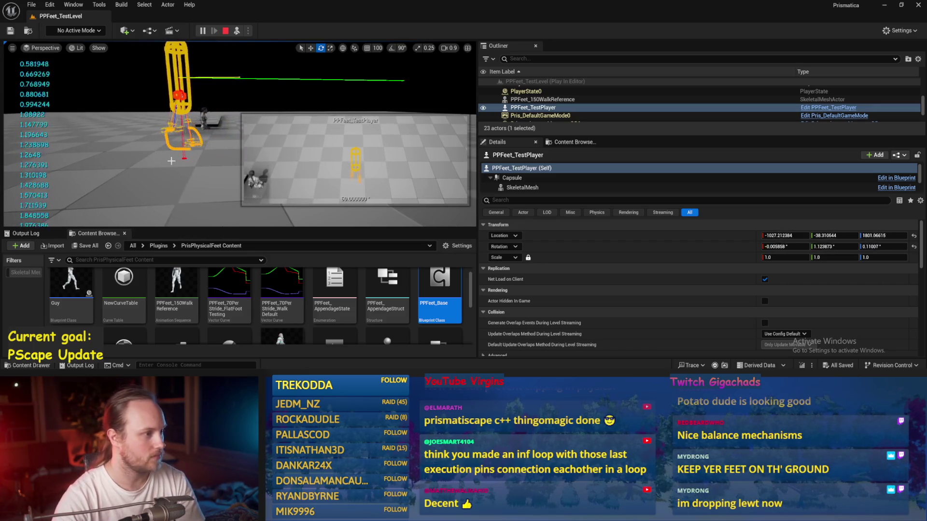
pyautogui.press('w')
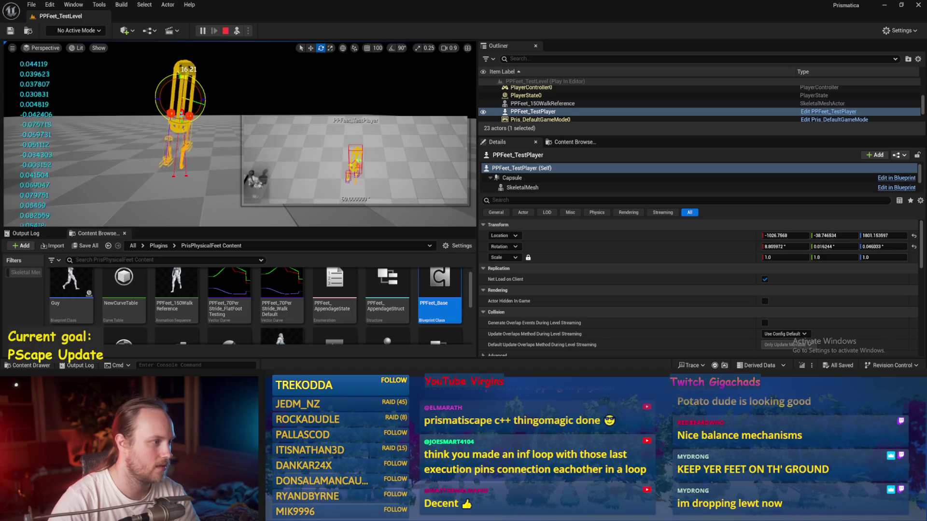
pyautogui.press('Escape')
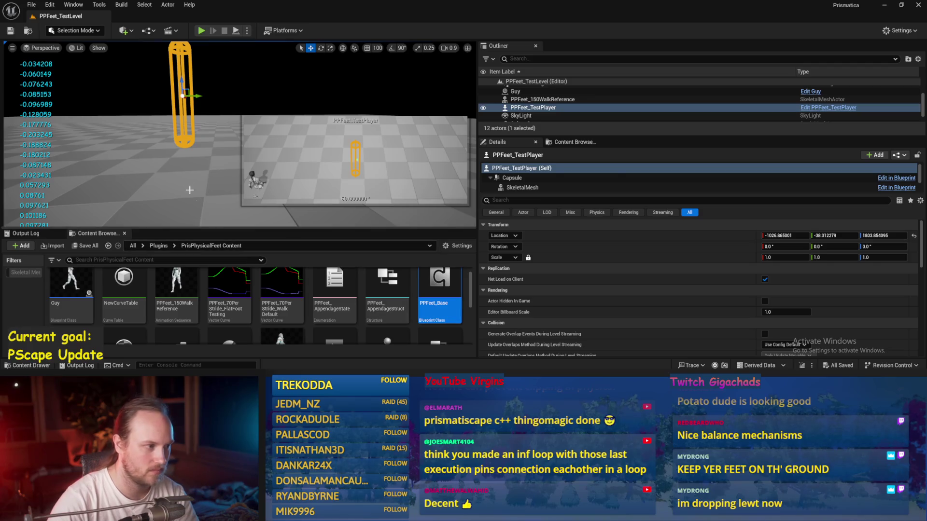
# Select the PPFeet_TestPlayer capsule and lower it slightly in the level
pyautogui.click(32, 4)
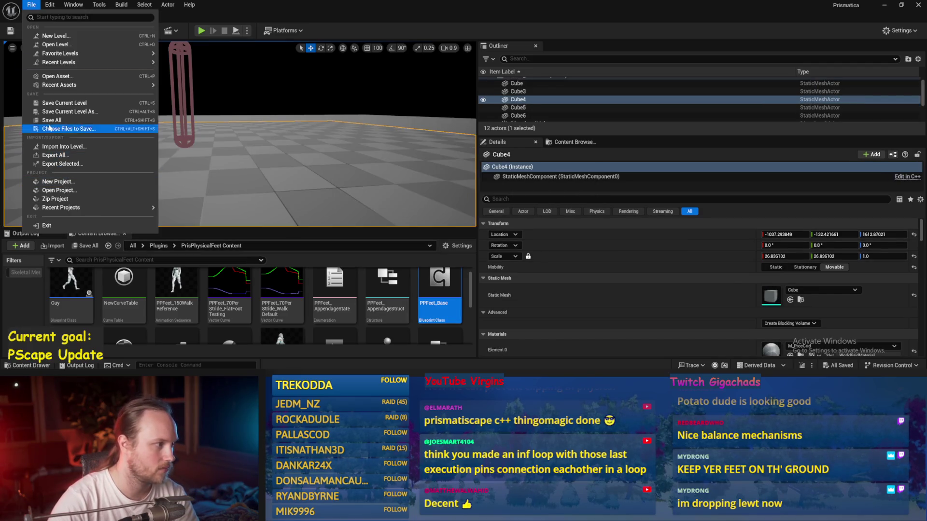
pyautogui.click(133, 149)
pyautogui.moveTo(133, 149)
pyautogui.mouseDown()
pyautogui.moveTo(116, 160)
pyautogui.moveTo(159, 157)
pyautogui.moveTo(157, 90)
pyautogui.mouseUp()
pyautogui.click(158, 90)
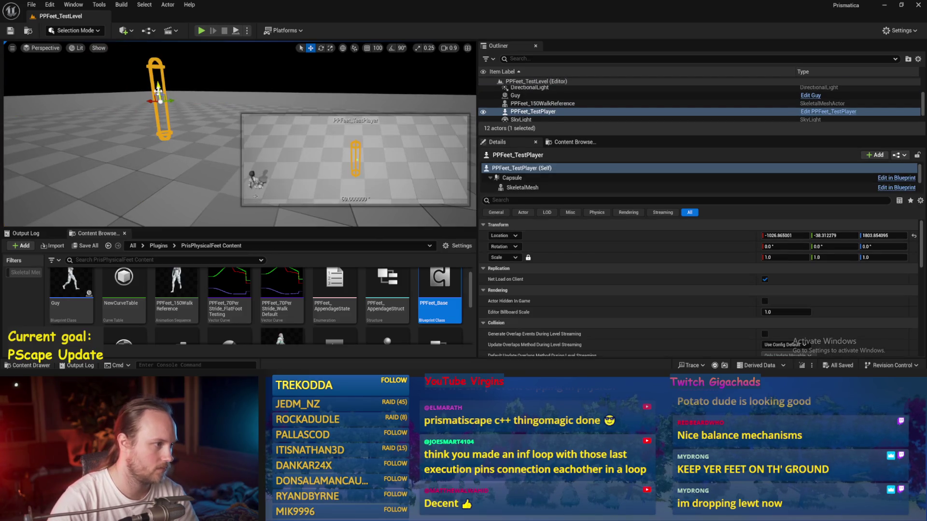
pyautogui.moveTo(158, 91)
pyautogui.mouseDown()
pyautogui.moveTo(125, 112)
pyautogui.moveTo(201, 212)
pyautogui.mouseUp()
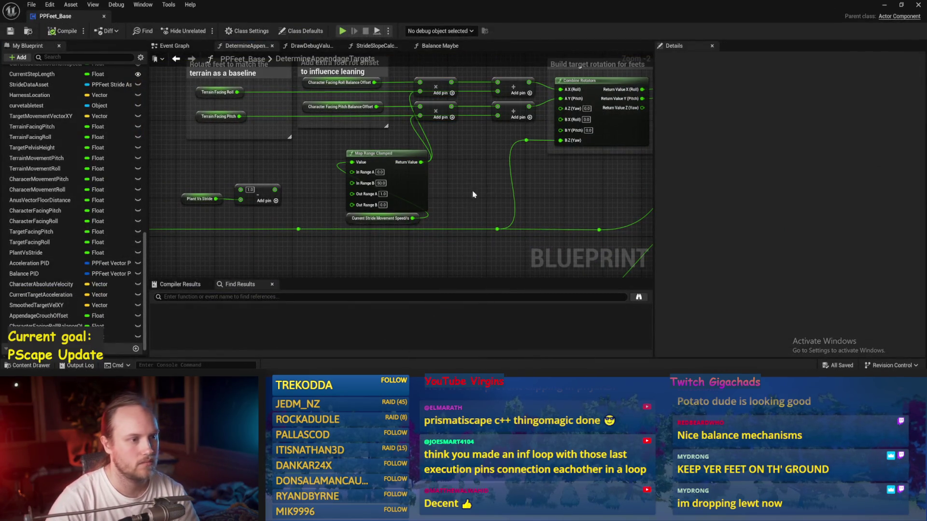
# Look over the Event Graph and the Balance Maybe function graph
pyautogui.hotkey('alt', 'Left')
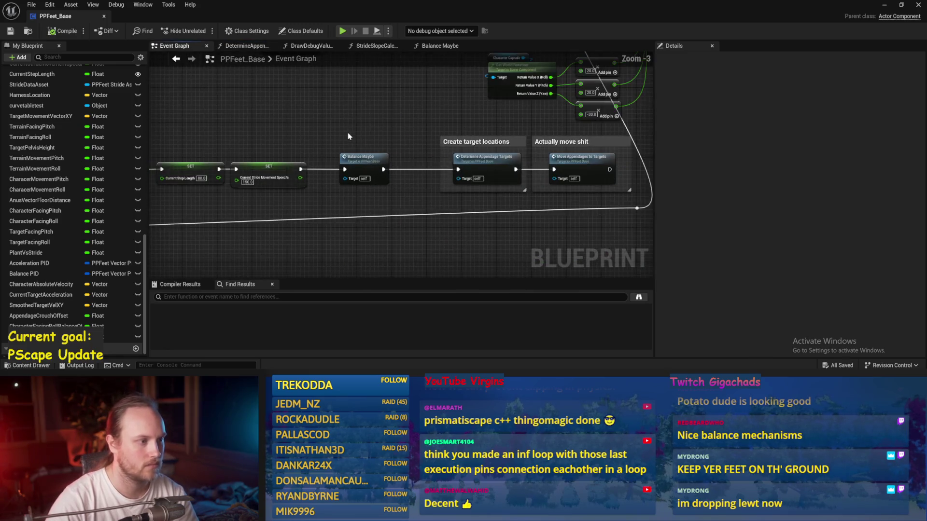
pyautogui.scroll(-5, 392, 173)
pyautogui.scroll(5, 500, 130)
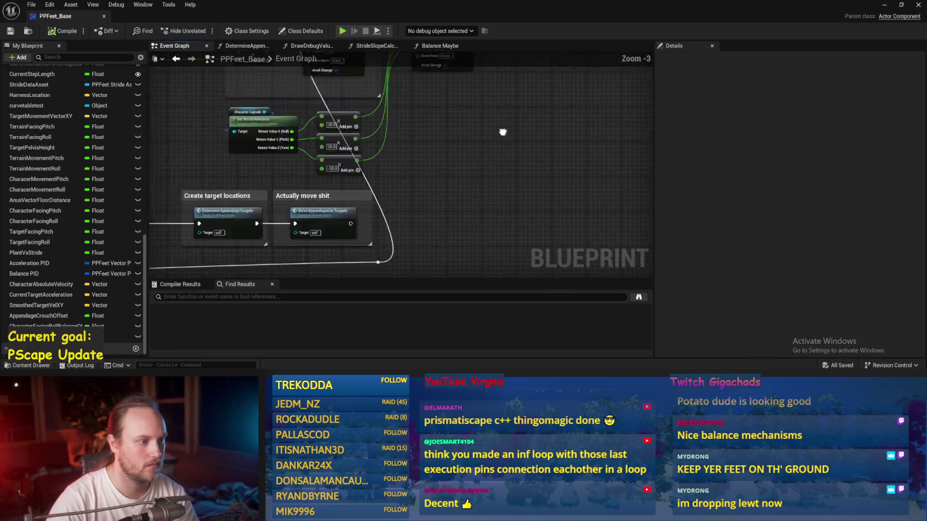
pyautogui.scroll(-3, 350, 220)
pyautogui.scroll(3, 386, 152)
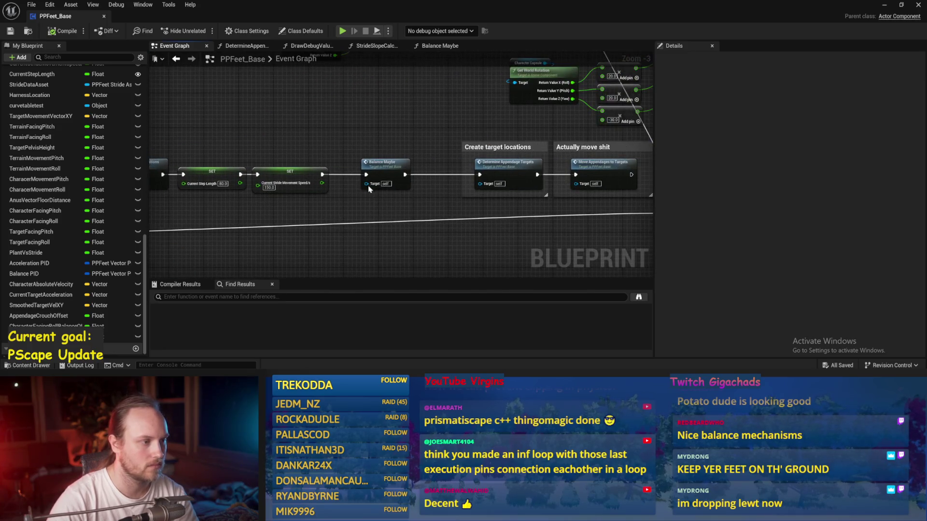
pyautogui.doubleClick(383, 164)
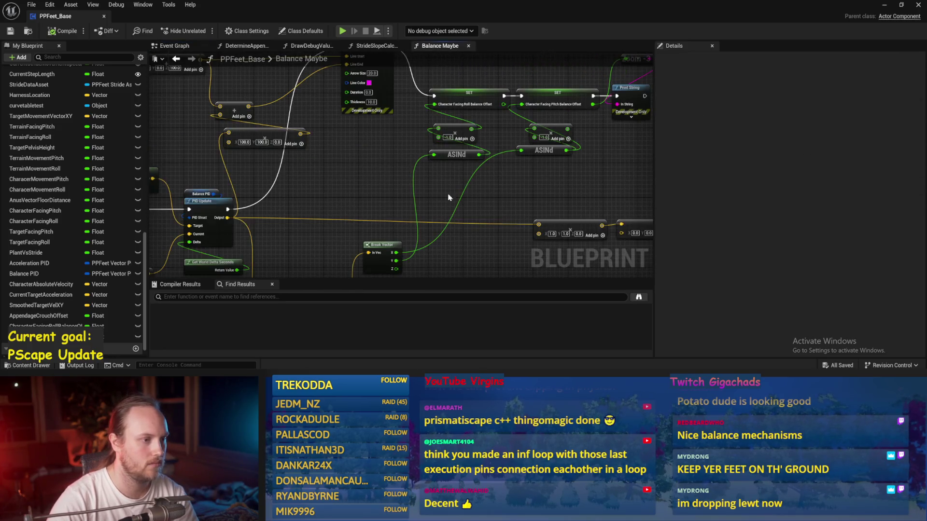
pyautogui.scroll(2, 521, 186)
pyautogui.scroll(-3, 531, 183)
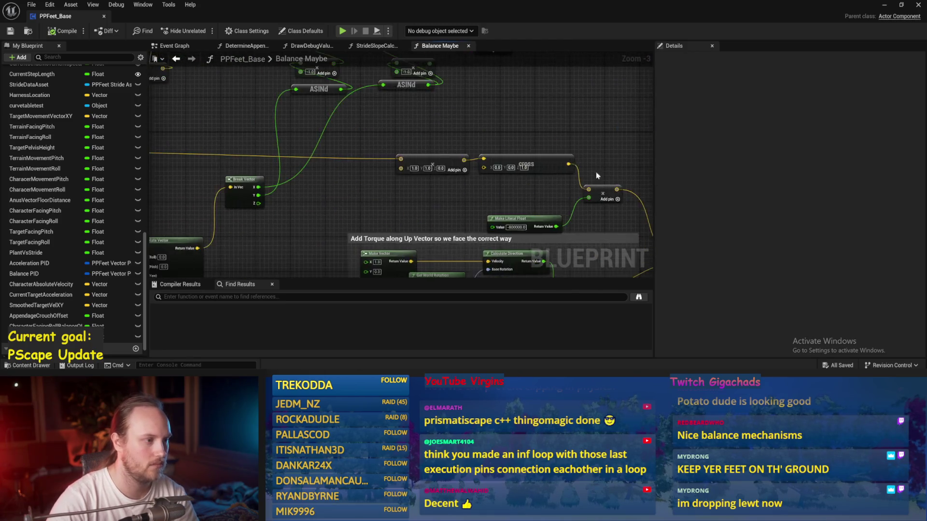
pyautogui.scroll(1, 539, 166)
pyautogui.scroll(-2, 297, 185)
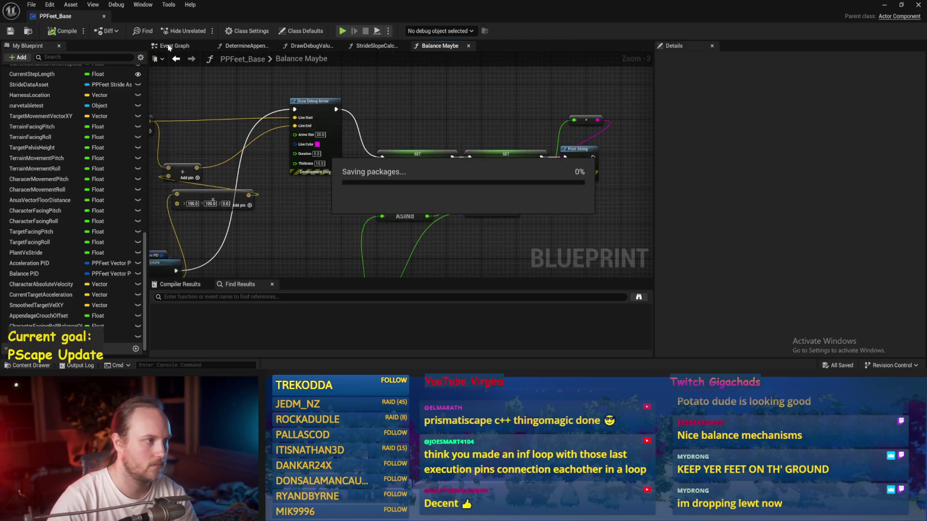
pyautogui.hotkey('alt', 'Left')
pyautogui.scroll(-3, 384, 198)
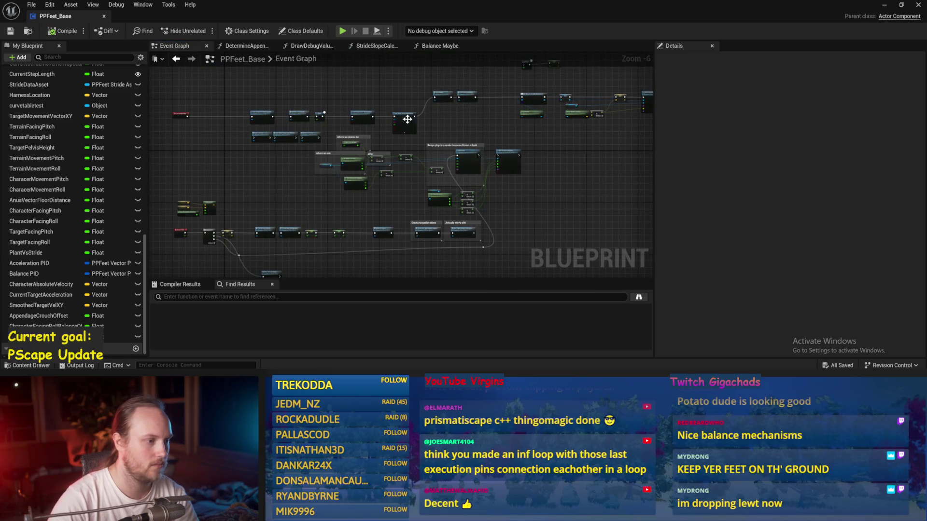
pyautogui.scroll(4, 375, 126)
# Delete the two SET nodes before Balance Maybe and move it beside Stride Slope Calculations
pyautogui.moveTo(333, 119)
pyautogui.mouseDown()
pyautogui.moveTo(502, 202)
pyautogui.moveTo(482, 201)
pyautogui.moveTo(502, 200)
pyautogui.mouseUp()
pyautogui.press('Delete')
pyautogui.moveTo(311, 169)
pyautogui.mouseDown()
pyautogui.moveTo(543, 171)
pyautogui.moveTo(380, 156)
pyautogui.mouseUp()
pyautogui.hotkey('ctrl', 's')
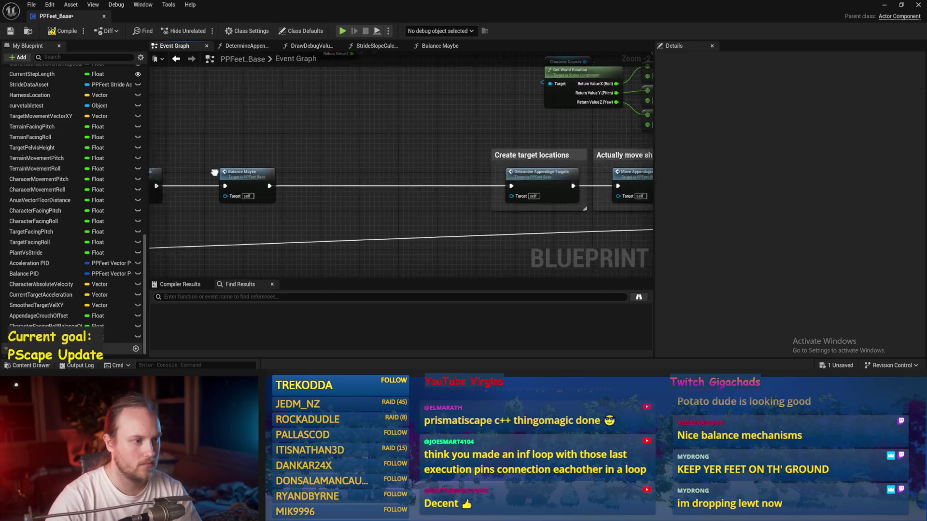
pyautogui.moveTo(438, 147); pyautogui.dragTo(502, 187)
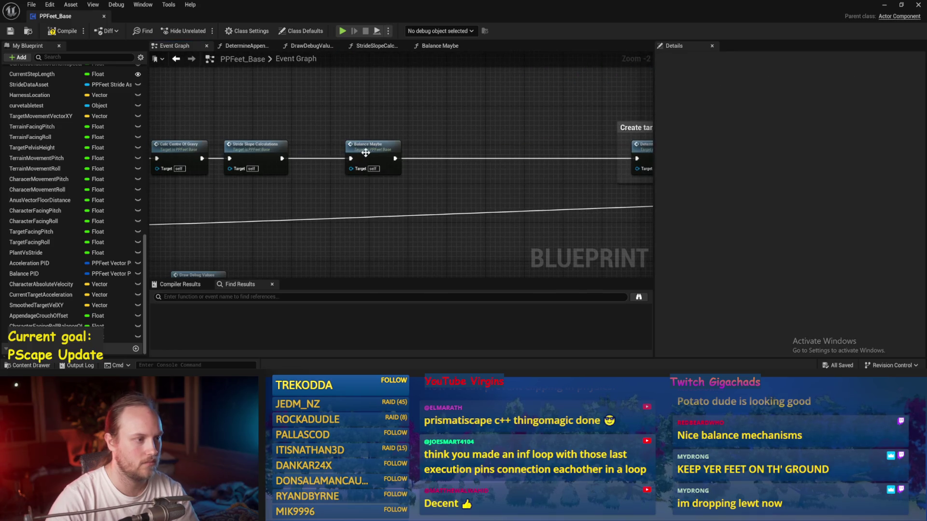
# In Balance Maybe, connect the last SET node's execution to Add Torque in Degrees
pyautogui.doubleClick(365, 151)
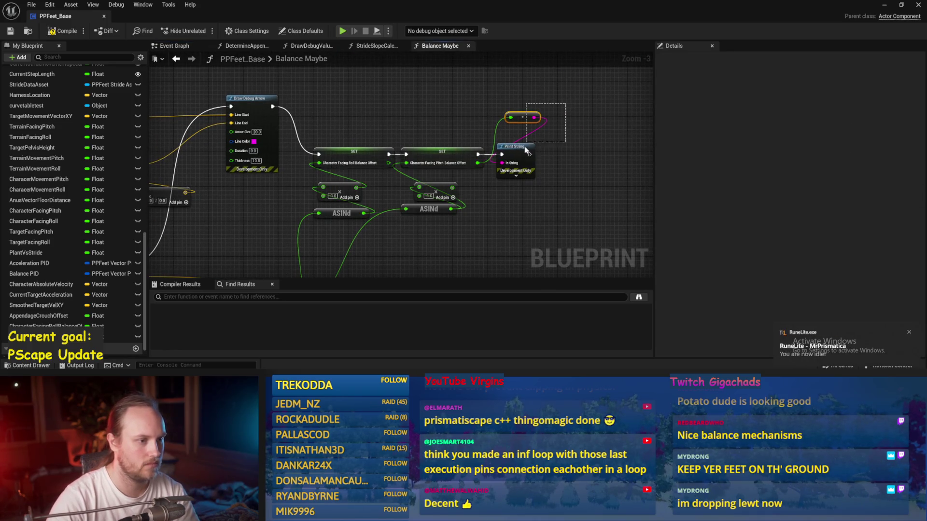
pyautogui.moveTo(378, 216)
pyautogui.mouseDown()
pyautogui.moveTo(312, 219)
pyautogui.moveTo(333, 242)
pyautogui.moveTo(323, 275)
pyautogui.mouseUp()
pyautogui.click(332, 189)
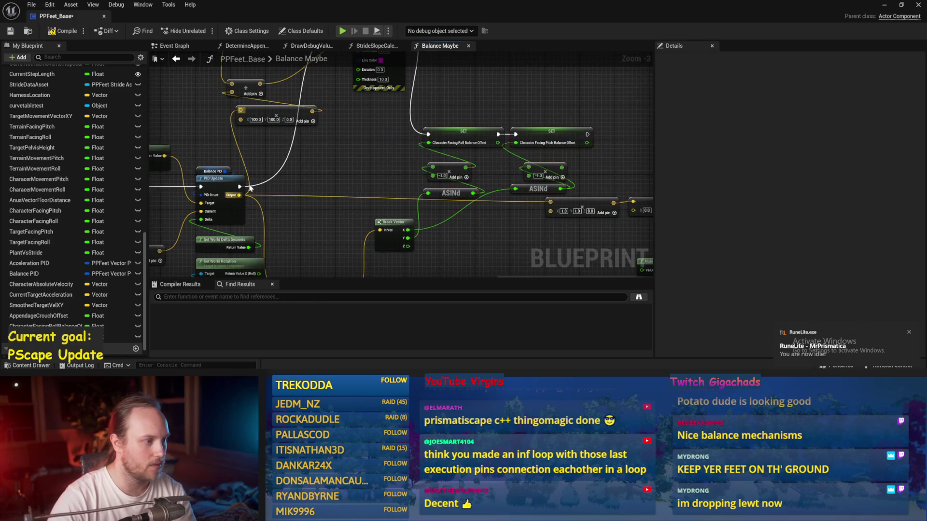
pyautogui.moveTo(631, 186)
pyautogui.mouseDown()
pyautogui.moveTo(489, 158)
pyautogui.moveTo(338, 232)
pyautogui.mouseUp()
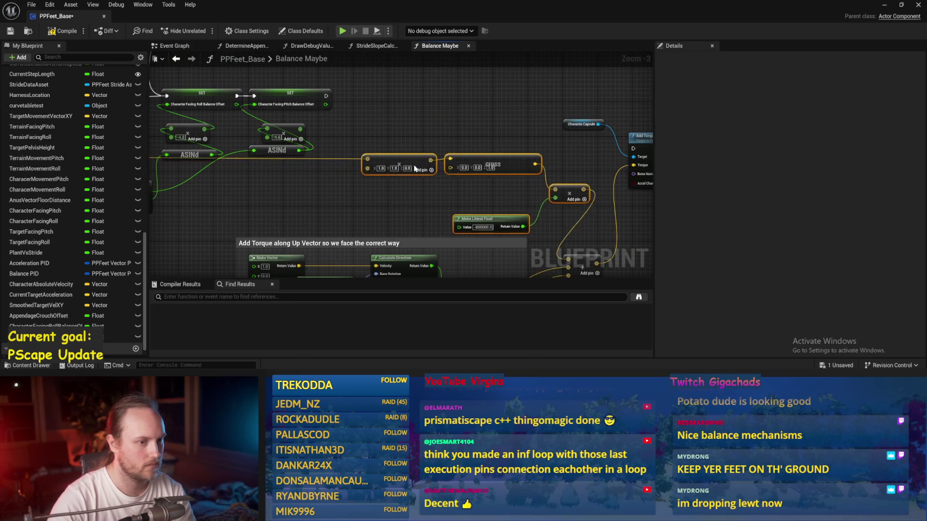
pyautogui.moveTo(415, 168)
pyautogui.mouseDown()
pyautogui.moveTo(277, 132)
pyautogui.moveTo(510, 127)
pyautogui.moveTo(612, 176)
pyautogui.moveTo(336, 164)
pyautogui.mouseUp()
pyautogui.moveTo(370, 123); pyautogui.dragTo(300, 173)
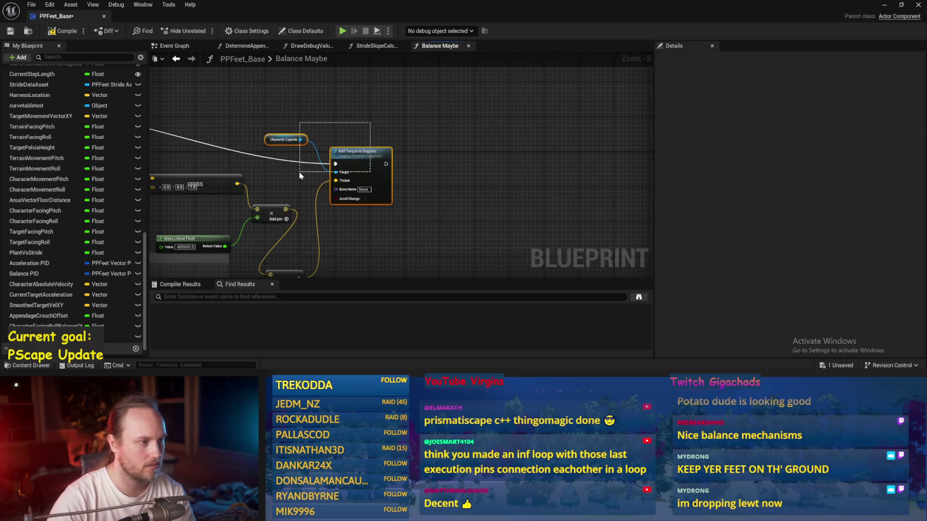
# Wrap the Character Capsule and Add Torque nodes in a comment titled 'CHEATING HA HA'
pyautogui.moveTo(389, 146); pyautogui.dragTo(425, 115)
pyautogui.write('cCHEATING HA HA')
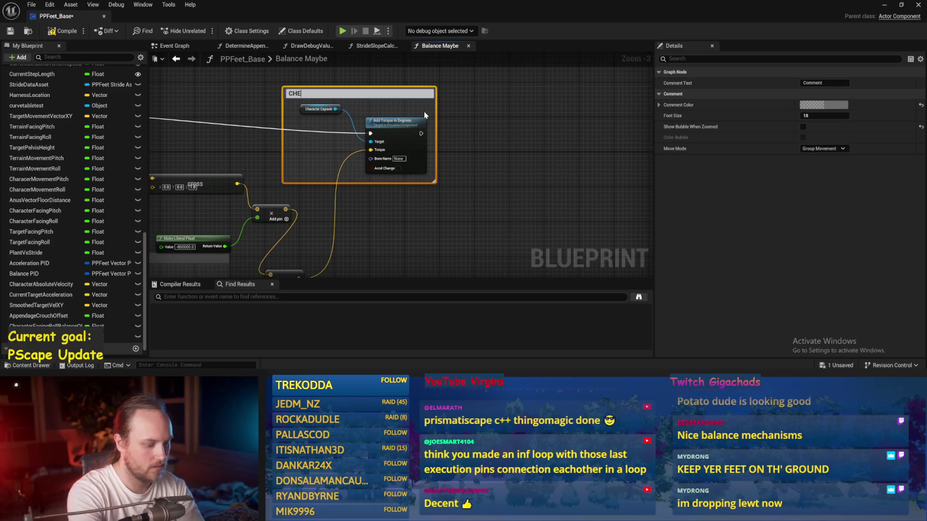
pyautogui.press('Return')
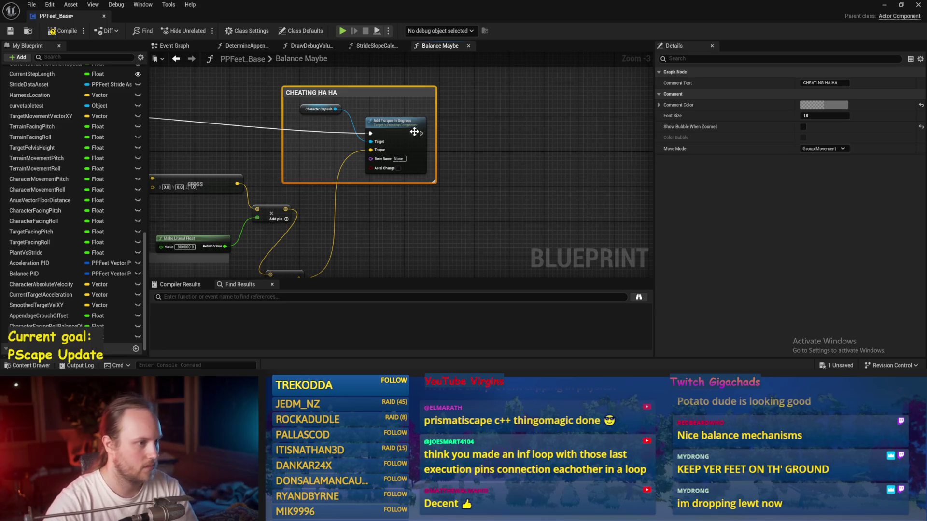
pyautogui.scroll(-1, 589, 139)
pyautogui.hotkey('ctrl', 's')
# Move the CHEATING HA HA comment and three-input Add node up-right, adding a reroute point
pyautogui.moveTo(587, 102); pyautogui.dragTo(444, 185)
pyautogui.moveTo(536, 142)
pyautogui.mouseDown()
pyautogui.moveTo(589, 128)
pyautogui.moveTo(421, 135)
pyautogui.moveTo(430, 155)
pyautogui.moveTo(473, 99)
pyautogui.mouseUp()
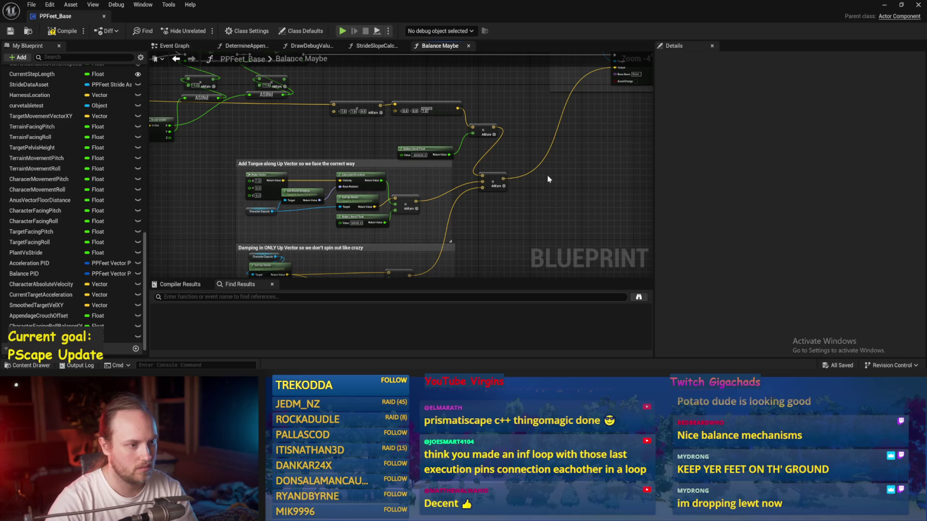
pyautogui.moveTo(492, 183); pyautogui.dragTo(573, 134)
pyautogui.hotkey('ctrl', 's')
pyautogui.moveTo(527, 115); pyautogui.dragTo(616, 136)
pyautogui.moveTo(556, 118)
pyautogui.mouseDown()
pyautogui.moveTo(424, 138)
pyautogui.moveTo(420, 158)
pyautogui.mouseUp()
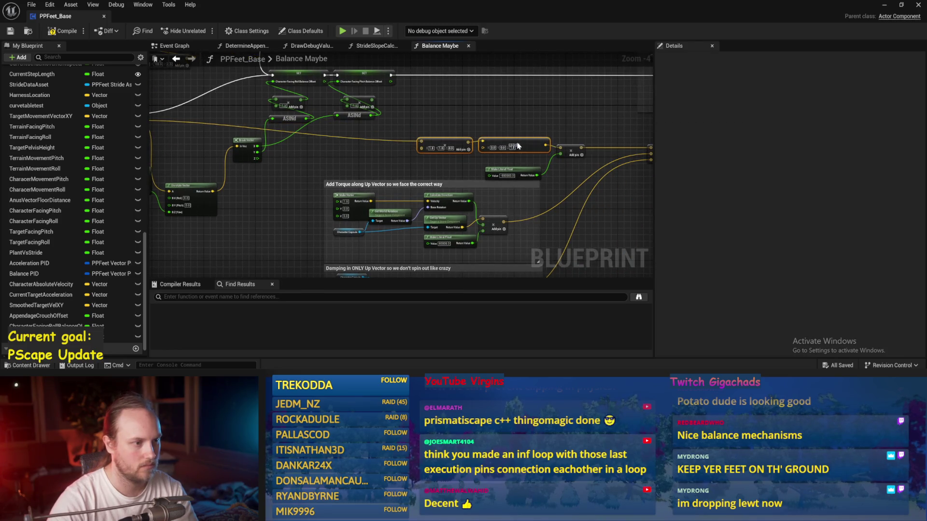
pyautogui.doubleClick(423, 141)
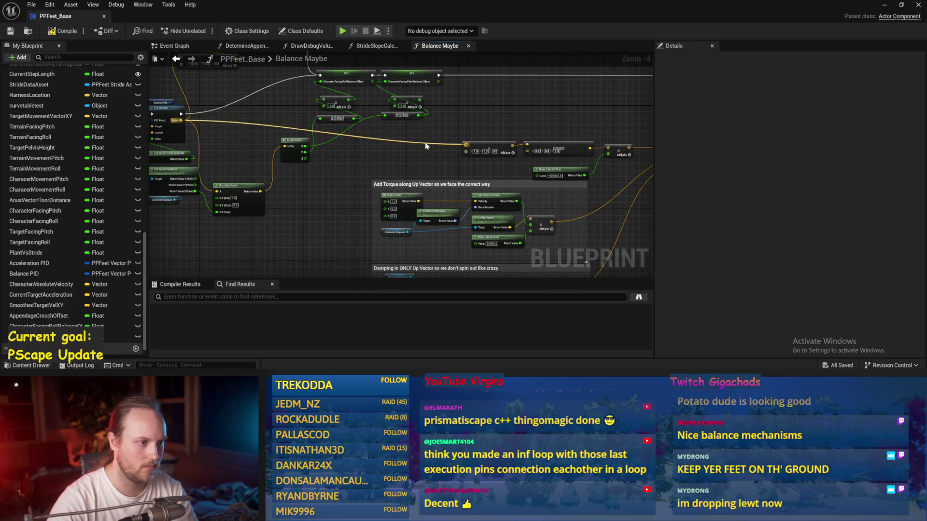
pyautogui.moveTo(426, 144)
pyautogui.mouseDown()
pyautogui.moveTo(413, 150)
pyautogui.moveTo(426, 148)
pyautogui.mouseUp()
pyautogui.hotkey('ctrl', 's')
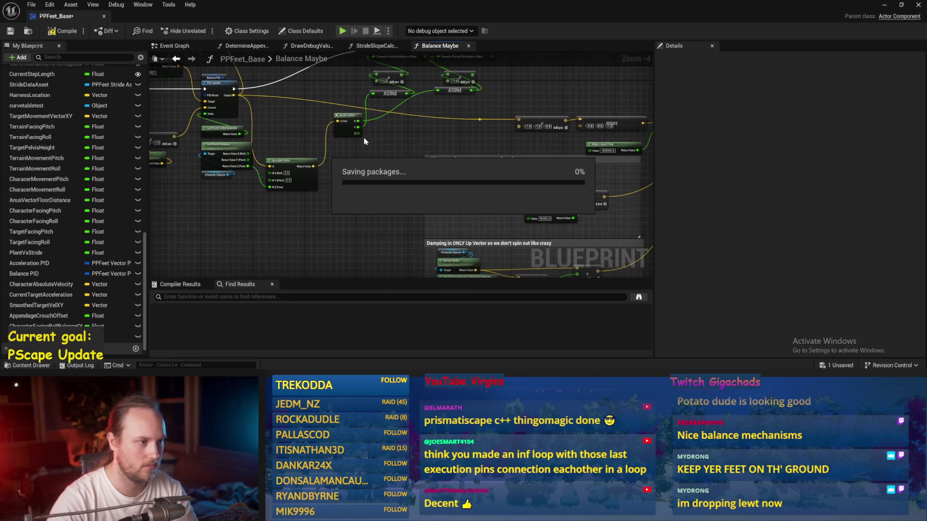
# Move the Break Vector node down, compile, and raise the torque calculation nodes
pyautogui.moveTo(328, 153)
pyautogui.mouseDown()
pyautogui.moveTo(348, 179)
pyautogui.moveTo(318, 202)
pyautogui.mouseUp()
pyautogui.click(61, 32)
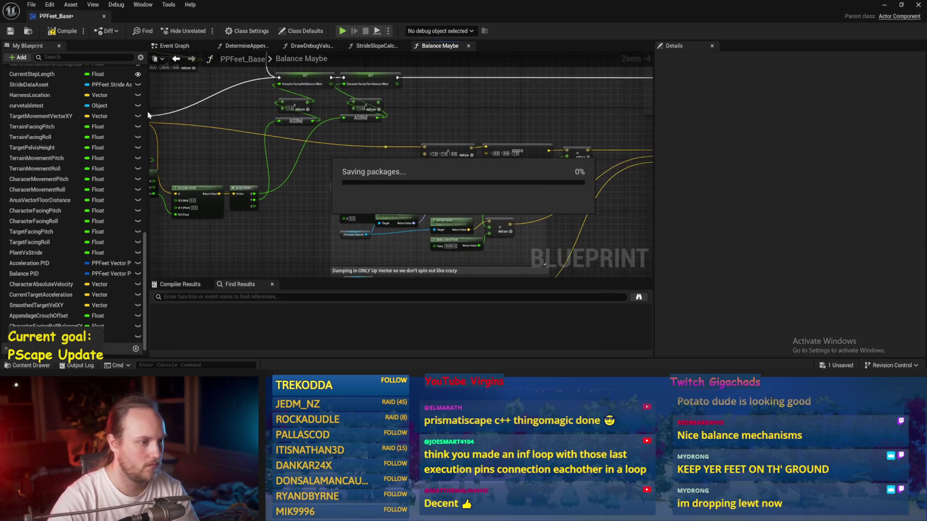
pyautogui.click(61, 33)
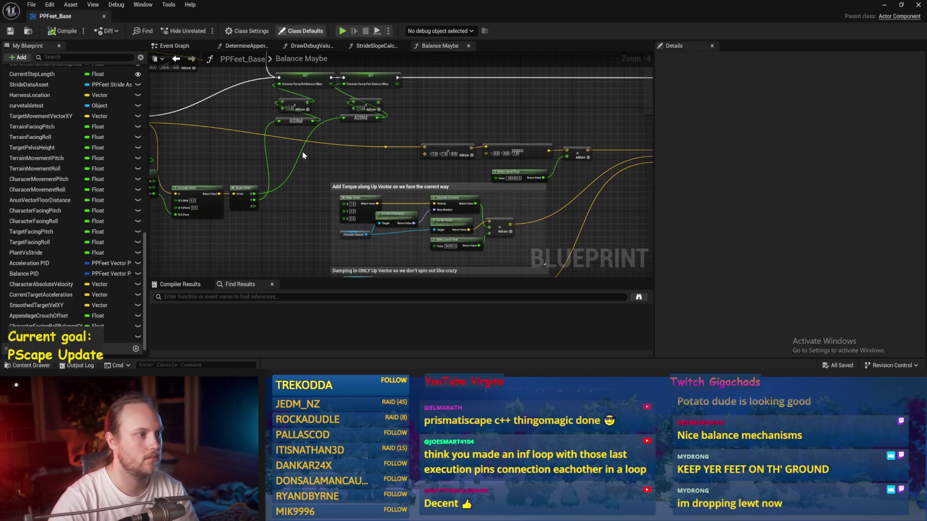
pyautogui.moveTo(306, 153); pyautogui.dragTo(442, 138)
pyautogui.moveTo(522, 150); pyautogui.dragTo(327, 174)
pyautogui.moveTo(538, 139); pyautogui.dragTo(333, 191)
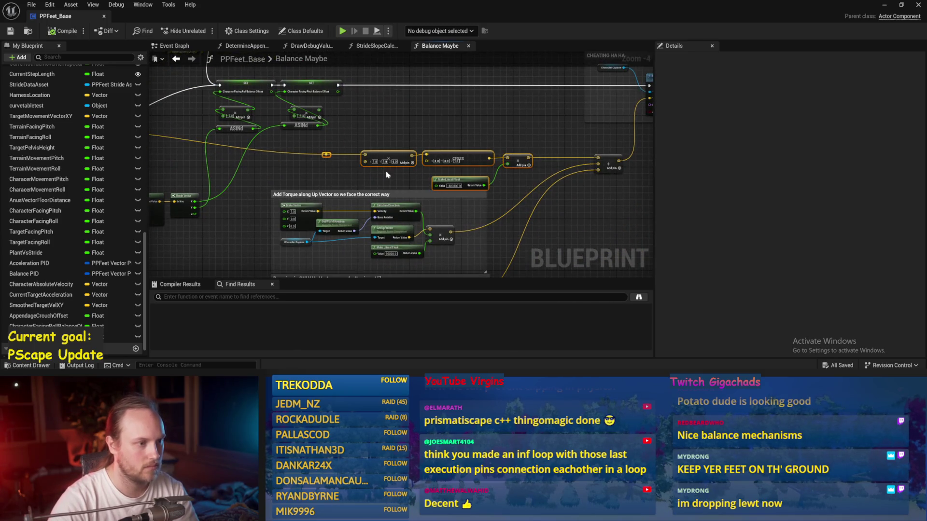
pyautogui.moveTo(452, 157)
pyautogui.mouseDown()
pyautogui.moveTo(455, 145)
pyautogui.moveTo(488, 146)
pyautogui.mouseUp()
pyautogui.click(463, 131)
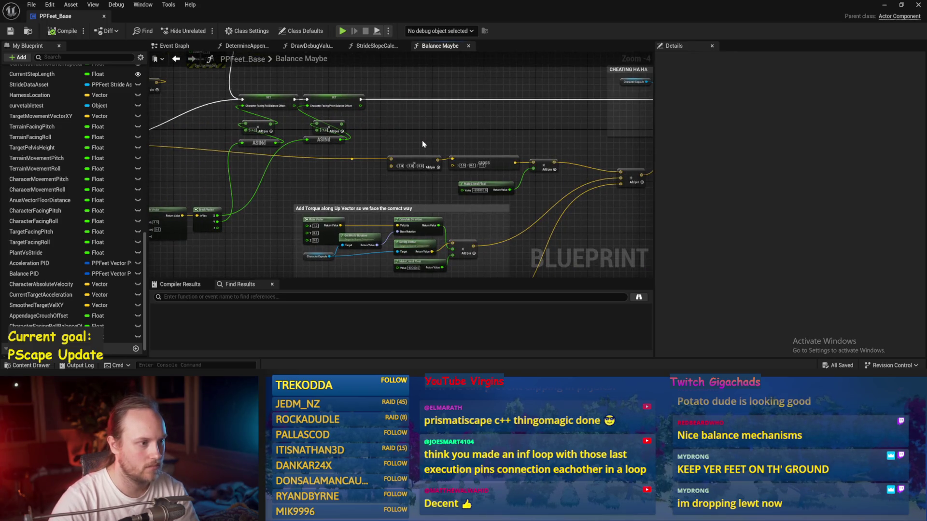
pyautogui.moveTo(422, 143); pyautogui.dragTo(490, 135)
pyautogui.hotkey('ctrl', 's')
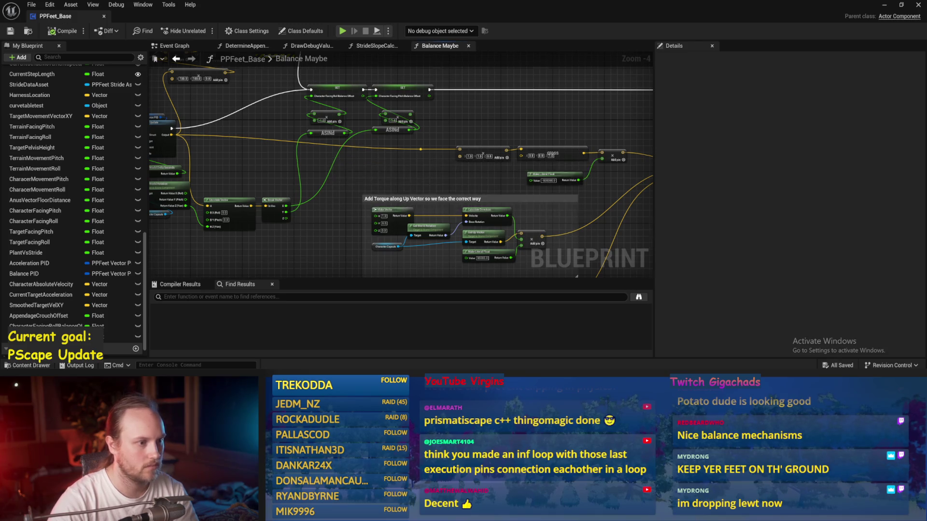
# Delete the unneeded node and select most of the balance graph's nodes
pyautogui.scroll(-1, 402, 209)
pyautogui.scroll(2, 402, 208)
pyautogui.click(393, 151)
pyautogui.press('Delete')
pyautogui.moveTo(408, 136)
pyautogui.mouseDown()
pyautogui.moveTo(349, 160)
pyautogui.moveTo(282, 114)
pyautogui.mouseUp()
pyautogui.scroll(-2, 351, 178)
pyautogui.scroll(-2, 392, 153)
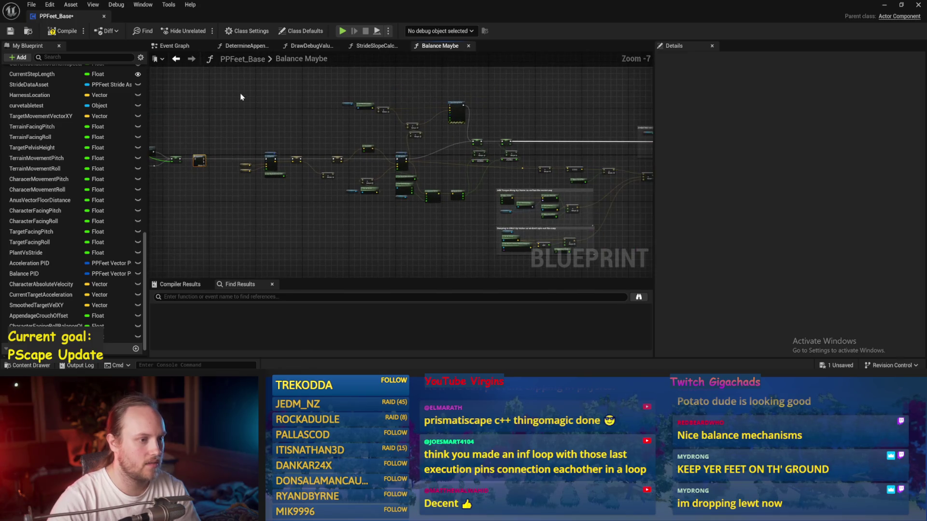
pyautogui.moveTo(159, 94); pyautogui.dragTo(572, 253)
# Wrap the selected balance nodes in a comment titled 'MAke Character LEANNNNN'
pyautogui.press('c')
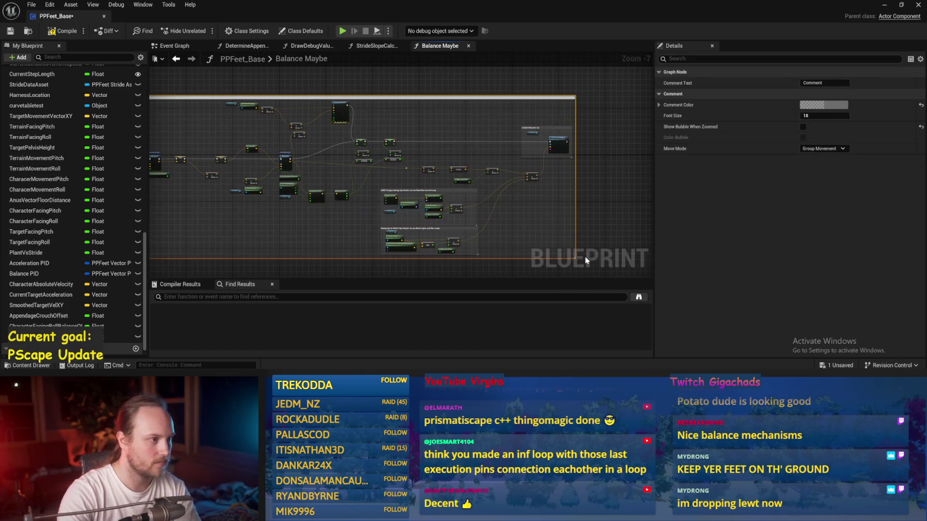
pyautogui.scroll(5, 412, 196)
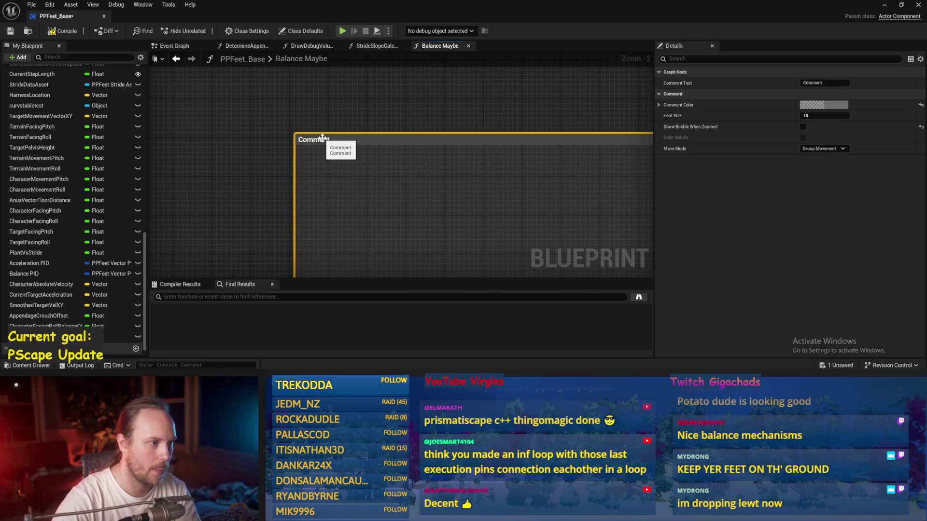
pyautogui.doubleClick(322, 140)
pyautogui.write('MAke Char')
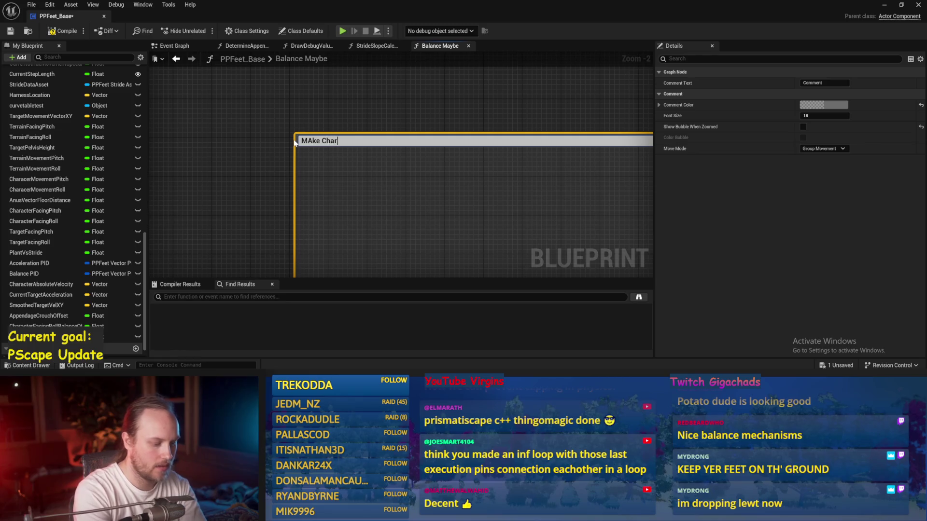
pyautogui.write('NNN')
pyautogui.press('Return')
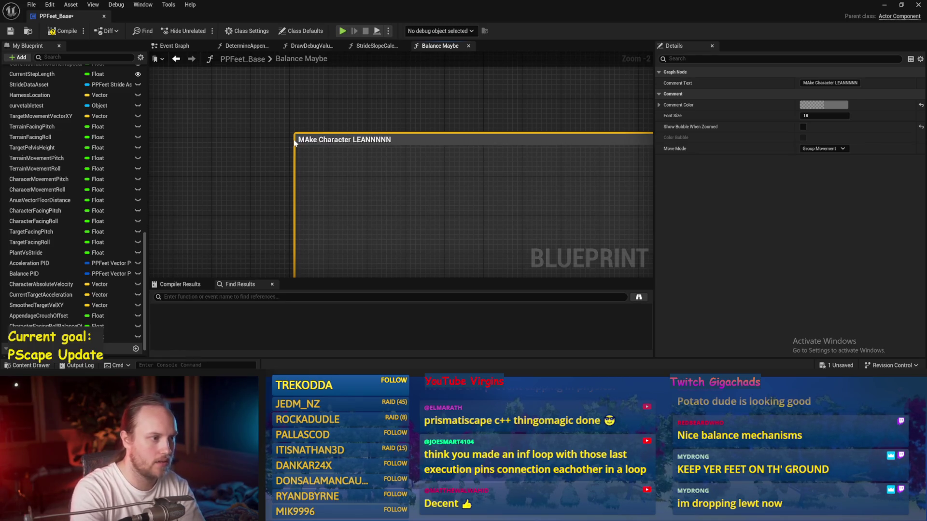
# Compile and save PPFeet_Base
pyautogui.scroll(-6, 338, 179)
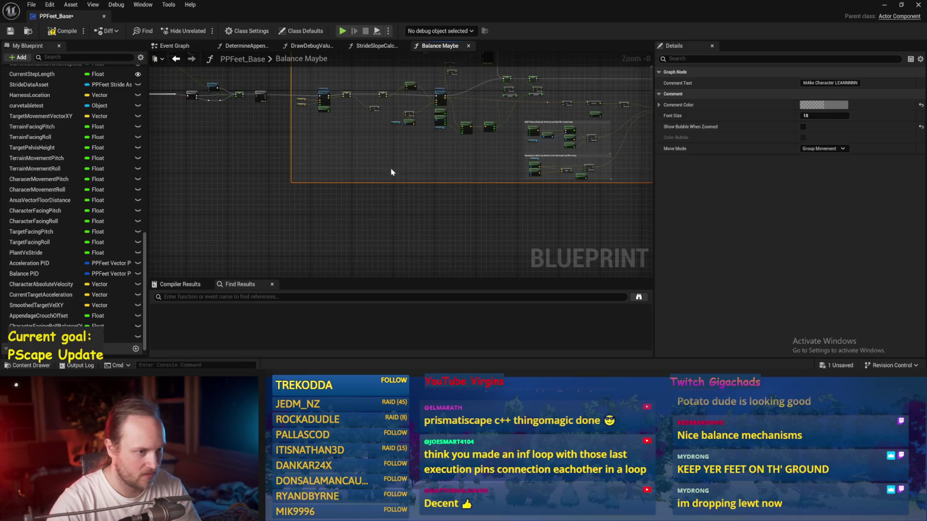
pyautogui.scroll(3, 375, 184)
pyautogui.click(64, 31)
pyautogui.click(11, 32)
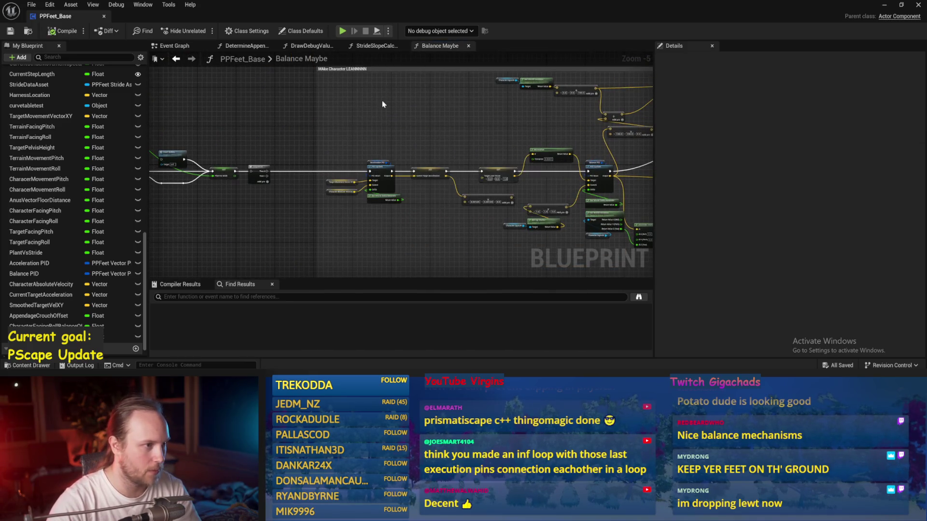
pyautogui.click(382, 101)
pyautogui.click(349, 126)
pyautogui.scroll(2, 261, 124)
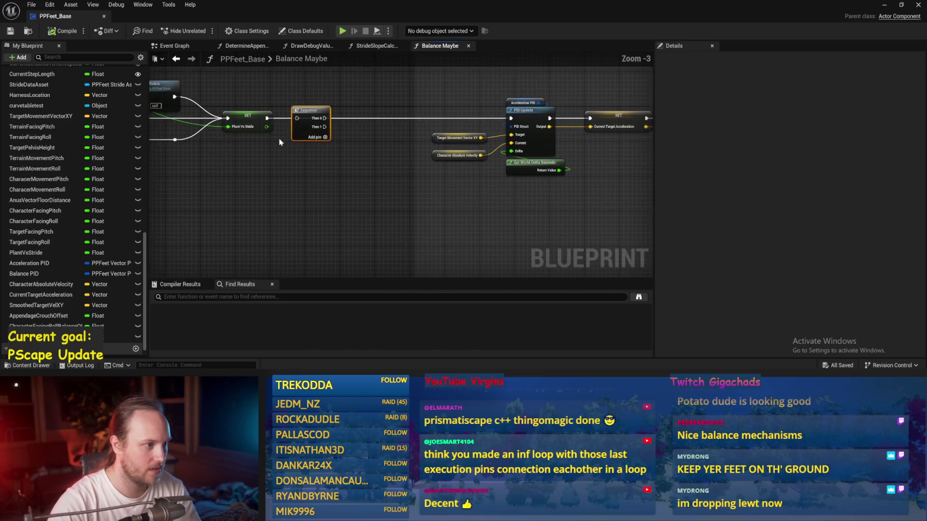
# Route the SET execution through a Sequence node and add a reroute off Then 1
pyautogui.moveTo(266, 117); pyautogui.dragTo(511, 118)
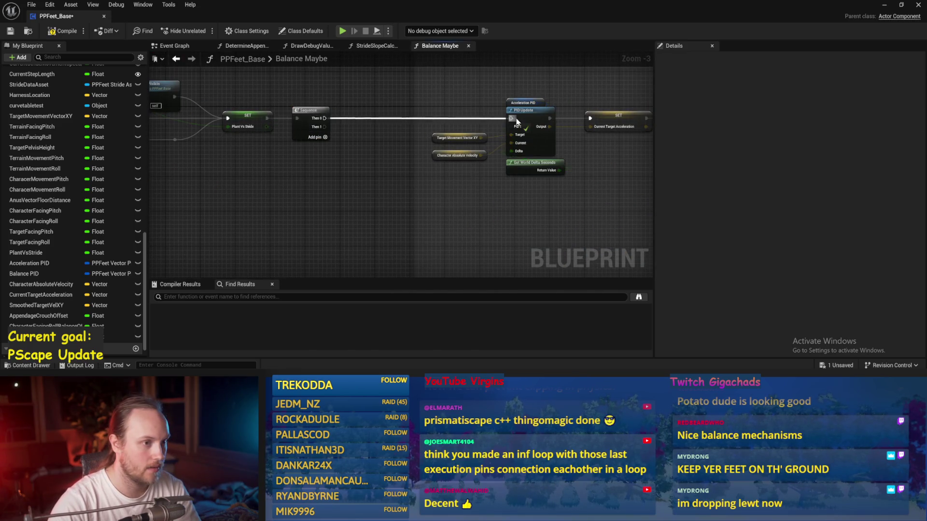
pyautogui.moveTo(324, 127)
pyautogui.mouseDown()
pyautogui.moveTo(348, 141)
pyautogui.moveTo(480, 296)
pyautogui.moveTo(490, 256)
pyautogui.moveTo(477, 252)
pyautogui.mouseUp()
pyautogui.write('rer')
pyautogui.press('Return')
pyautogui.scroll(-5, 349, 159)
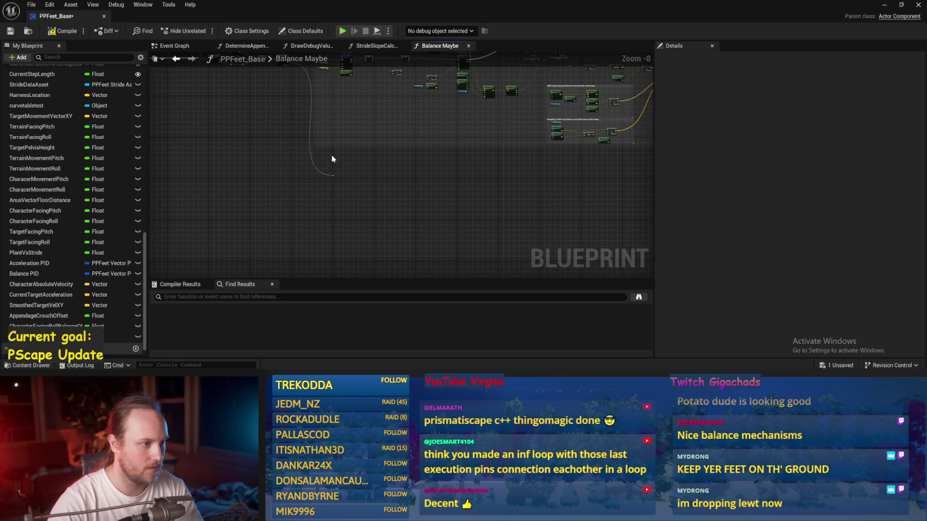
# Add a feet-stabilizing comment box, then widen and extend it to frame the balance nodes
pyautogui.press('c')
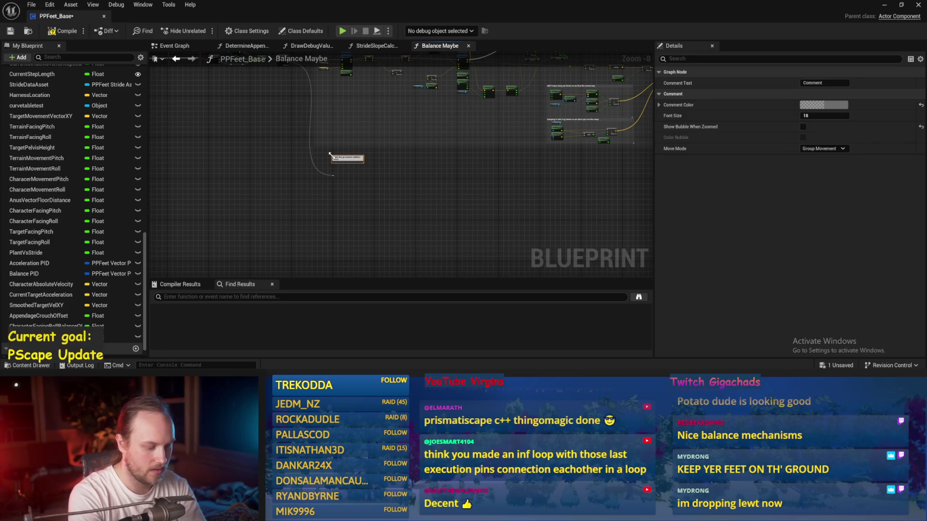
pyautogui.press('Return')
pyautogui.scroll(6, 337, 155)
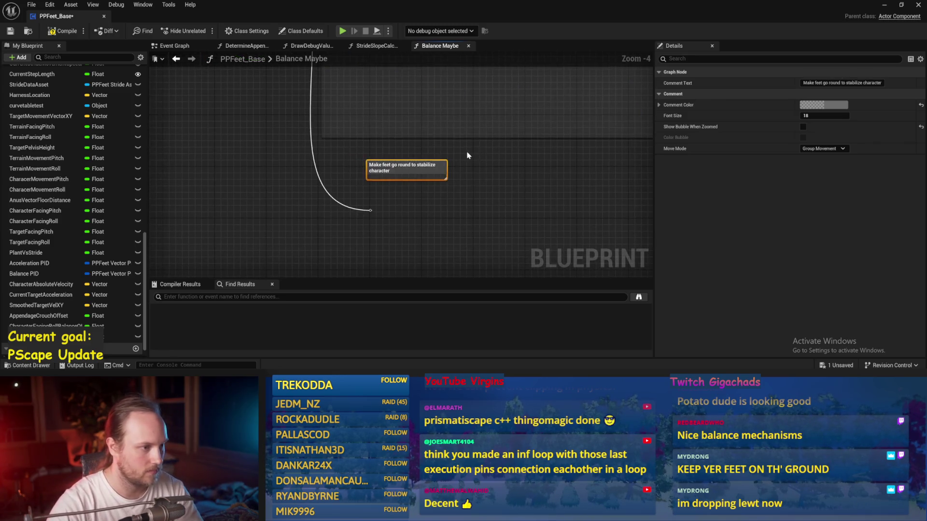
pyautogui.hotkey('ctrl', 's')
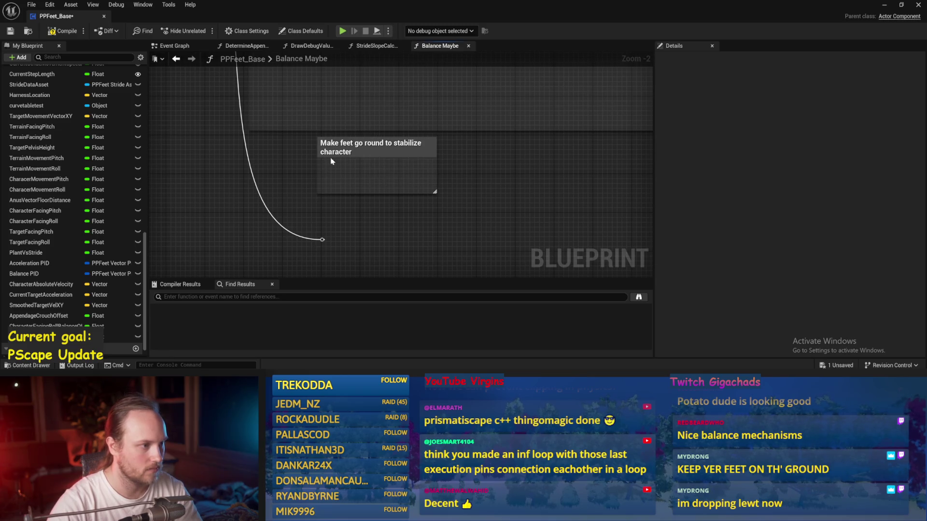
pyautogui.moveTo(317, 159); pyautogui.dragTo(248, 159)
pyautogui.scroll(-2, 260, 168)
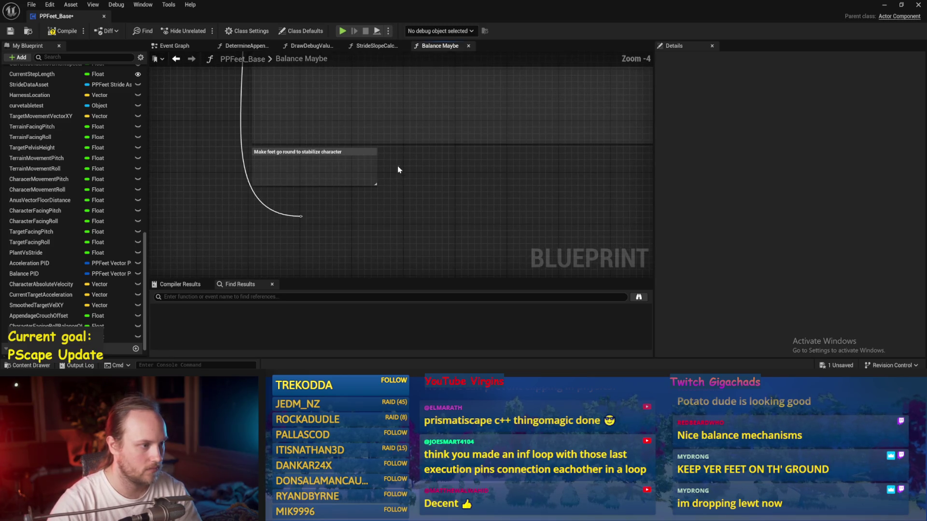
pyautogui.scroll(-3, 527, 166)
pyautogui.moveTo(376, 167); pyautogui.dragTo(802, 176)
pyautogui.moveTo(519, 180); pyautogui.dragTo(511, 225)
pyautogui.scroll(2, 483, 205)
pyautogui.scroll(3, 442, 203)
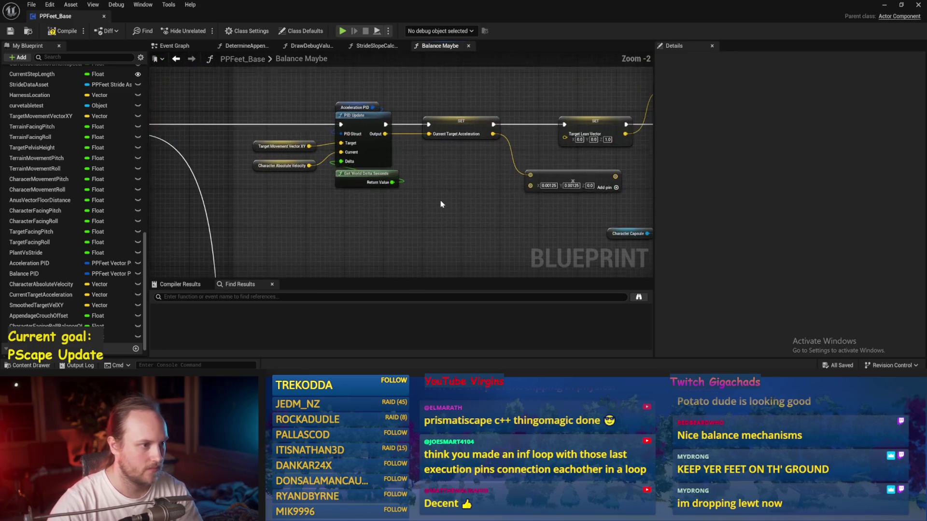
# Plug the vector multiply result into Target Lean Vector, then save and compile
pyautogui.click(10, 31)
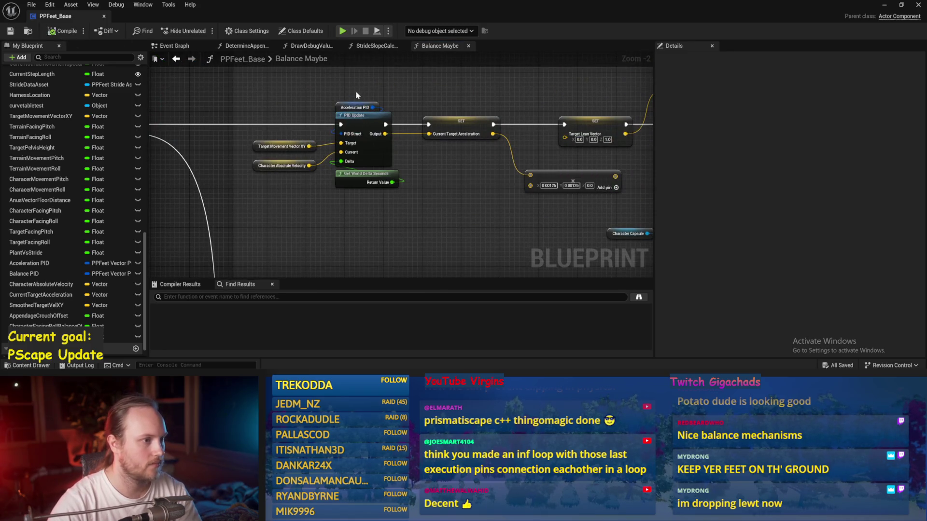
pyautogui.click(362, 116)
pyautogui.click(332, 239)
pyautogui.moveTo(333, 238)
pyautogui.mouseDown()
pyautogui.moveTo(412, 172)
pyautogui.moveTo(397, 203)
pyautogui.mouseUp()
pyautogui.moveTo(459, 164)
pyautogui.mouseDown()
pyautogui.moveTo(369, 163)
pyautogui.moveTo(441, 122)
pyautogui.moveTo(326, 144)
pyautogui.mouseUp()
pyautogui.hotkey('ctrl', 's')
pyautogui.click(65, 33)
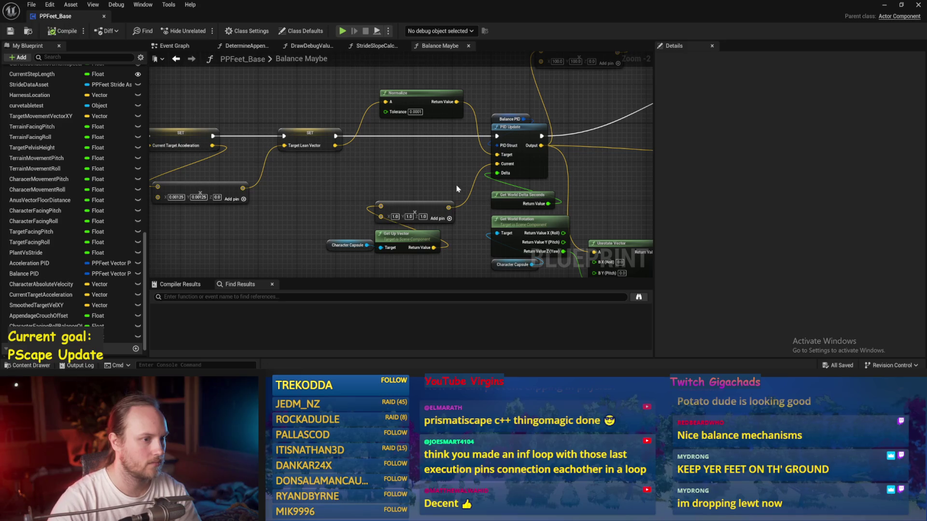
# Review the nodes on the graph's left side, then minimize the blueprint editor
pyautogui.scroll(-2, 314, 183)
pyautogui.moveTo(492, 152)
pyautogui.mouseDown()
pyautogui.moveTo(394, 158)
pyautogui.moveTo(487, 155)
pyautogui.mouseUp()
pyautogui.moveTo(221, 98); pyautogui.dragTo(290, 107)
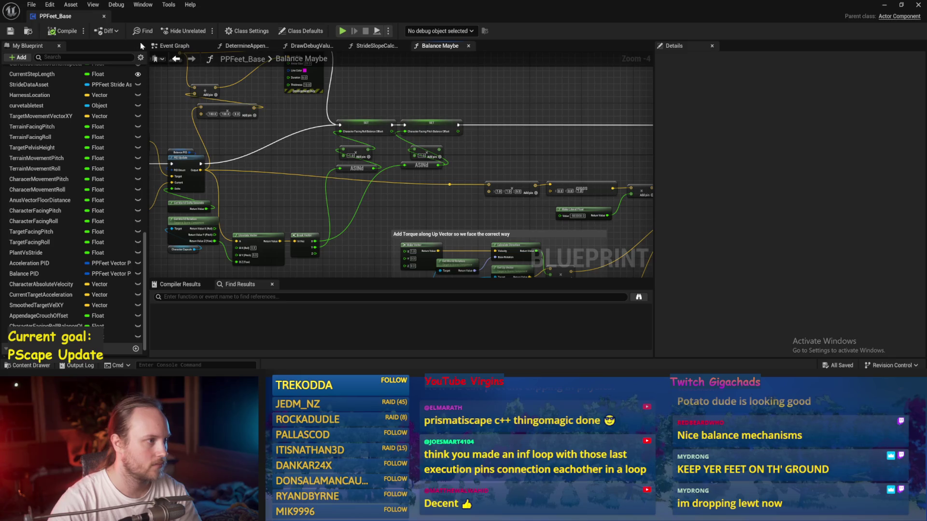
pyautogui.click(884, 5)
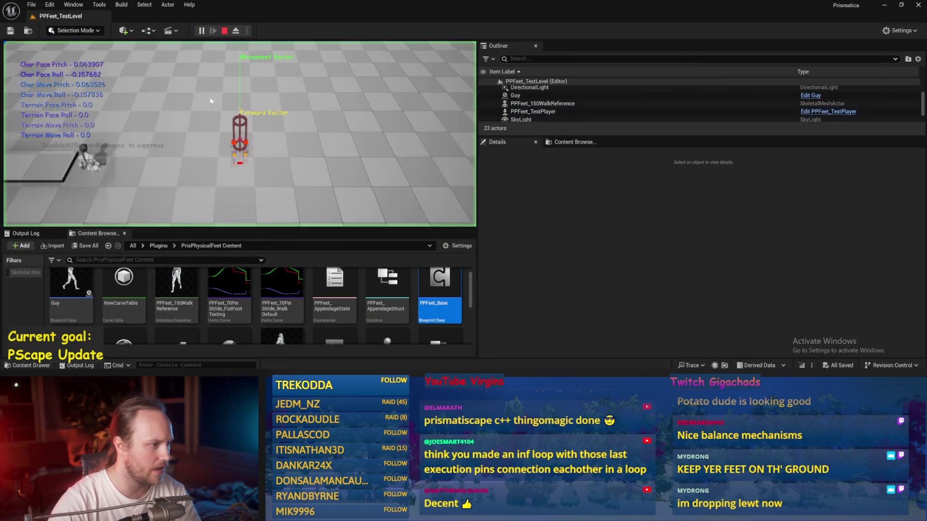
# Stop the play session and bring PPFeet_Base's Stride Slope Calculations and Balance Maybe calls into view
pyautogui.press('Escape')
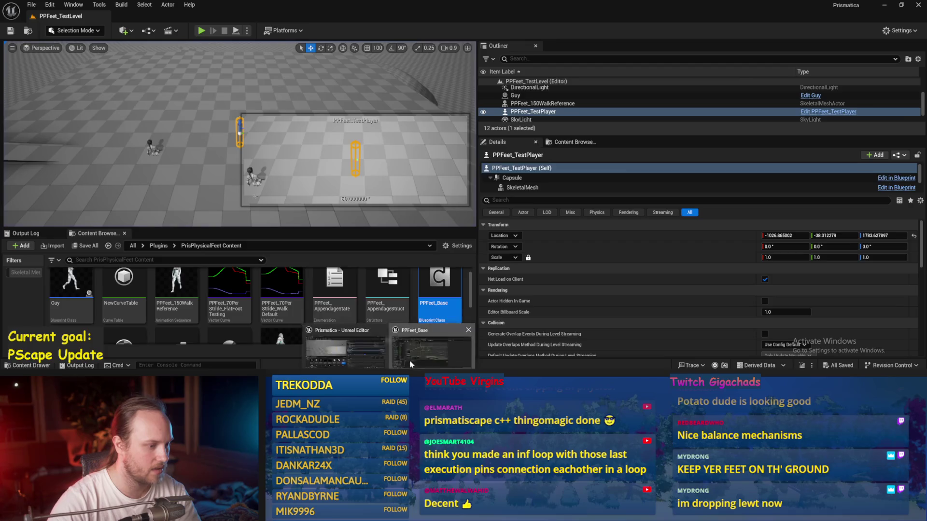
pyautogui.click(410, 364)
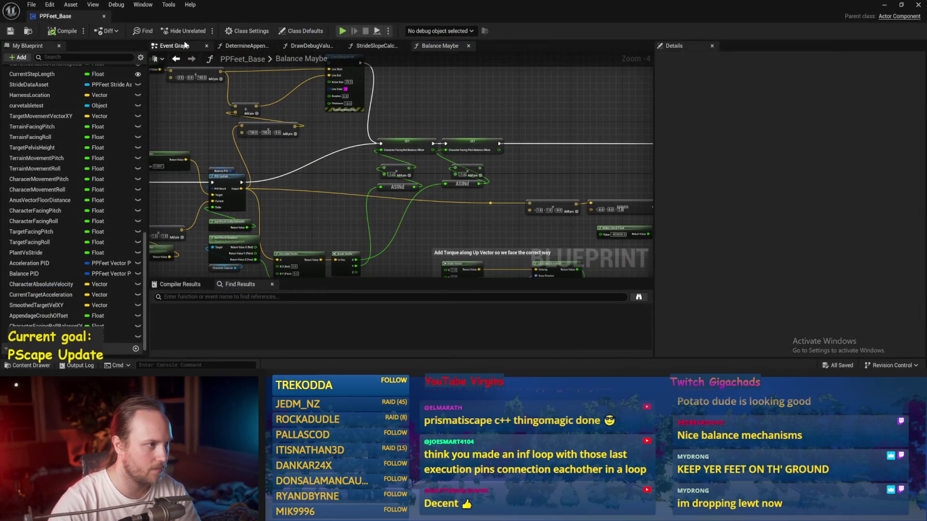
pyautogui.click(185, 45)
pyautogui.scroll(-2, 348, 209)
pyautogui.scroll(2, 480, 186)
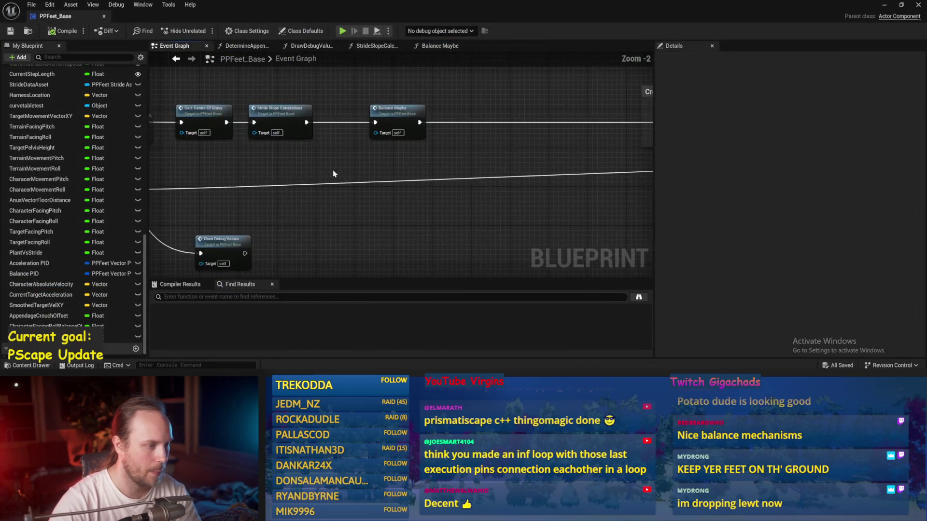
pyautogui.scroll(-2, 333, 174)
pyautogui.scroll(2, 249, 161)
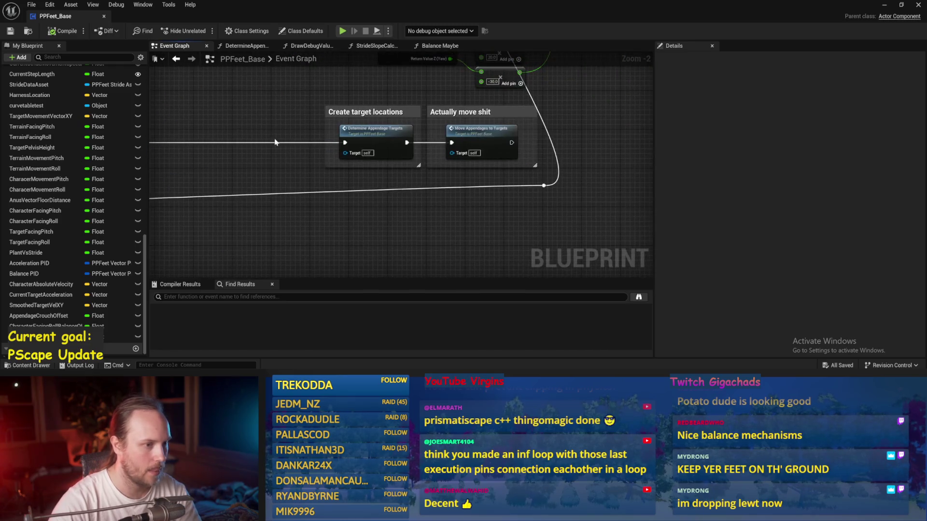
pyautogui.moveTo(245, 172)
pyautogui.mouseDown()
pyautogui.moveTo(306, 114)
pyautogui.moveTo(331, 128)
pyautogui.moveTo(401, 128)
pyautogui.mouseUp()
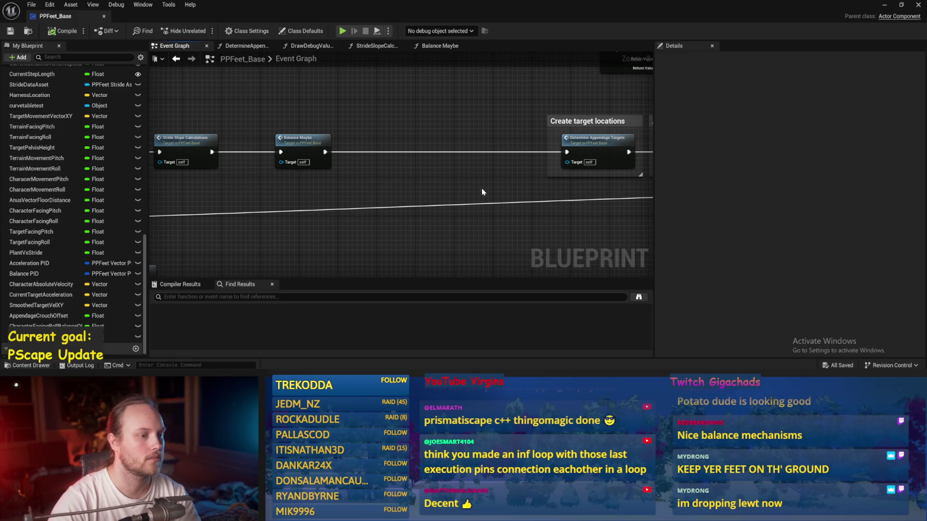
# Look through the Balance Maybe, DrawDebugValues and DetermineAppendageTargets function graphs
pyautogui.scroll(-2, 482, 192)
pyautogui.moveTo(343, 103)
pyautogui.mouseDown()
pyautogui.moveTo(300, 138)
pyautogui.moveTo(314, 171)
pyautogui.mouseUp()
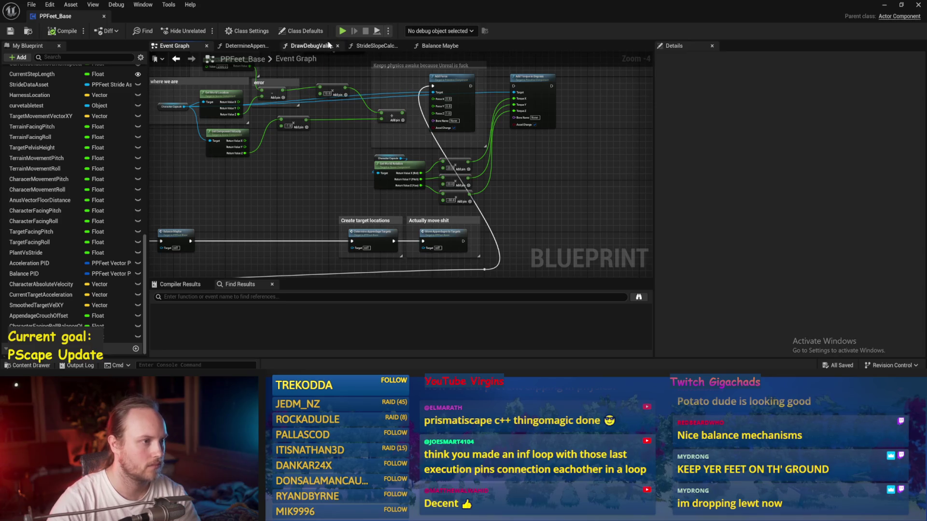
pyautogui.click(443, 46)
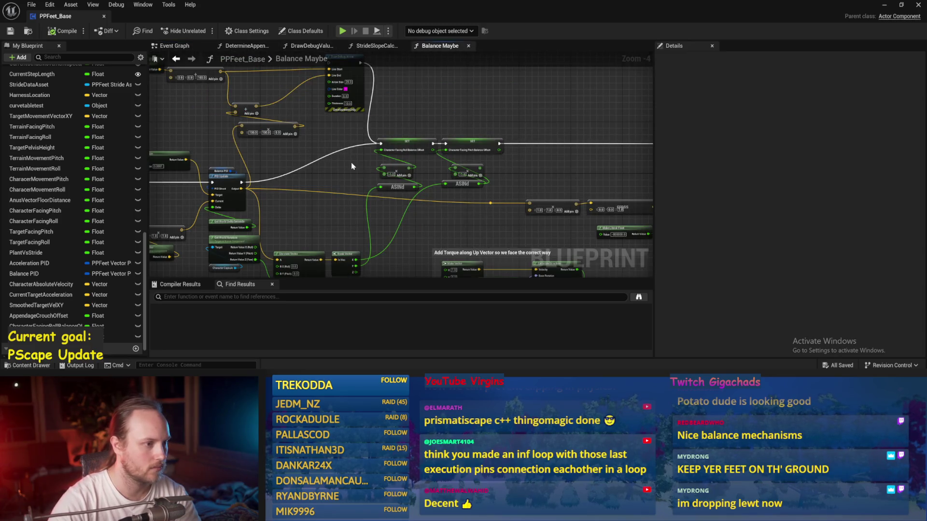
pyautogui.click(309, 46)
pyautogui.click(240, 46)
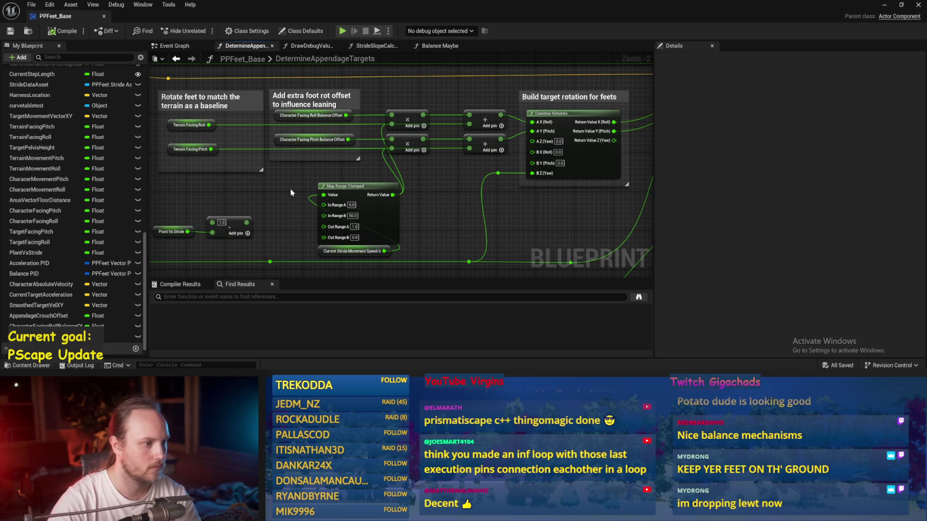
# Save and compile with Map Range Clamped's Out Range B at 0.1, then return to the Event Graph
pyautogui.scroll(4, 360, 214)
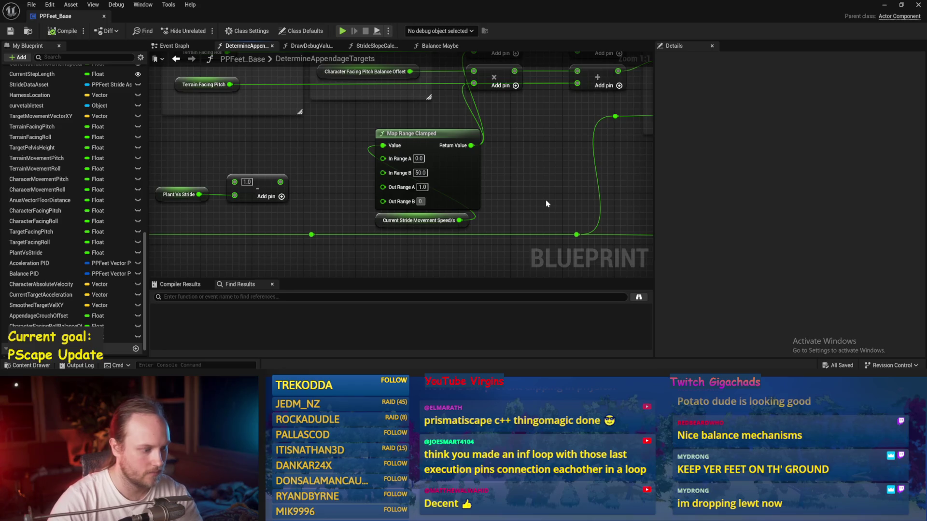
pyautogui.write('1')
pyautogui.hotkey('ctrl', 's')
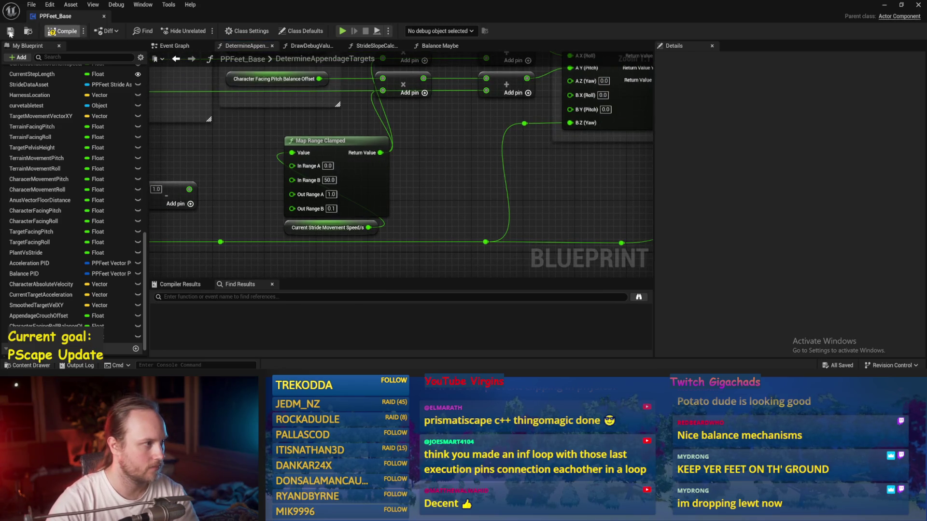
pyautogui.click(10, 33)
pyautogui.scroll(-1, 430, 169)
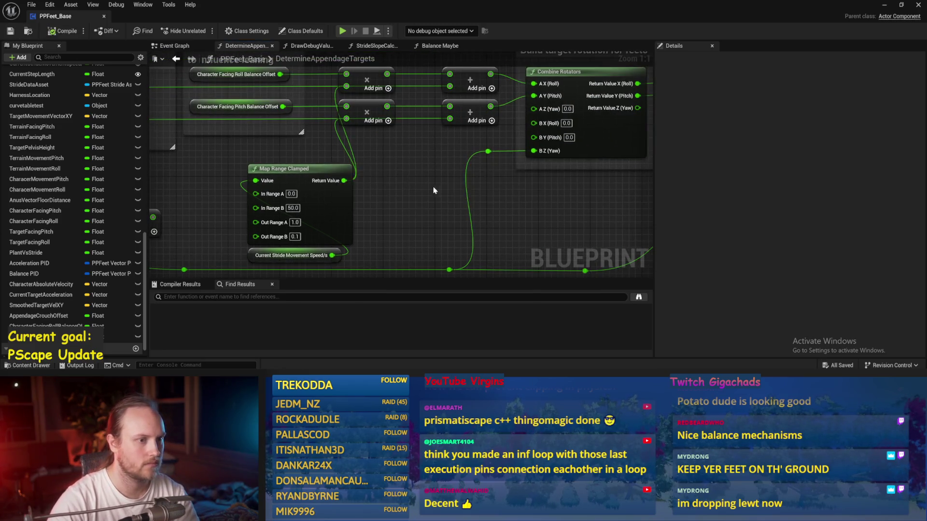
pyautogui.scroll(-1, 432, 192)
pyautogui.rightClick(357, 201)
pyautogui.scroll(-1, 389, 176)
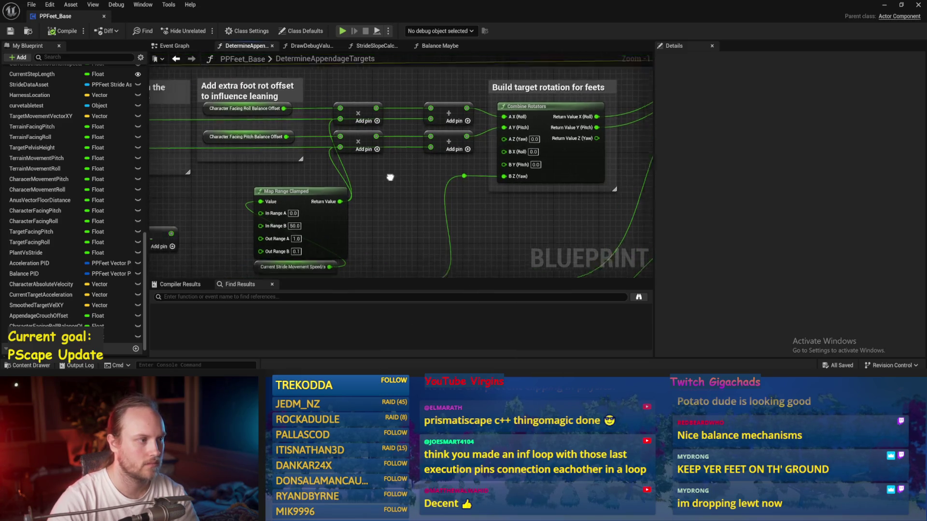
pyautogui.click(194, 48)
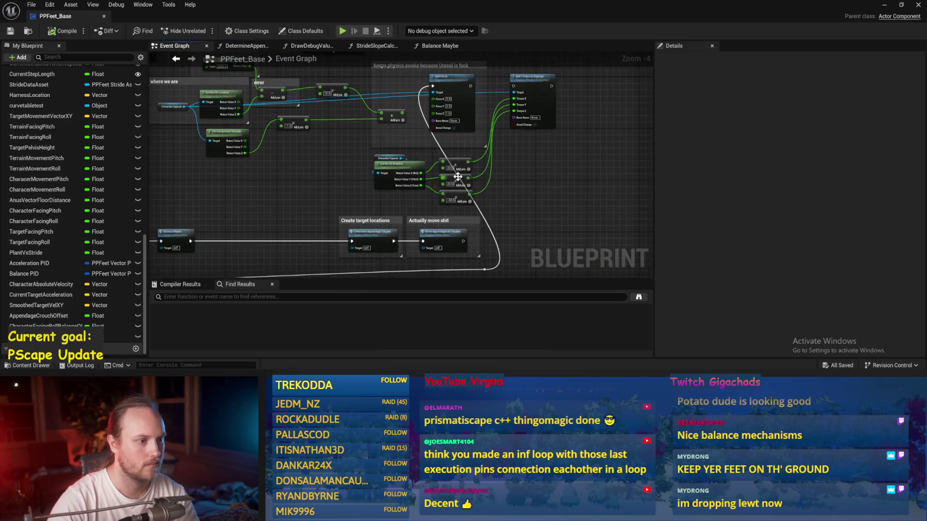
pyautogui.scroll(1, 381, 181)
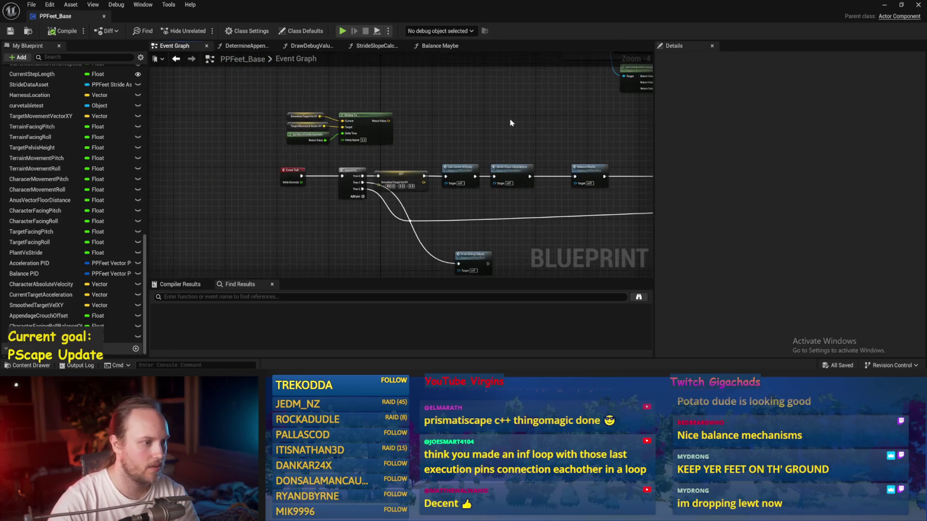
# Review the Balance Maybe function's PID Update chain and compile the blueprint
pyautogui.doubleClick(400, 173)
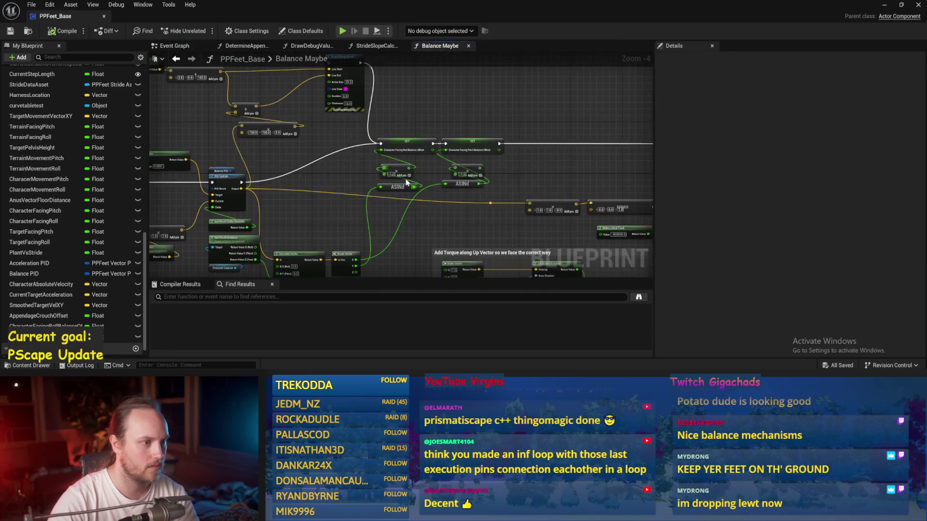
pyautogui.scroll(2, 446, 199)
pyautogui.moveTo(498, 113); pyautogui.dragTo(368, 150)
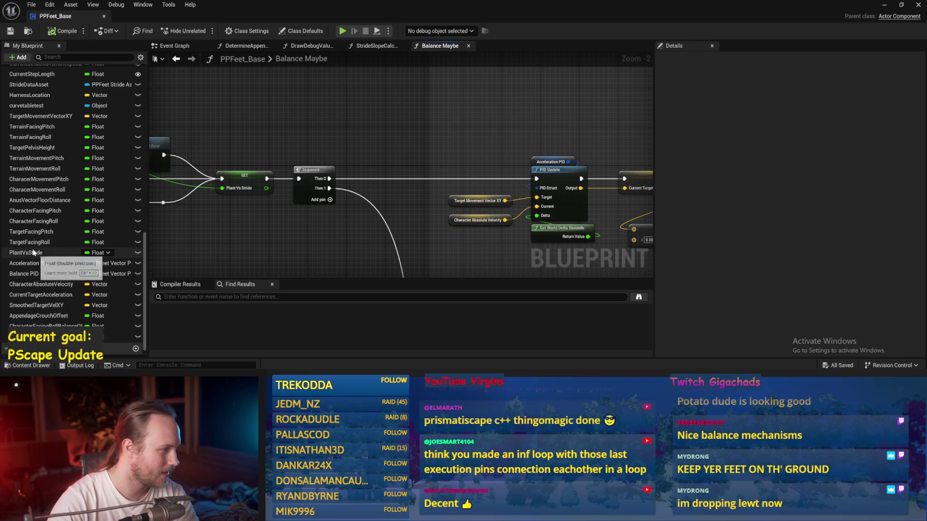
pyautogui.scroll(3, 47, 218)
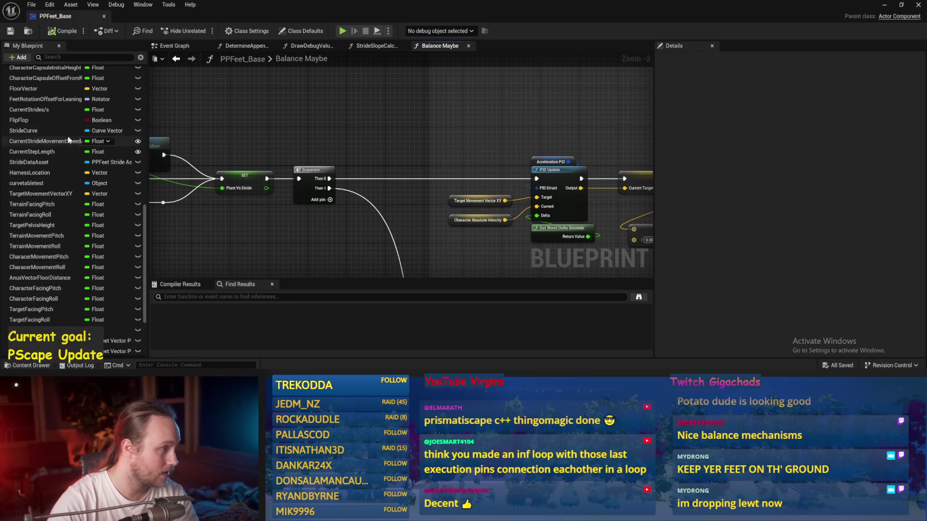
pyautogui.scroll(2, 77, 150)
pyautogui.scroll(2, 41, 195)
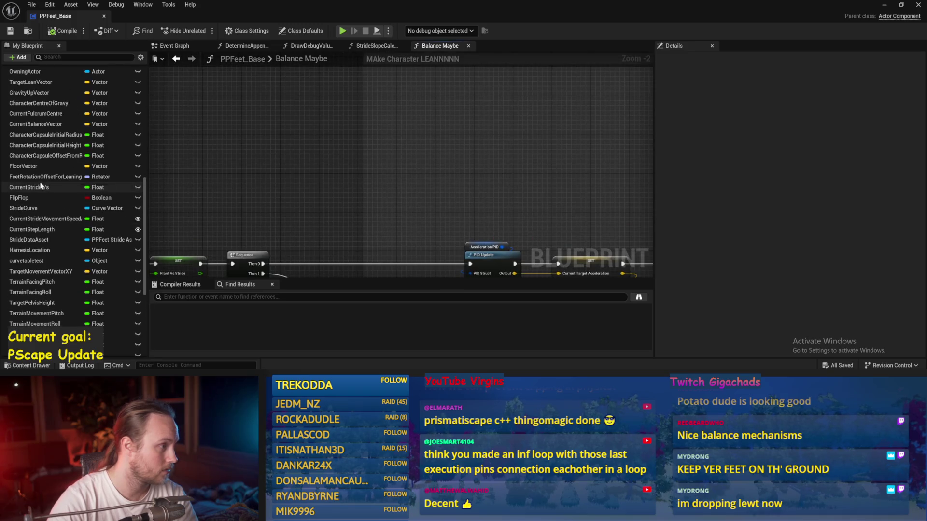
pyautogui.scroll(1, 87, 149)
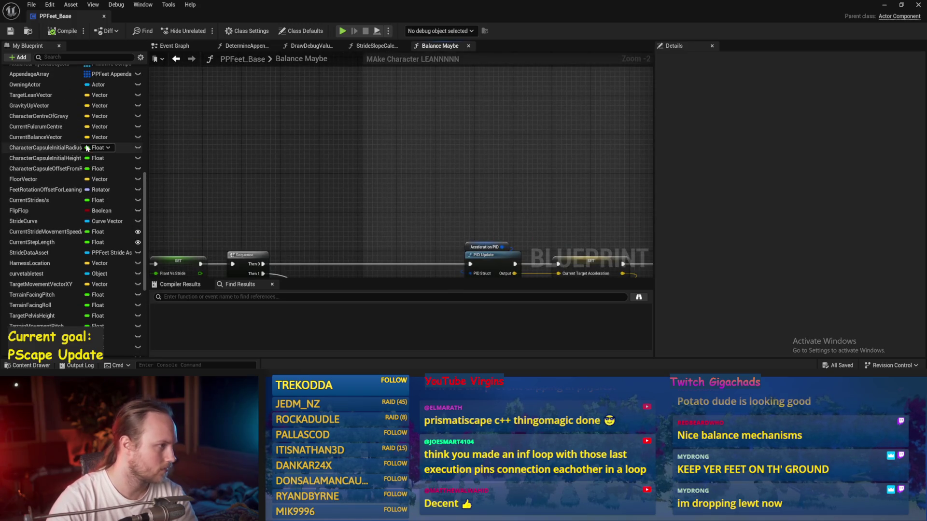
pyautogui.moveTo(255, 186)
pyautogui.mouseDown()
pyautogui.moveTo(258, 142)
pyautogui.moveTo(283, 104)
pyautogui.mouseUp()
pyautogui.click(51, 31)
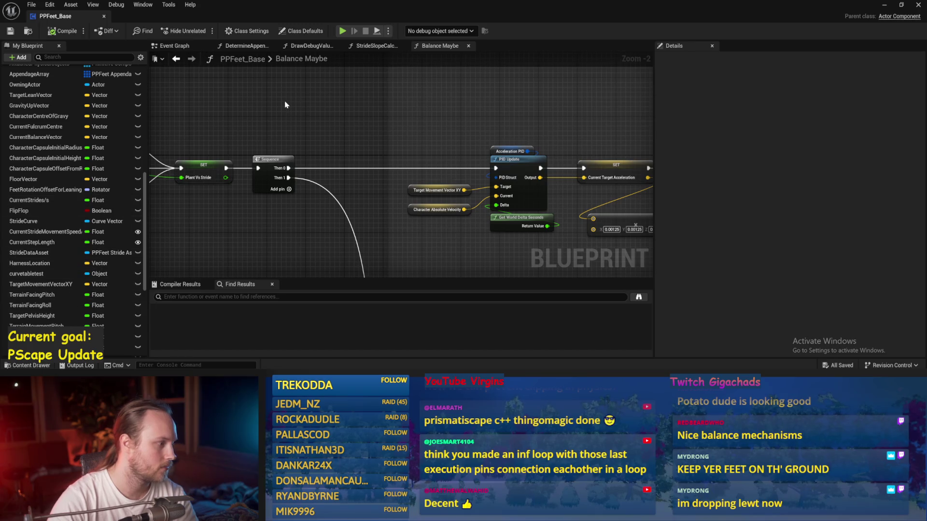
# Return to the Event Graph and view the tick chain around the Balance Maybe call
pyautogui.rightClick(282, 104)
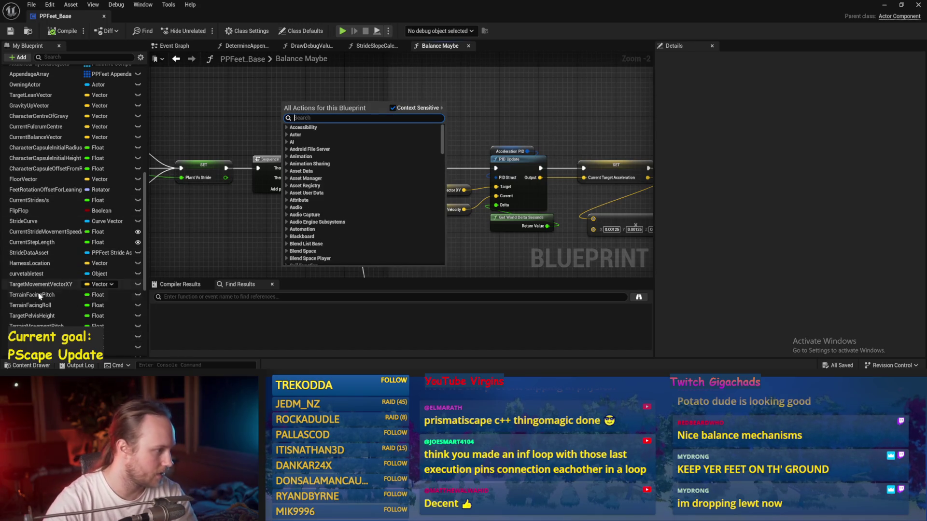
pyautogui.scroll(-3, 283, 161)
pyautogui.scroll(2, 296, 172)
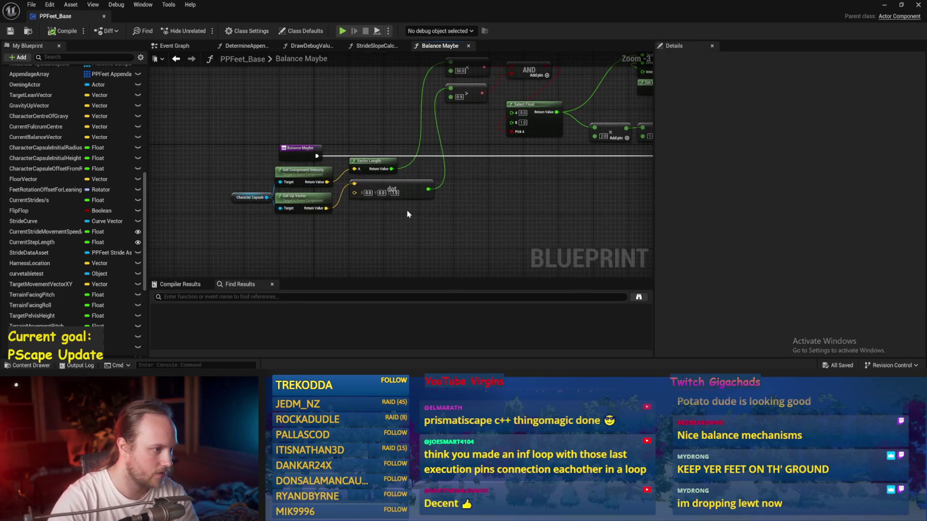
pyautogui.click(172, 47)
pyautogui.scroll(3, 491, 131)
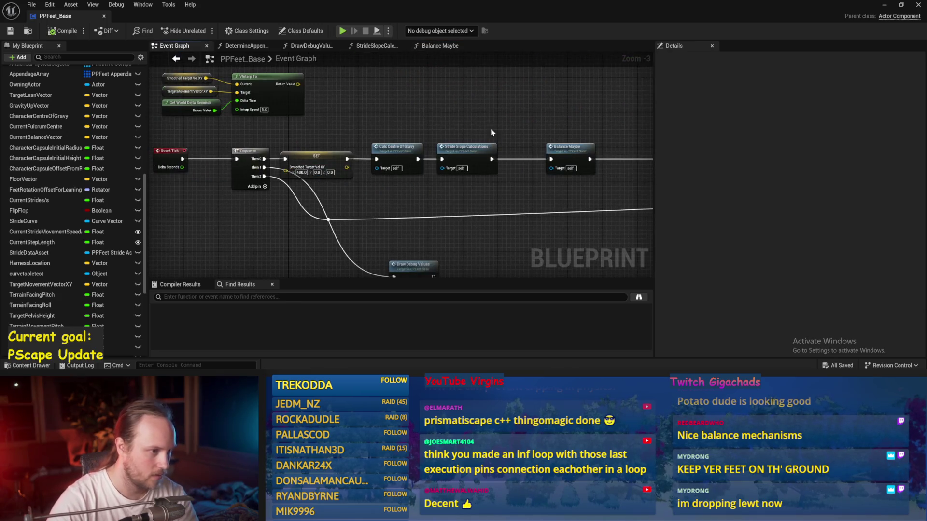
pyautogui.click(421, 164)
pyautogui.moveTo(421, 164)
pyautogui.mouseDown()
pyautogui.moveTo(264, 130)
pyautogui.moveTo(396, 132)
pyautogui.mouseUp()
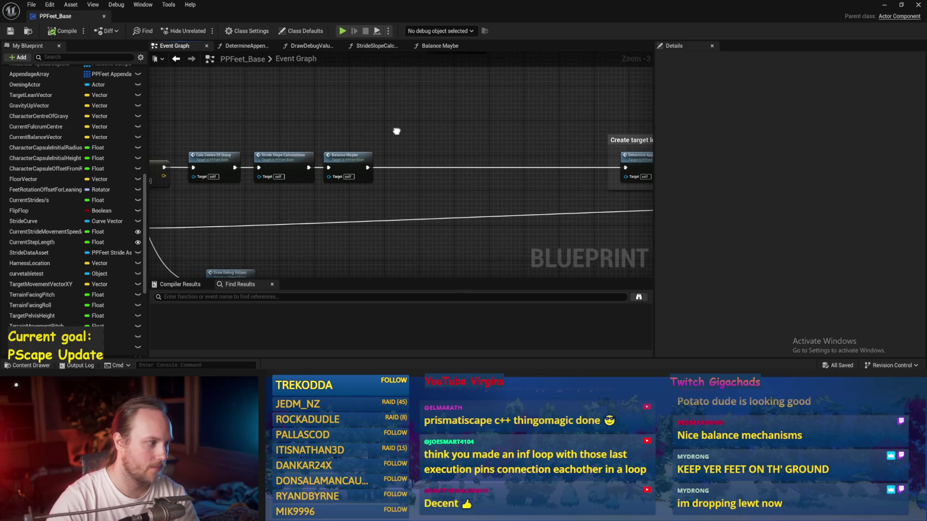
# Place a TargetMovementVectorXY getter in the graph and save
pyautogui.moveTo(38, 284); pyautogui.dragTo(389, 93)
pyautogui.click(418, 104)
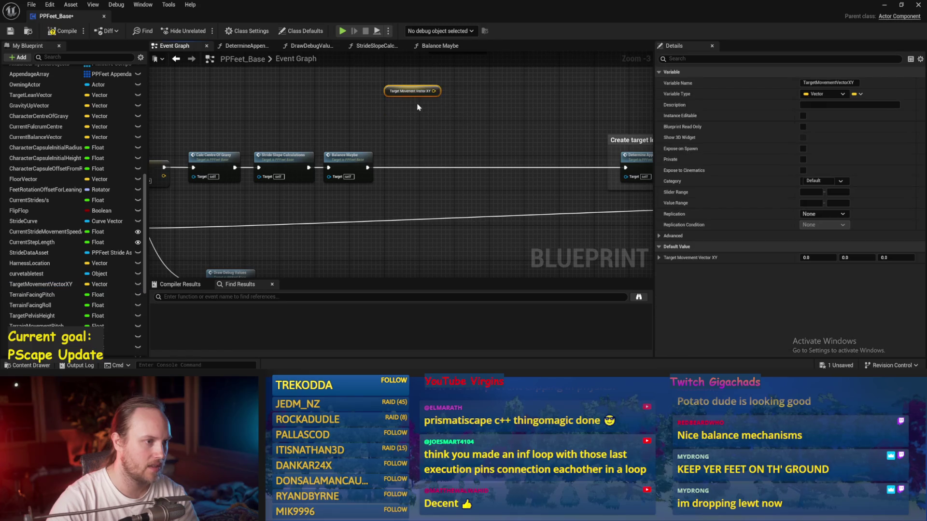
pyautogui.moveTo(325, 122); pyautogui.dragTo(347, 108)
pyautogui.scroll(2, 270, 129)
pyautogui.hotkey('ctrl', 's')
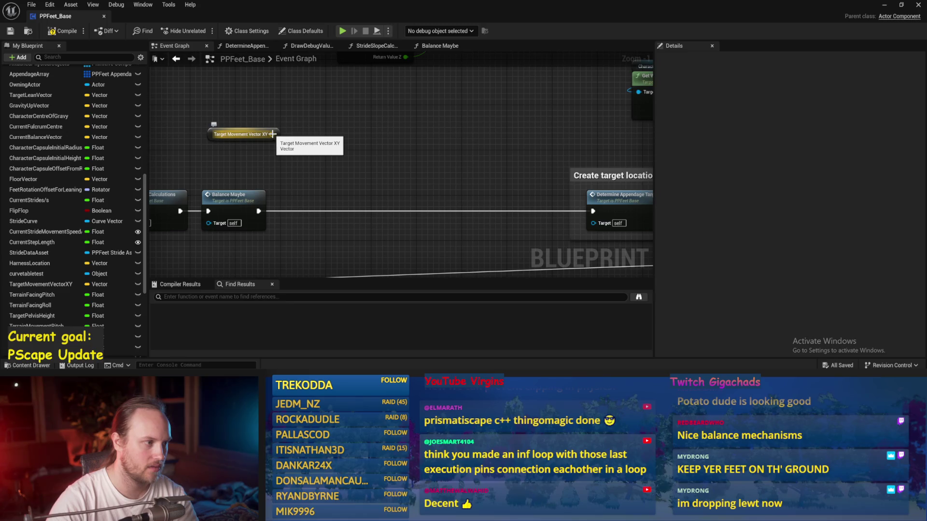
pyautogui.scroll(-1, 271, 134)
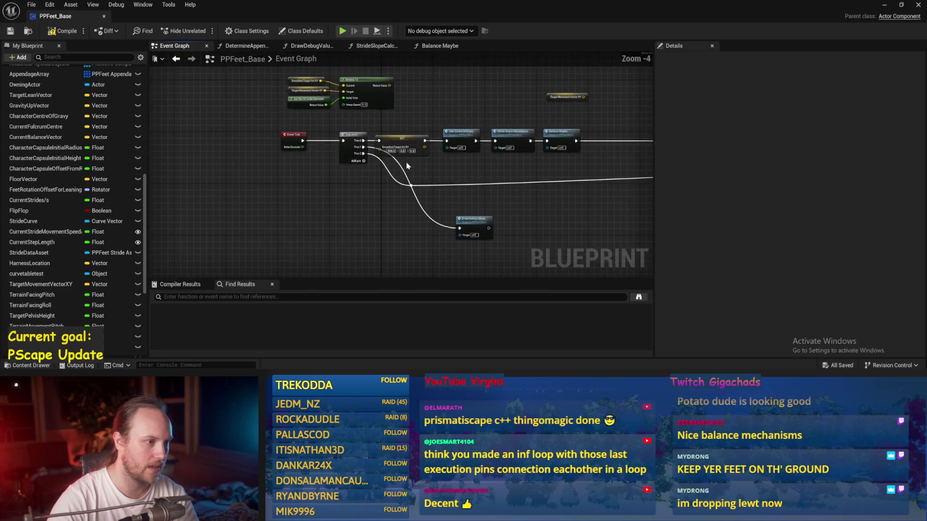
pyautogui.moveTo(431, 238)
pyautogui.mouseDown()
pyautogui.moveTo(440, 250)
pyautogui.moveTo(399, 227)
pyautogui.mouseUp()
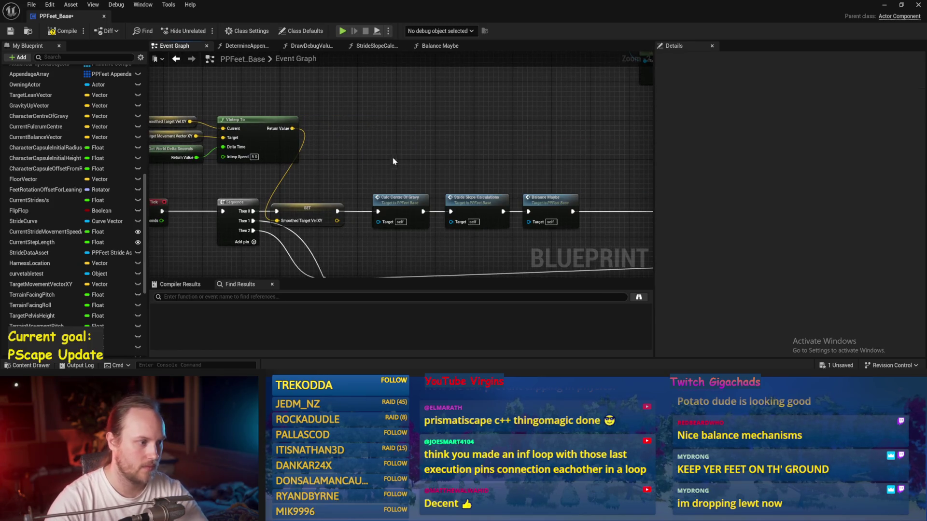
# Shift Calc Centre Of Gravy, Stride Slope Calculations and Balance Maybe right to make room, then compile and save
pyautogui.moveTo(314, 147); pyautogui.dragTo(522, 203)
pyautogui.moveTo(317, 168)
pyautogui.mouseDown()
pyautogui.moveTo(491, 167)
pyautogui.moveTo(319, 134)
pyautogui.moveTo(437, 155)
pyautogui.mouseUp()
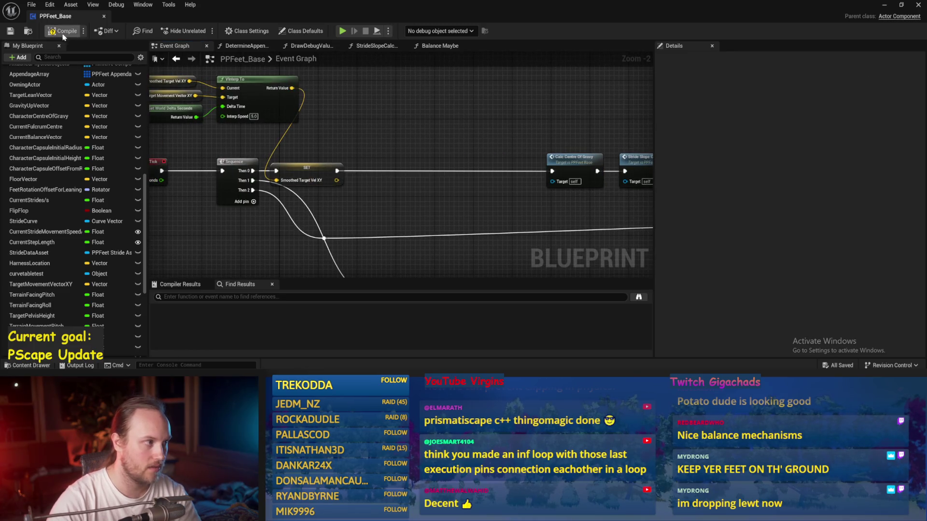
pyautogui.click(11, 32)
pyautogui.scroll(1, 333, 196)
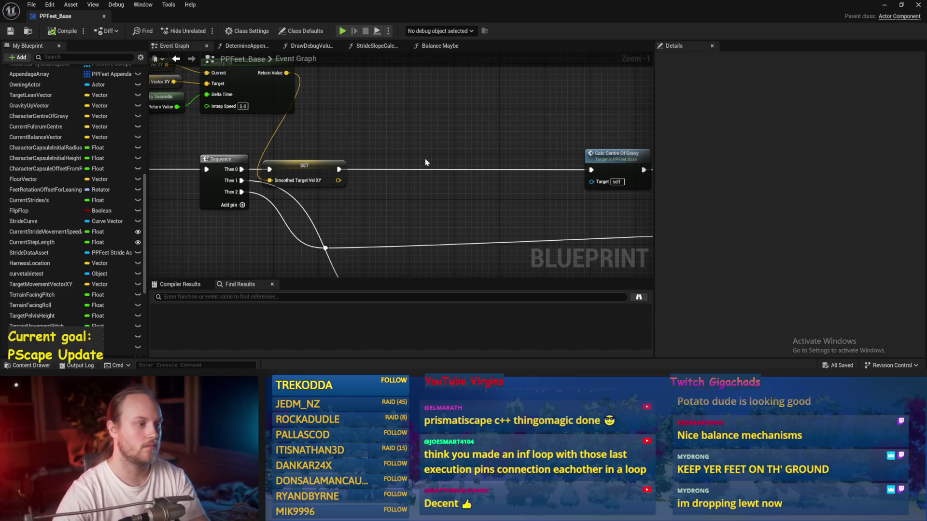
pyautogui.moveTo(418, 145); pyautogui.dragTo(408, 132)
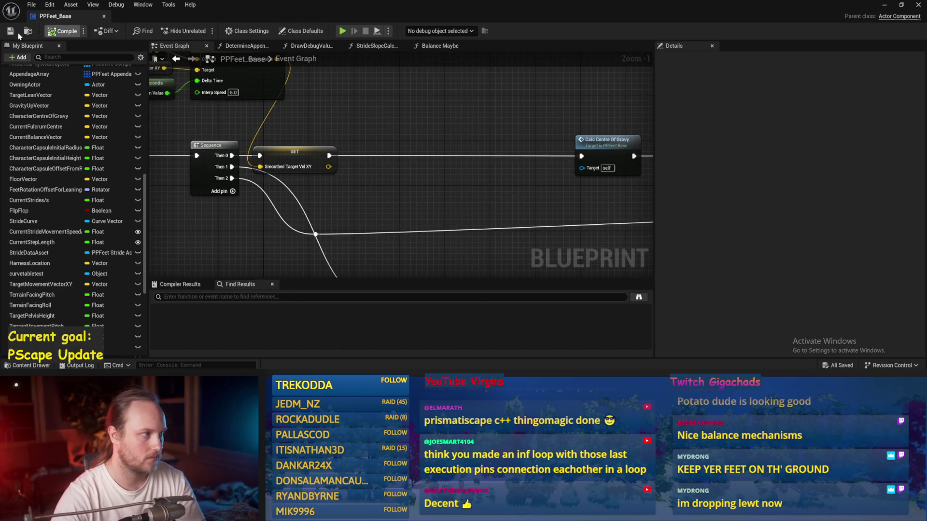
pyautogui.moveTo(346, 213); pyautogui.dragTo(348, 224)
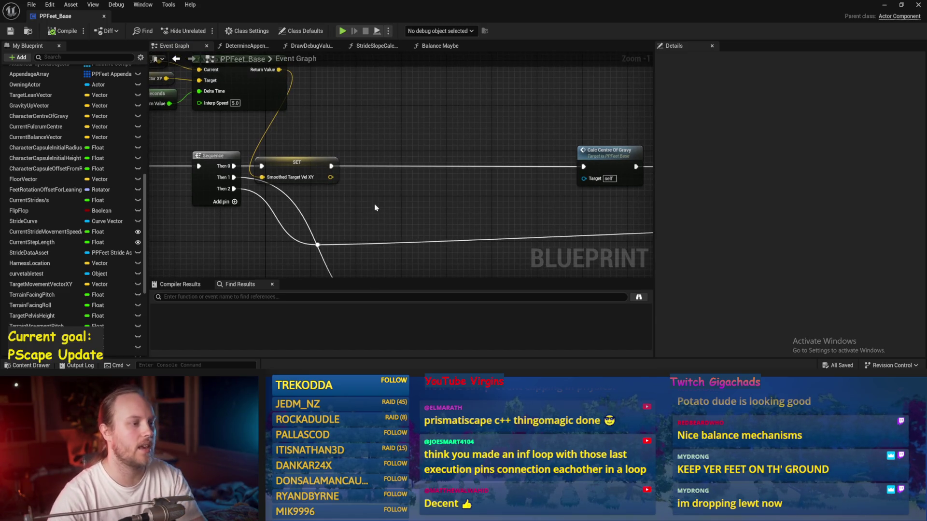
pyautogui.scroll(-3, 73, 193)
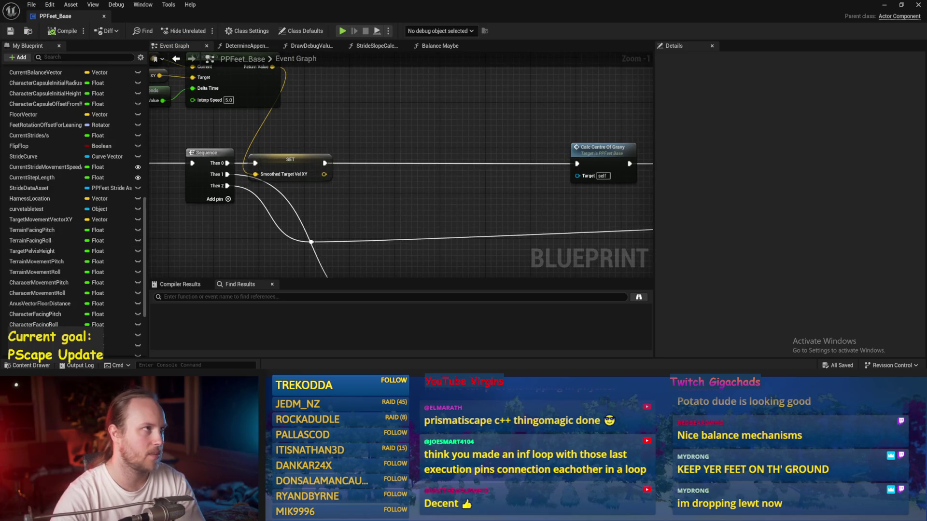
pyautogui.moveTo(463, 154); pyautogui.dragTo(501, 145)
# Add a Vector Length node off Smoothed Target Vel XY, discarding a mistakenly added stride-speed getter
pyautogui.moveTo(362, 166)
pyautogui.mouseDown()
pyautogui.moveTo(434, 182)
pyautogui.moveTo(415, 195)
pyautogui.mouseUp()
pyautogui.write('length')
pyautogui.press('Return')
pyautogui.rightClick(436, 120)
pyautogui.write('stride')
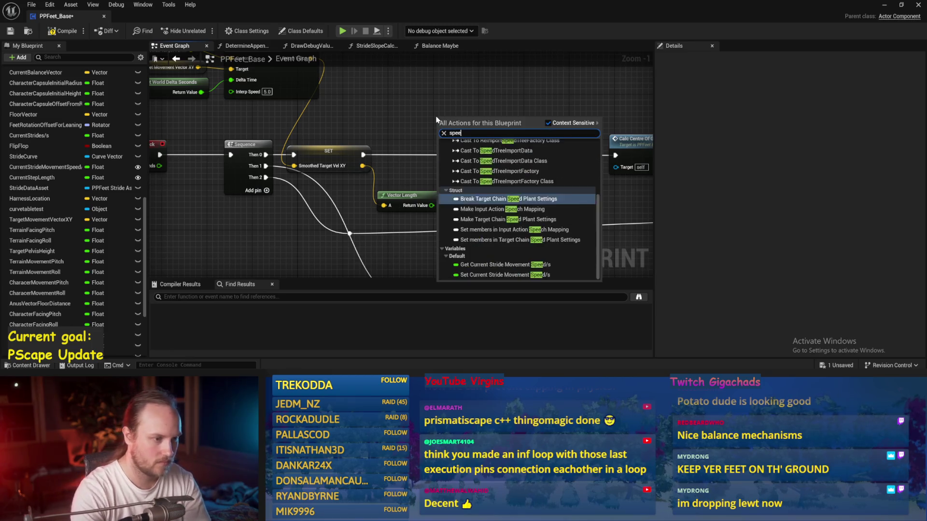
pyautogui.click(496, 257)
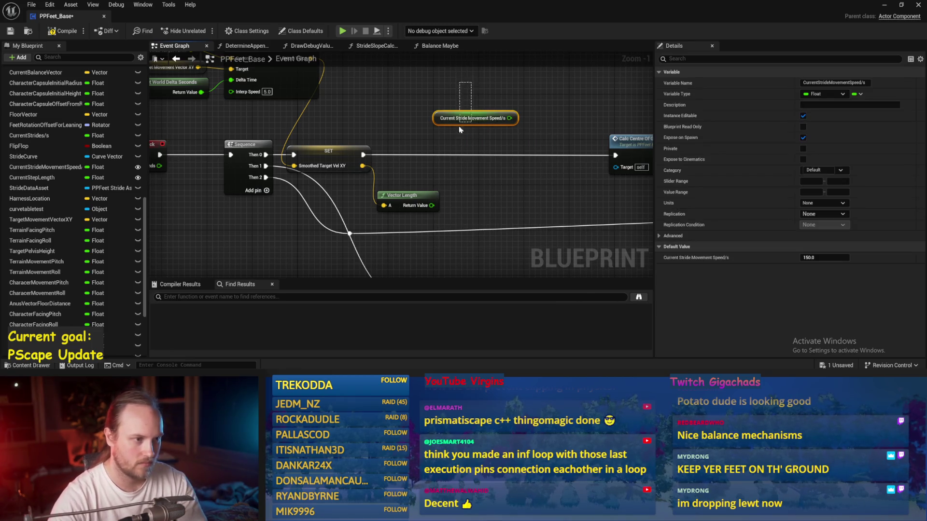
pyautogui.press('Delete')
# Add a Set Current Stride Movement Speed/s node fed by that length, wired before Calc Centre Of Gravy
pyautogui.rightClick(421, 114)
pyautogui.write('stride ')
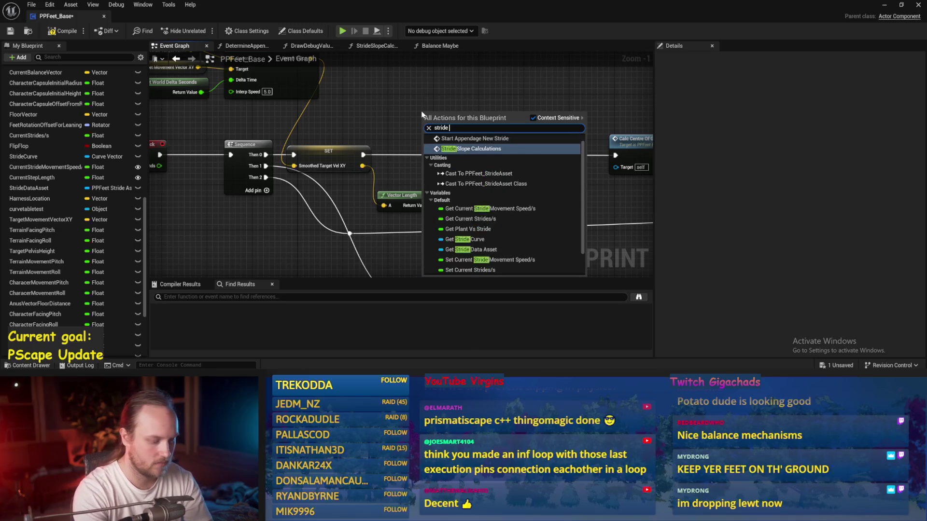
pyautogui.write('speed')
pyautogui.press('Down')
pyautogui.press('Return')
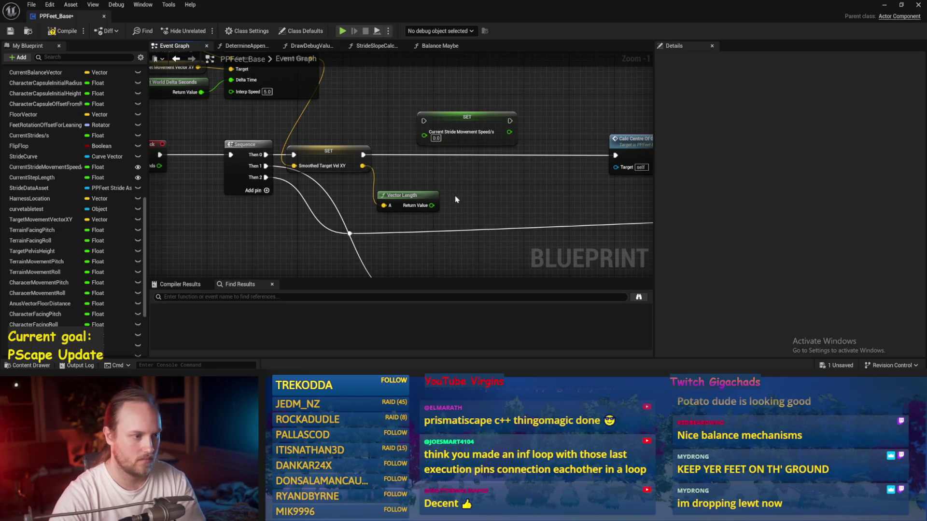
pyautogui.moveTo(419, 153)
pyautogui.mouseDown()
pyautogui.moveTo(424, 135)
pyautogui.moveTo(489, 122)
pyautogui.mouseUp()
pyautogui.moveTo(363, 154)
pyautogui.mouseDown()
pyautogui.moveTo(403, 162)
pyautogui.moveTo(447, 127)
pyautogui.mouseUp()
pyautogui.moveTo(532, 126)
pyautogui.mouseDown()
pyautogui.moveTo(615, 155)
pyautogui.moveTo(519, 130)
pyautogui.moveTo(522, 141)
pyautogui.mouseUp()
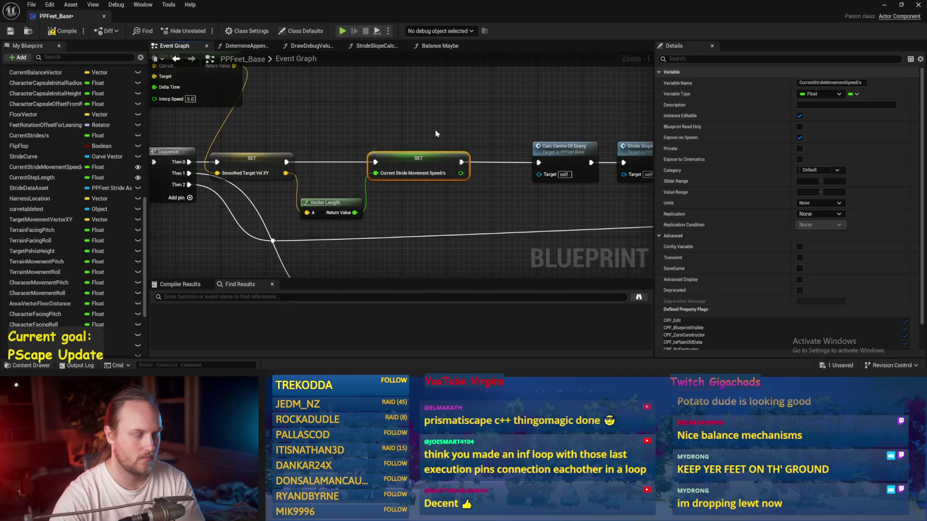
pyautogui.hotkey('ctrl', 's')
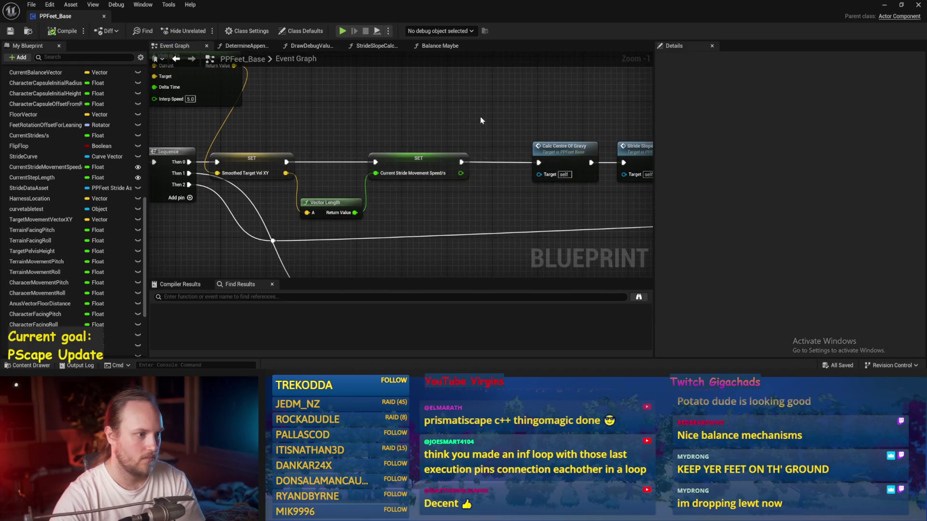
# Nudge the new setter into line with the chain and switch to the level editor
pyautogui.moveTo(480, 119); pyautogui.dragTo(355, 128)
pyautogui.moveTo(277, 158); pyautogui.dragTo(255, 158)
pyautogui.click(291, 213)
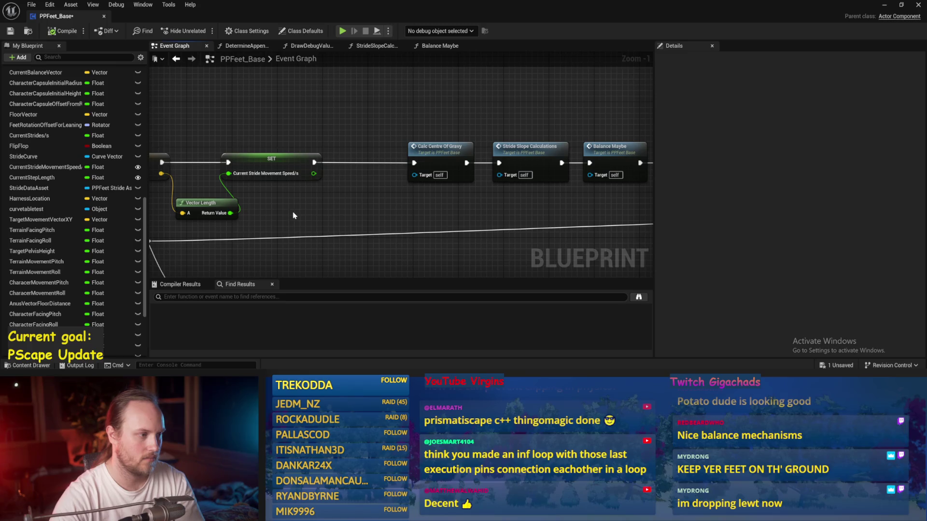
pyautogui.rightClick(291, 213)
pyautogui.moveTo(291, 213)
pyautogui.mouseDown()
pyautogui.moveTo(338, 202)
pyautogui.moveTo(321, 192)
pyautogui.mouseUp()
pyautogui.hotkey('alt', 'Tab')
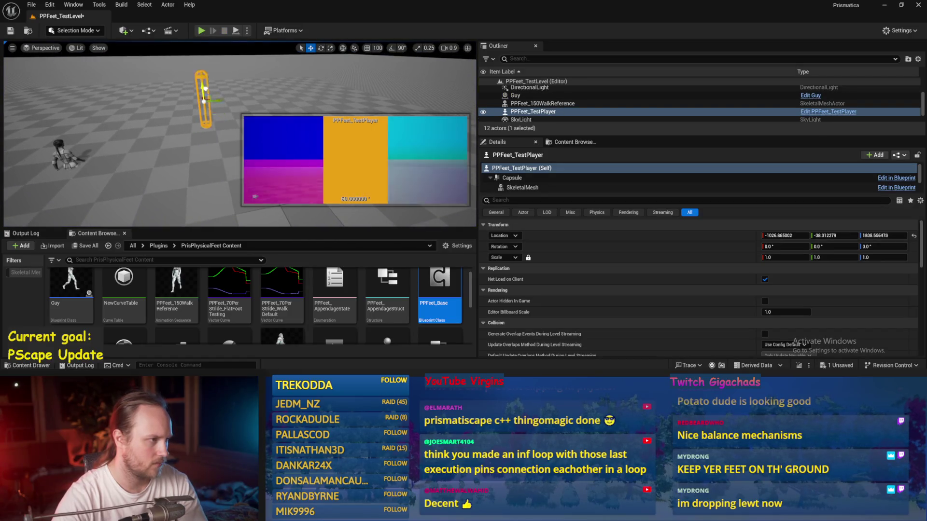
# Run a brief play test of the level, stop it, and reopen PPFeet_Base
pyautogui.click(201, 30)
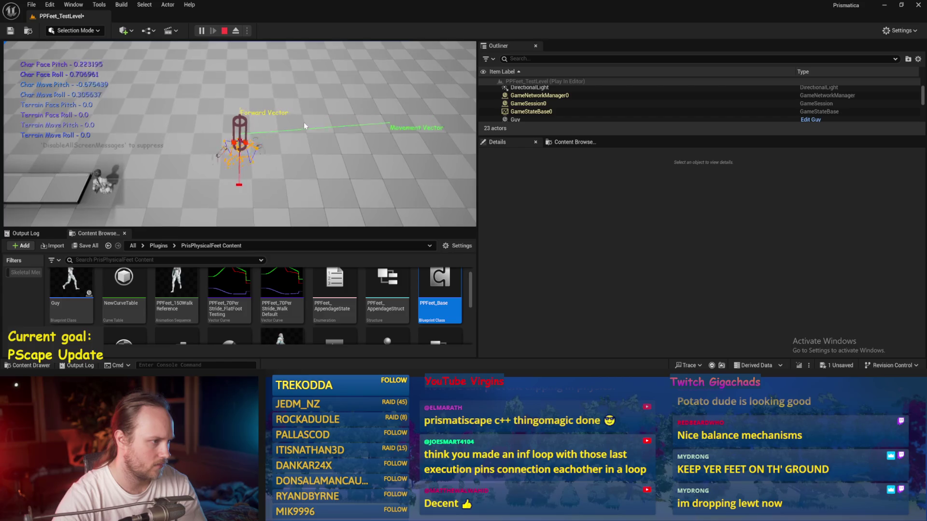
pyautogui.press('Escape')
pyautogui.doubleClick(439, 289)
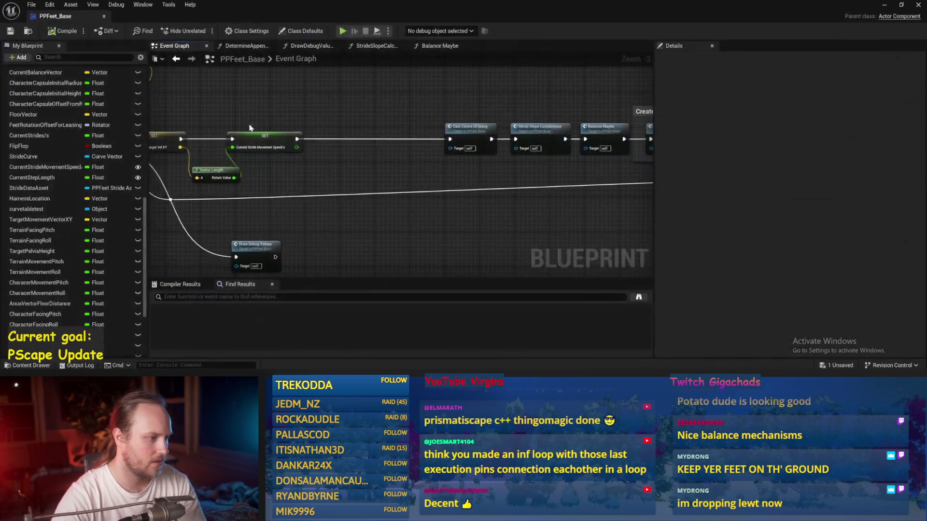
# Add a Current Step Length setter of 120, wired between the stride-speed set and Calc Centre Of Gravy, and compile
pyautogui.rightClick(348, 147)
pyautogui.write('step le')
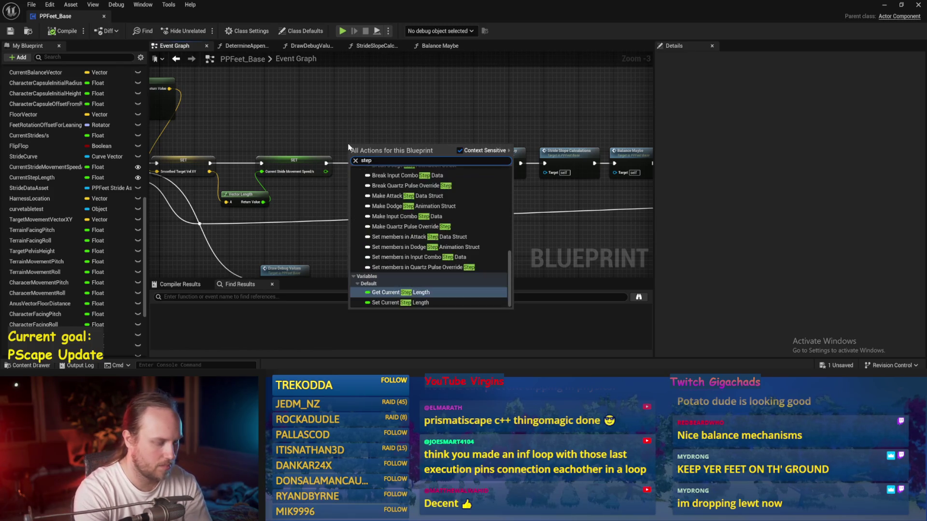
pyautogui.click(377, 256)
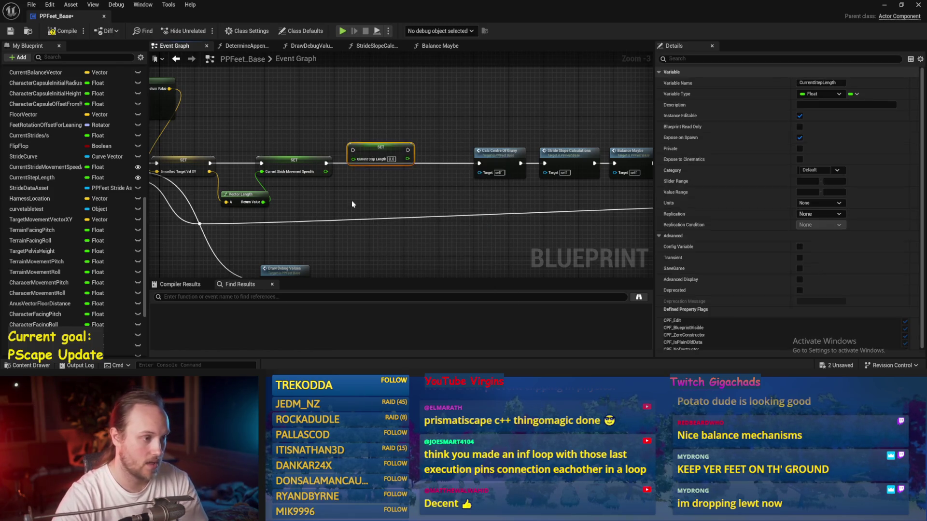
pyautogui.scroll(3, 408, 155)
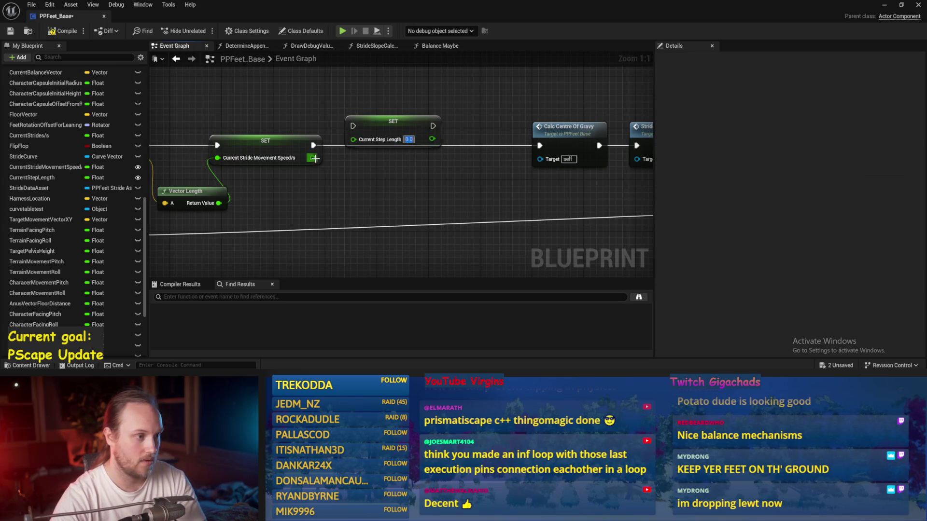
pyautogui.write('120')
pyautogui.moveTo(313, 145); pyautogui.dragTo(353, 126)
pyautogui.moveTo(378, 140)
pyautogui.mouseDown()
pyautogui.moveTo(385, 168)
pyautogui.moveTo(540, 146)
pyautogui.mouseUp()
pyautogui.click(434, 122)
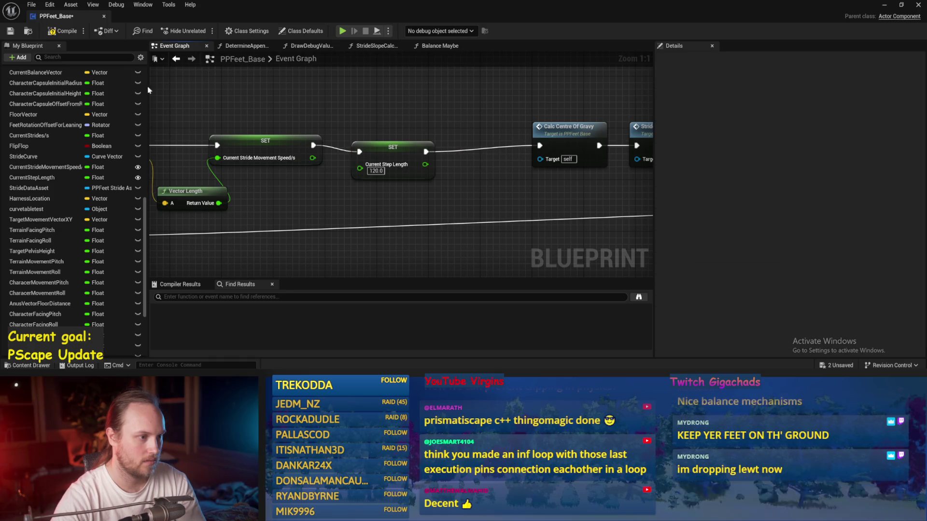
pyautogui.click(14, 34)
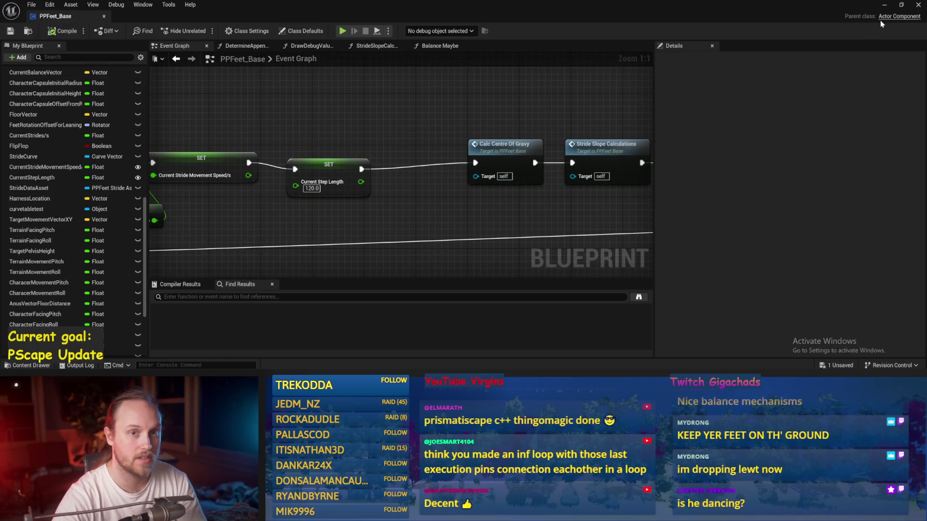
pyautogui.click(886, 6)
# Play PPFeet_TestLevel, eject to frame PPFeet_TestPlayer, stop, and reopen PPFeet_Base
pyautogui.click(202, 30)
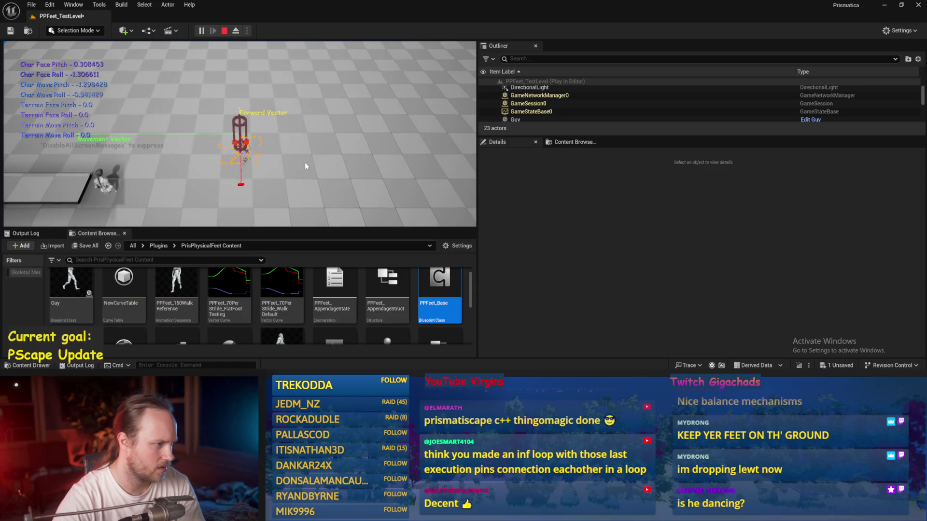
pyautogui.press('F8')
pyautogui.press('f')
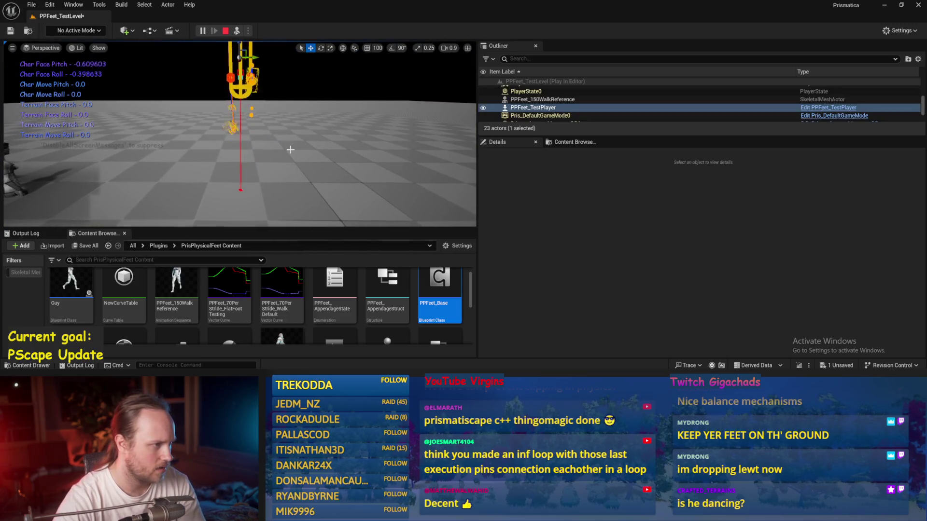
pyautogui.press('Escape')
pyautogui.doubleClick(440, 289)
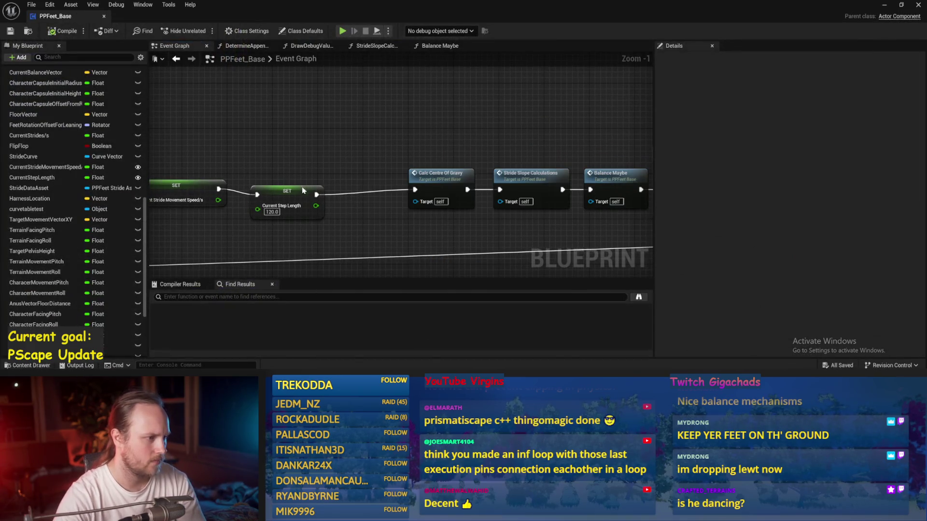
# Open the Balance Maybe function graph, look over its SET and ASINd nodes, and save
pyautogui.click(288, 188)
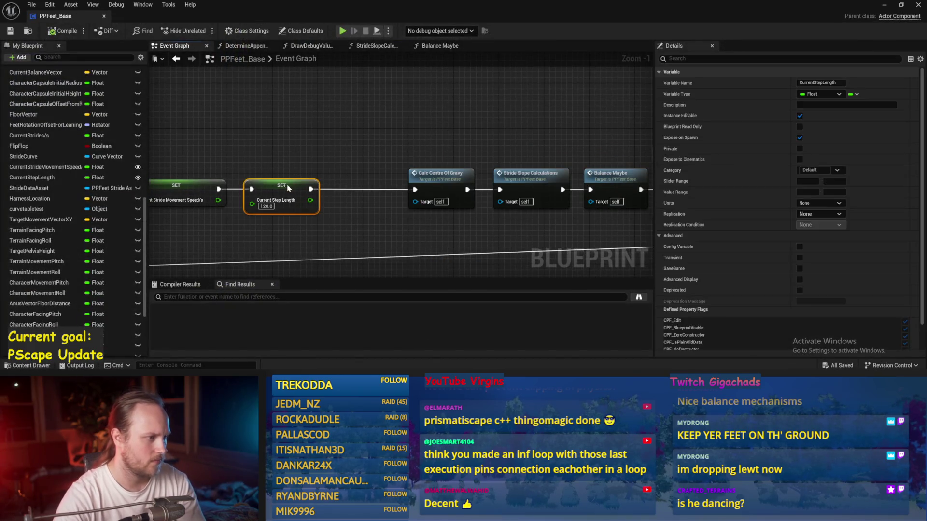
pyautogui.moveTo(288, 188); pyautogui.dragTo(176, 155)
pyautogui.moveTo(441, 141); pyautogui.dragTo(302, 151)
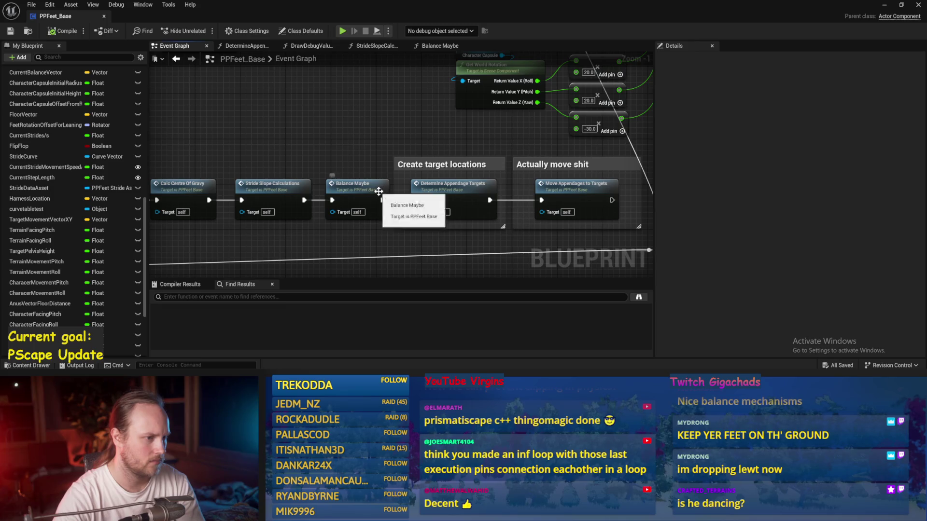
pyautogui.doubleClick(379, 192)
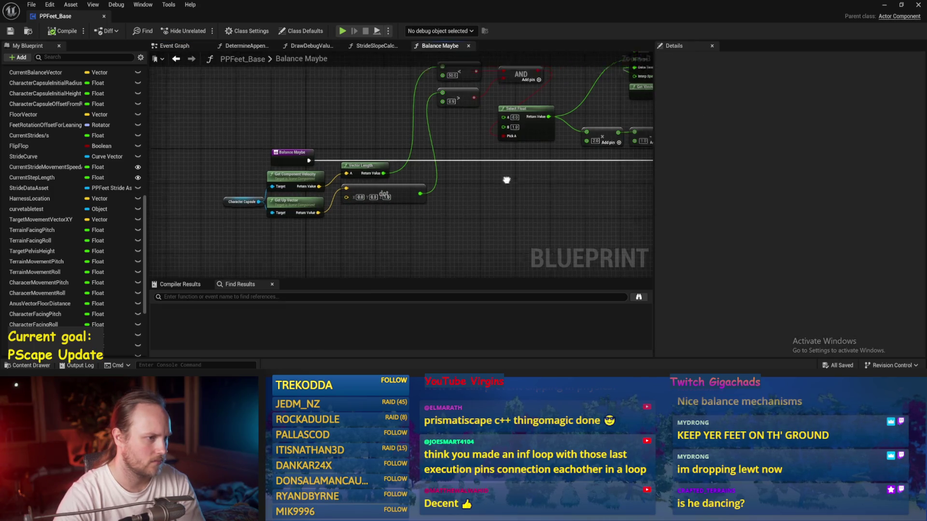
pyautogui.scroll(-5, 506, 180)
pyautogui.scroll(3, 344, 162)
pyautogui.moveTo(381, 181)
pyautogui.mouseDown()
pyautogui.moveTo(324, 166)
pyautogui.moveTo(391, 216)
pyautogui.moveTo(427, 205)
pyautogui.moveTo(321, 255)
pyautogui.moveTo(195, 242)
pyautogui.mouseUp()
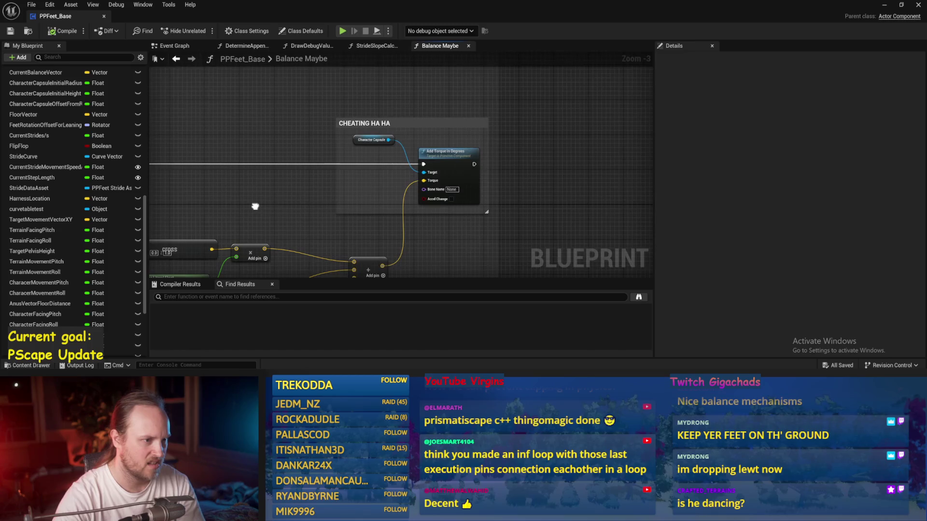
pyautogui.scroll(-2, 426, 197)
pyautogui.scroll(3, 478, 182)
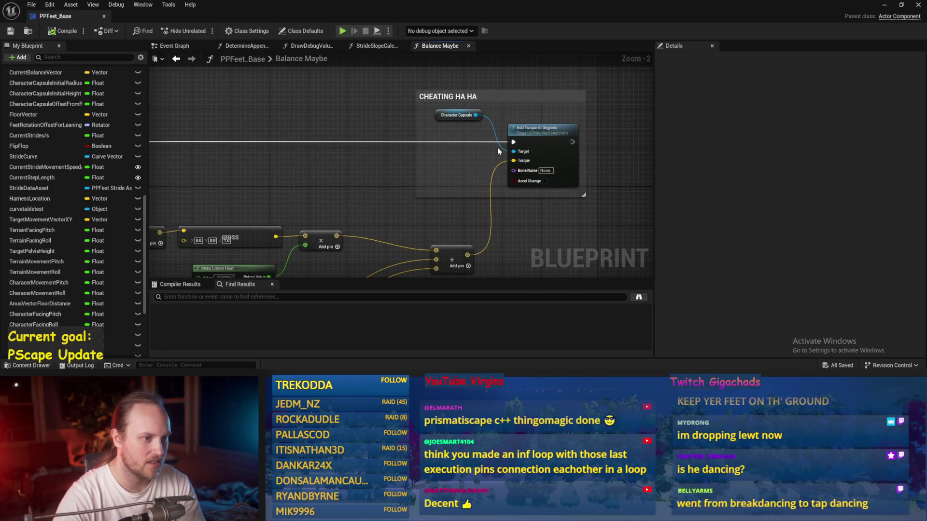
pyautogui.scroll(-3, 513, 142)
pyautogui.hotkey('ctrl', 's')
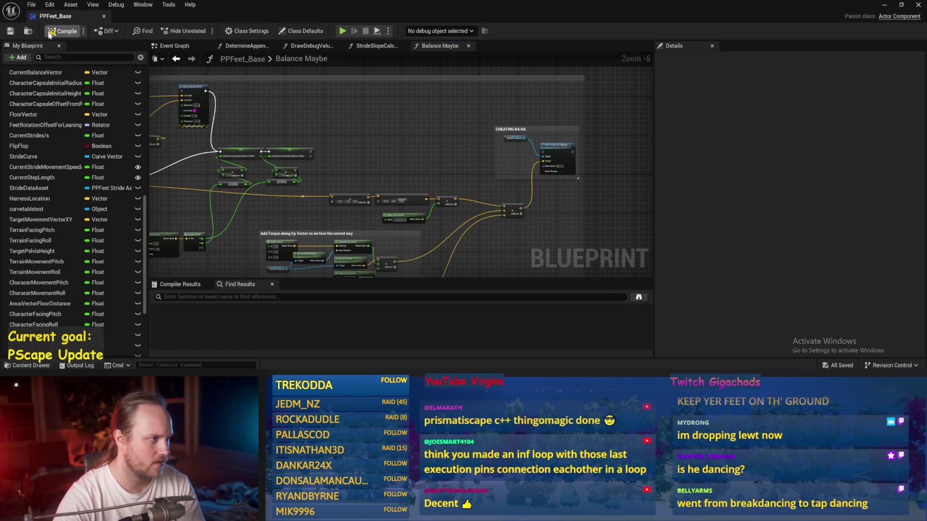
pyautogui.moveTo(502, 137); pyautogui.dragTo(364, 145)
pyautogui.hotkey('ctrl', 's')
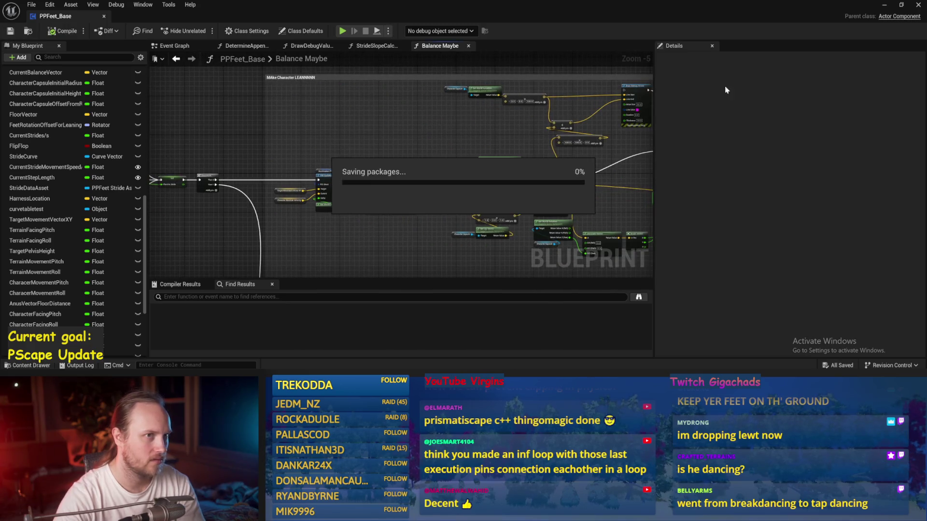
# Play the test level, then reopen PPFeet_Base to review the Balance PID and Draw Debug Arrow nodes
pyautogui.click(884, 5)
pyautogui.click(201, 32)
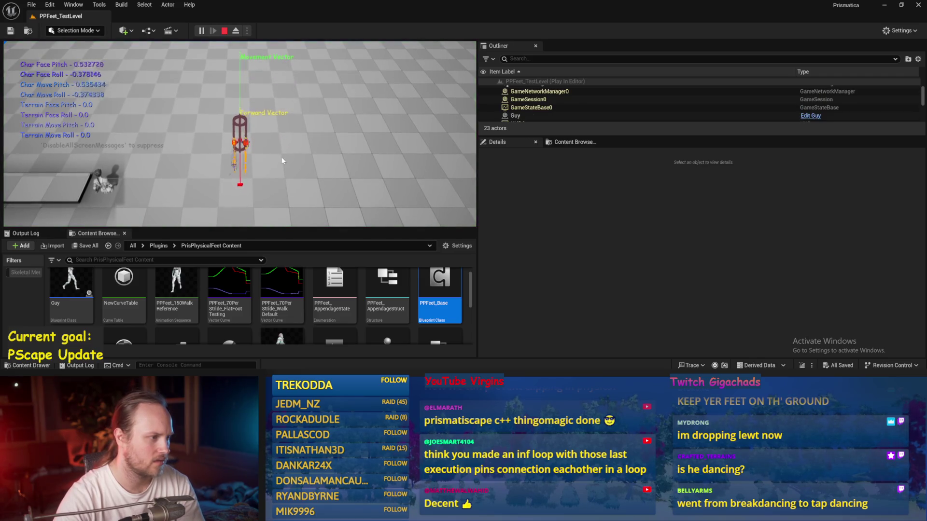
pyautogui.doubleClick(439, 290)
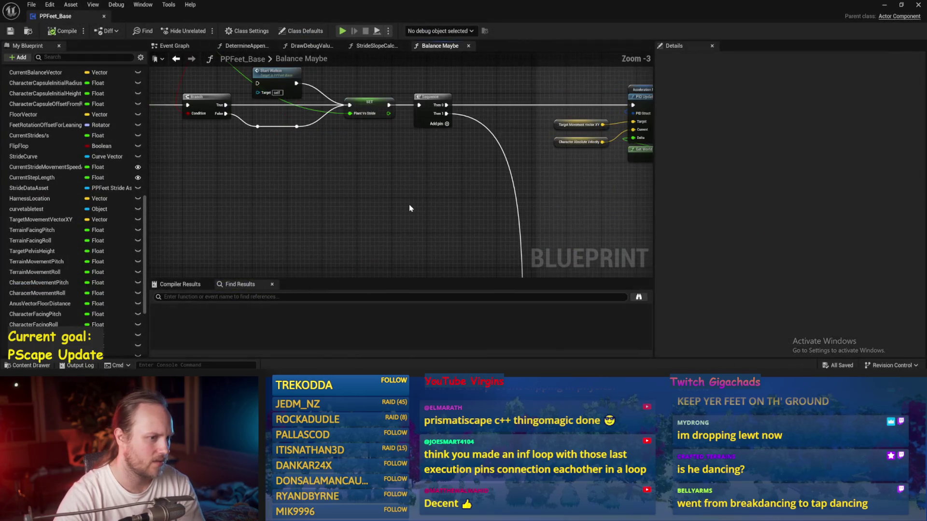
pyautogui.moveTo(410, 208); pyautogui.dragTo(291, 203)
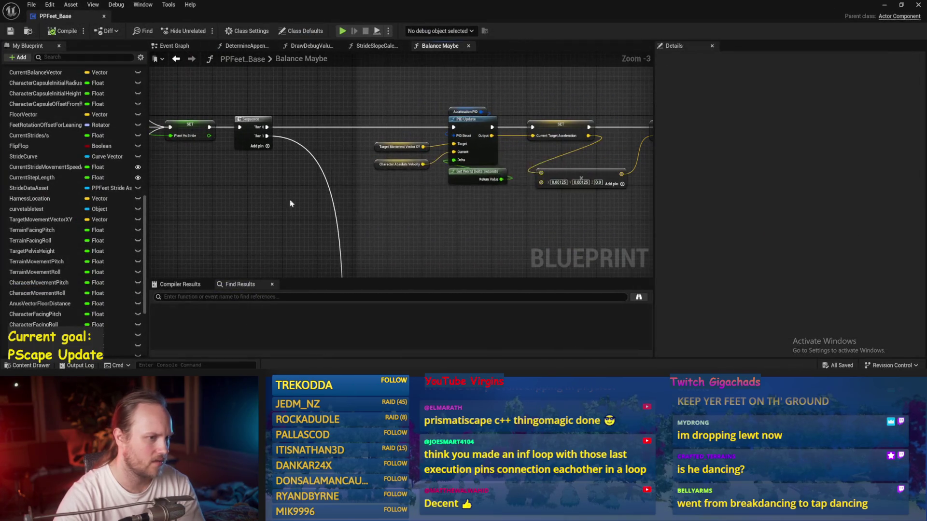
pyautogui.moveTo(496, 108)
pyautogui.mouseDown()
pyautogui.moveTo(260, 163)
pyautogui.moveTo(186, 155)
pyautogui.mouseUp()
pyautogui.scroll(-1, 260, 163)
pyautogui.scroll(2, 186, 155)
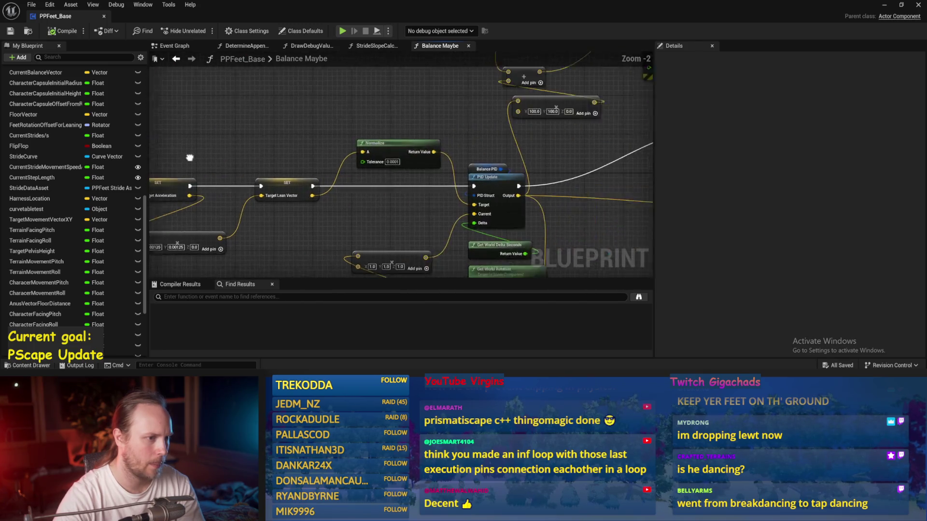
pyautogui.moveTo(542, 196); pyautogui.dragTo(407, 164)
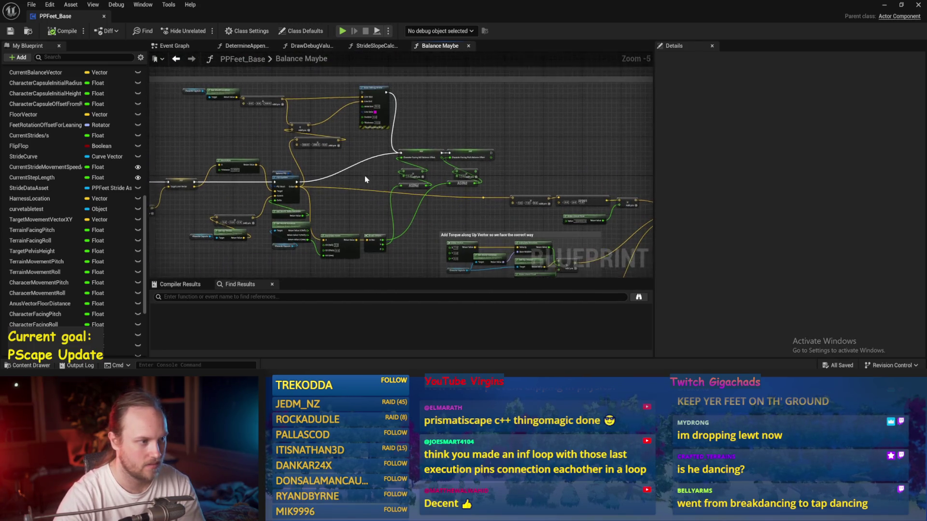
pyautogui.scroll(1, 364, 175)
pyautogui.moveTo(241, 187)
pyautogui.mouseDown()
pyautogui.moveTo(270, 129)
pyautogui.moveTo(372, 93)
pyautogui.moveTo(359, 97)
pyautogui.mouseUp()
pyautogui.scroll(1, 270, 128)
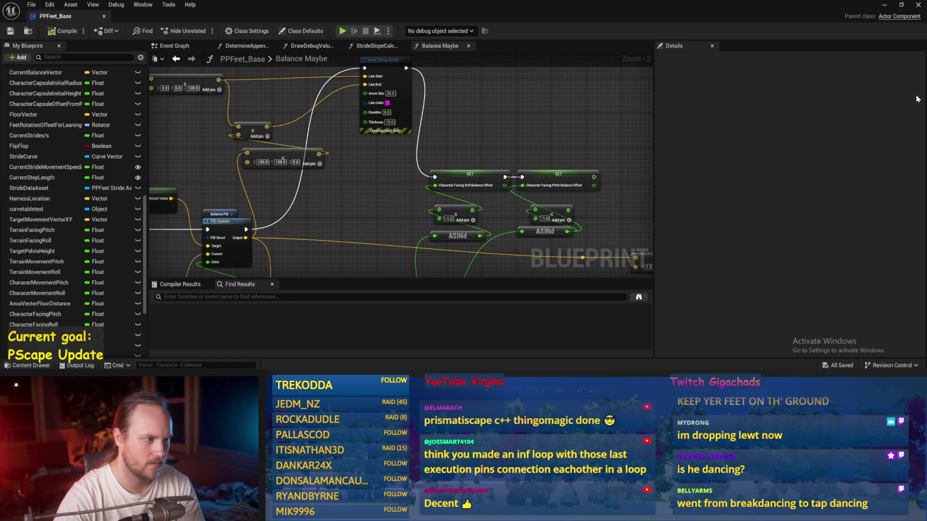
pyautogui.click(882, 7)
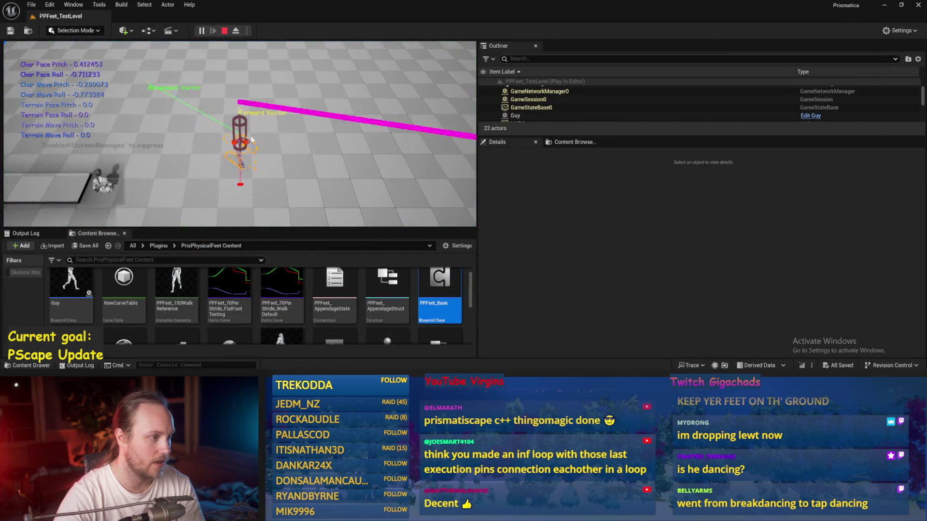
# Stop playing, set the vector multiplier's Y to 1, and compile
pyautogui.press('Escape')
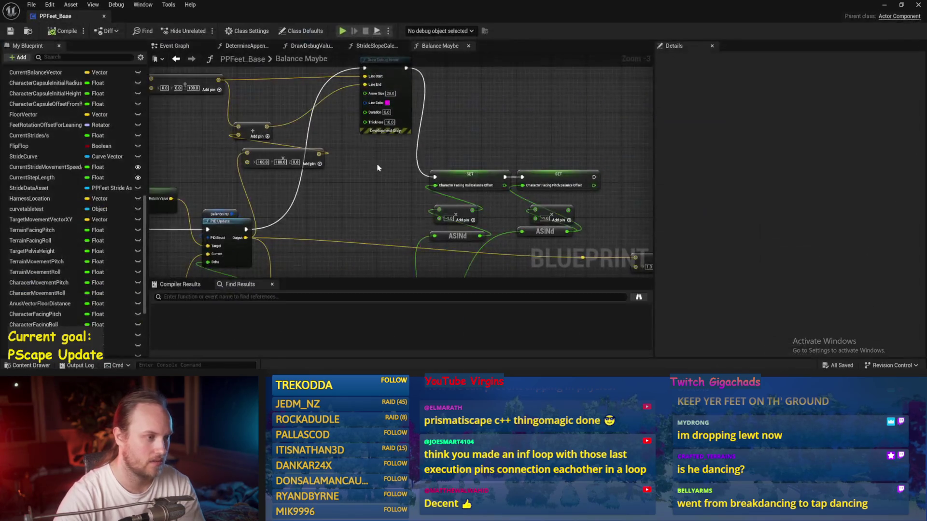
pyautogui.moveTo(378, 168); pyautogui.dragTo(447, 153)
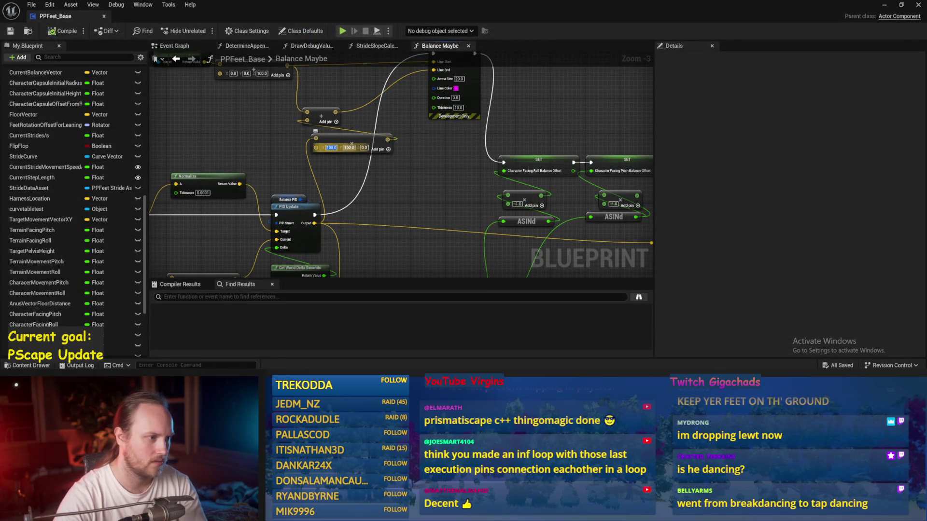
pyautogui.write('1')
pyautogui.click(51, 32)
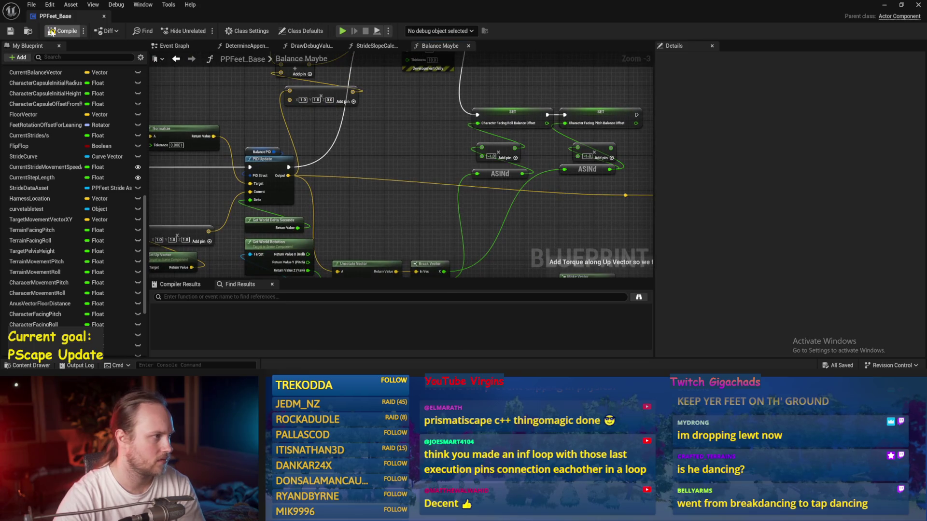
# Place a Smoothed Target Vel XY getter above the other velocity getters
pyautogui.click(259, 155)
pyautogui.moveTo(259, 156); pyautogui.dragTo(492, 201)
pyautogui.moveTo(337, 112); pyautogui.dragTo(579, 106)
pyautogui.scroll(1, 337, 112)
pyautogui.moveTo(337, 112); pyautogui.dragTo(524, 139)
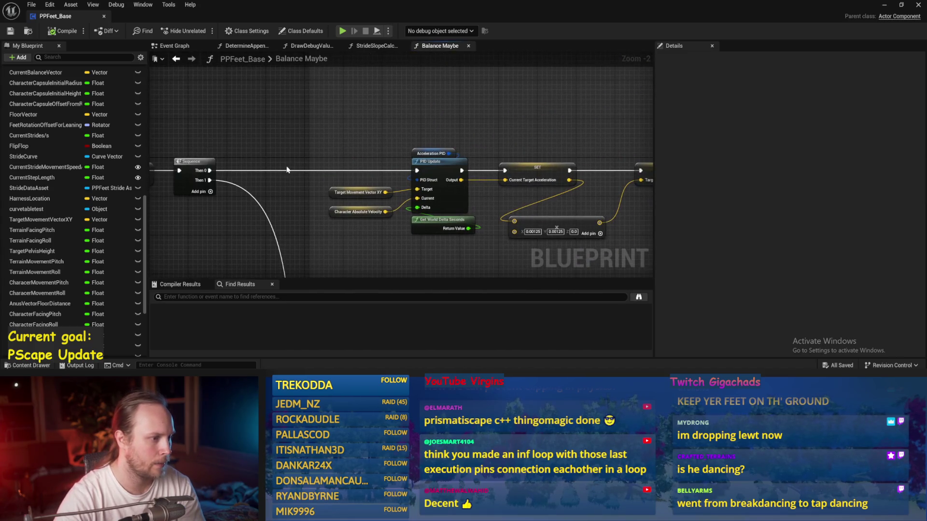
pyautogui.click(341, 194)
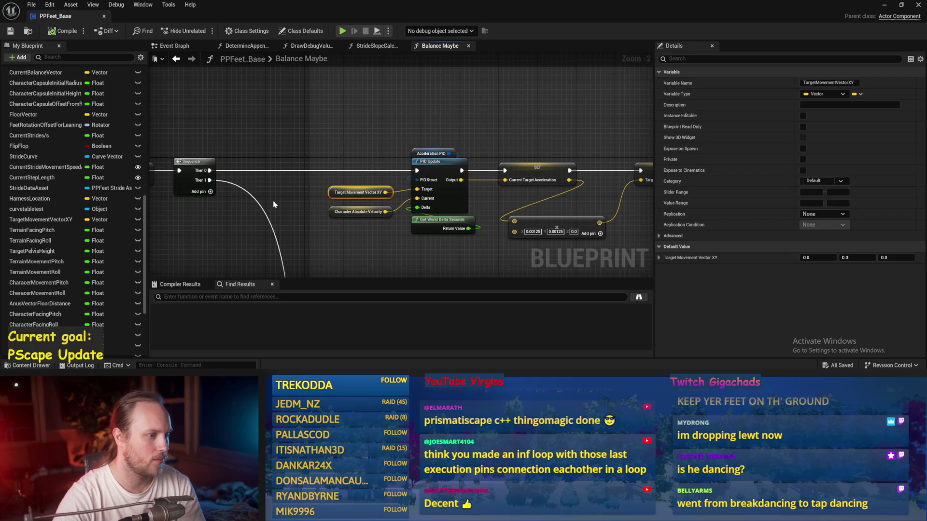
pyautogui.scroll(2, 274, 204)
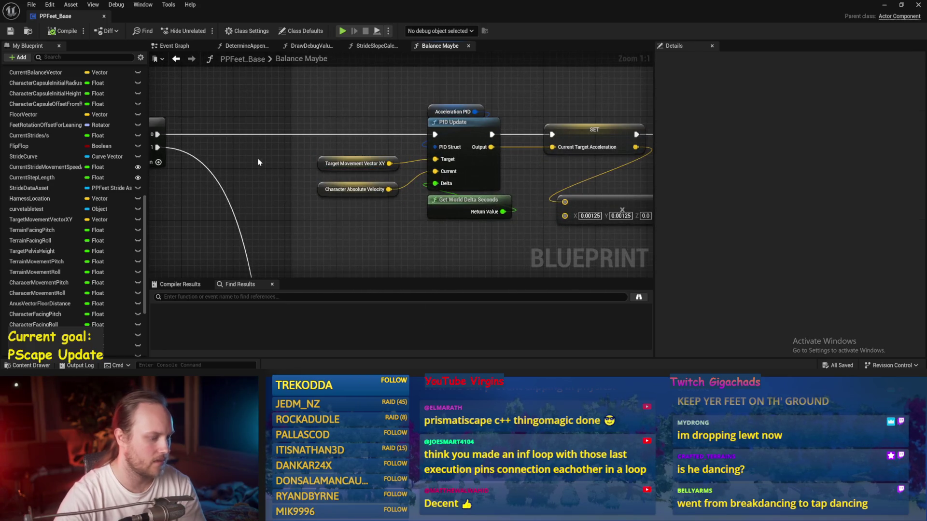
pyautogui.rightClick(258, 162)
pyautogui.write('smoothed')
pyautogui.press('Return')
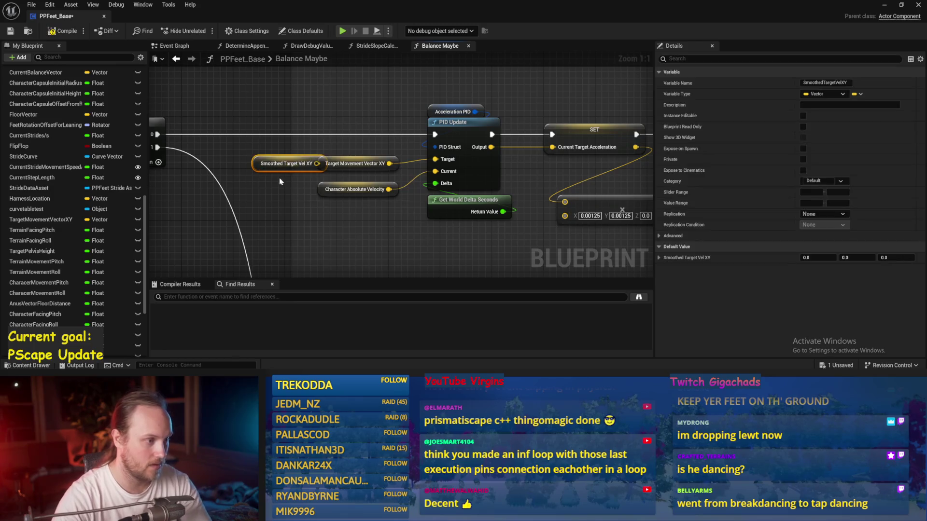
pyautogui.moveTo(263, 160)
pyautogui.mouseDown()
pyautogui.moveTo(274, 139)
pyautogui.moveTo(410, 168)
pyautogui.moveTo(435, 159)
pyautogui.mouseUp()
# Wire Target Lean Vector into the PID Update node's Target pin
pyautogui.moveTo(348, 243); pyautogui.dragTo(300, 247)
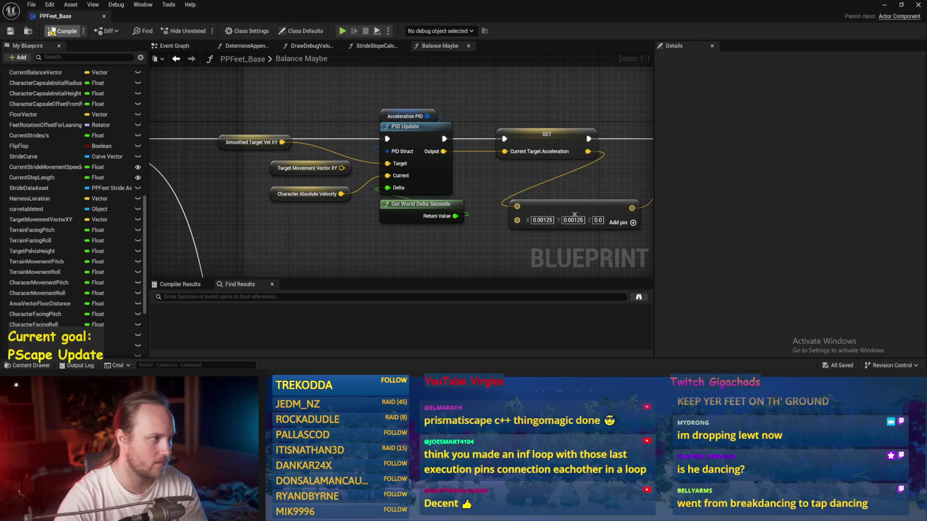
pyautogui.moveTo(309, 189)
pyautogui.mouseDown()
pyautogui.moveTo(313, 216)
pyautogui.moveTo(245, 210)
pyautogui.mouseUp()
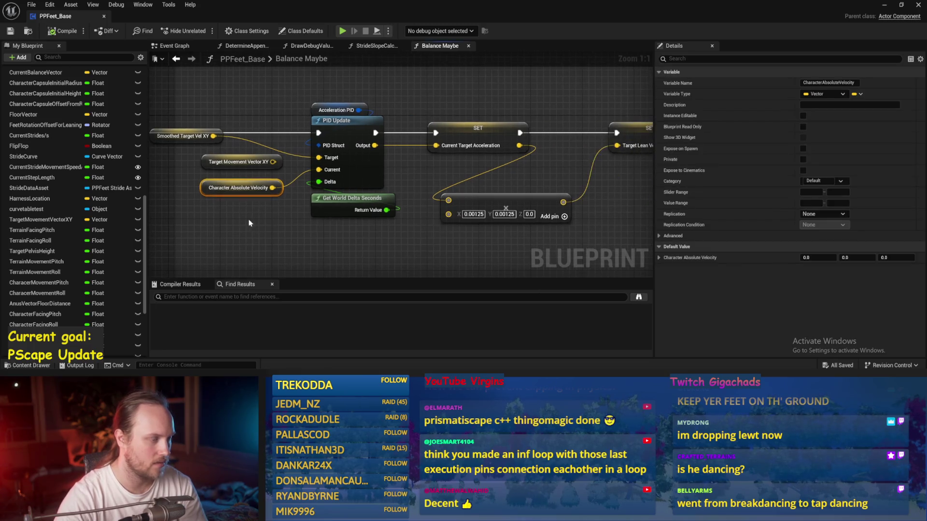
pyautogui.moveTo(461, 109); pyautogui.dragTo(364, 114)
pyautogui.click(381, 140)
pyautogui.click(425, 183)
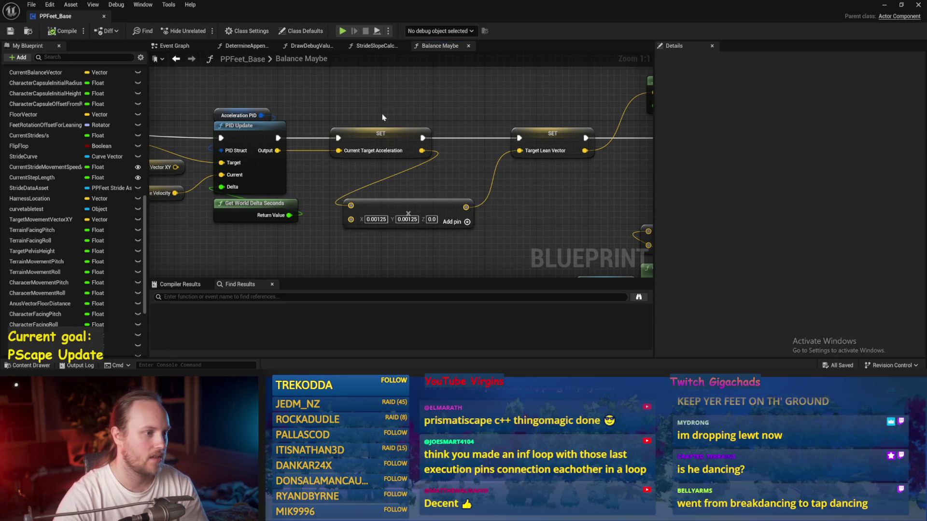
pyautogui.moveTo(382, 118); pyautogui.dragTo(261, 127)
pyautogui.moveTo(383, 202)
pyautogui.mouseDown()
pyautogui.moveTo(345, 216)
pyautogui.moveTo(309, 213)
pyautogui.mouseUp()
pyautogui.scroll(-1, 431, 195)
pyautogui.moveTo(391, 185)
pyautogui.mouseDown()
pyautogui.moveTo(430, 170)
pyautogui.moveTo(391, 172)
pyautogui.mouseUp()
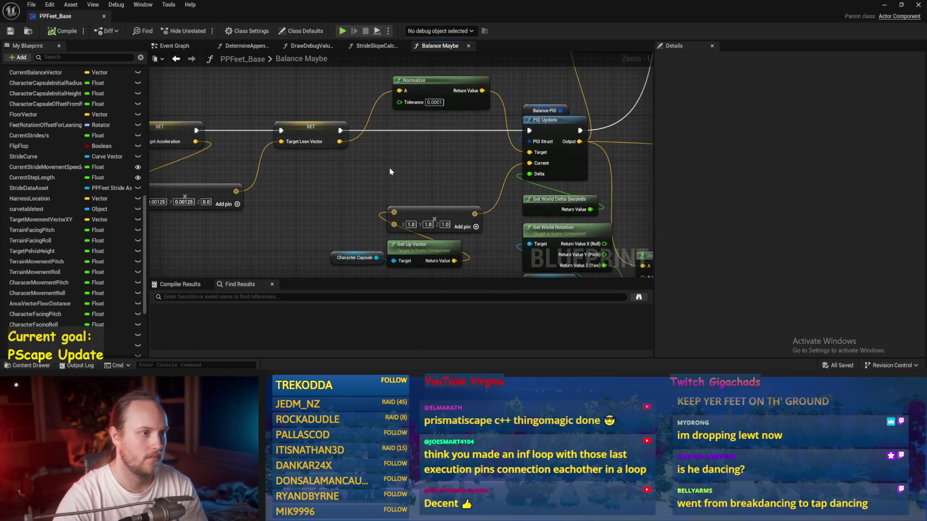
pyautogui.moveTo(344, 144); pyautogui.dragTo(529, 152)
pyautogui.moveTo(404, 186); pyautogui.dragTo(453, 186)
# Compile PPFeet_Base and bring the level editor with the running game forward
pyautogui.click(13, 31)
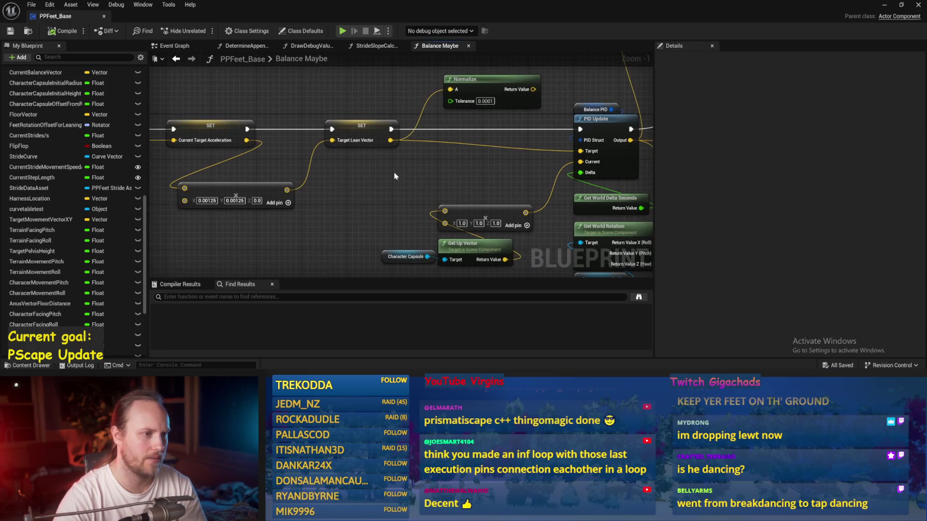
pyautogui.scroll(-1, 408, 174)
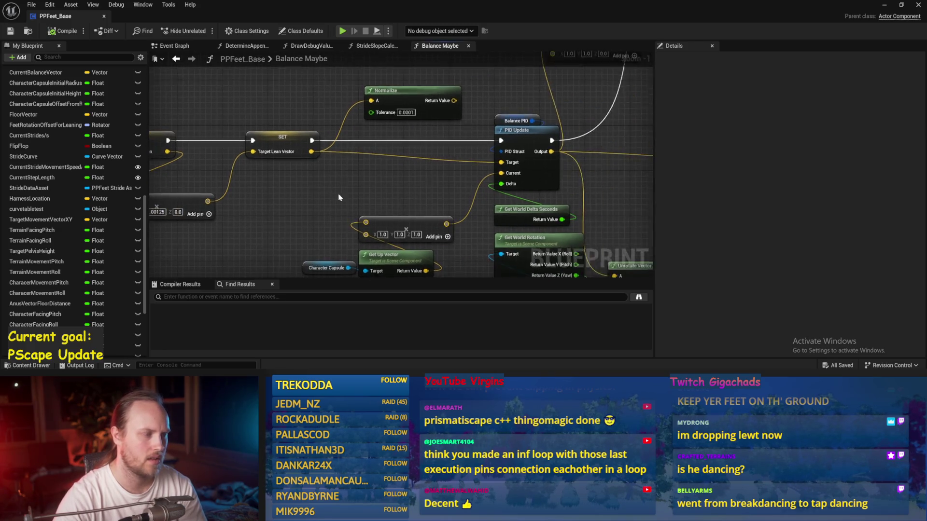
pyautogui.moveTo(408, 174); pyautogui.dragTo(339, 194)
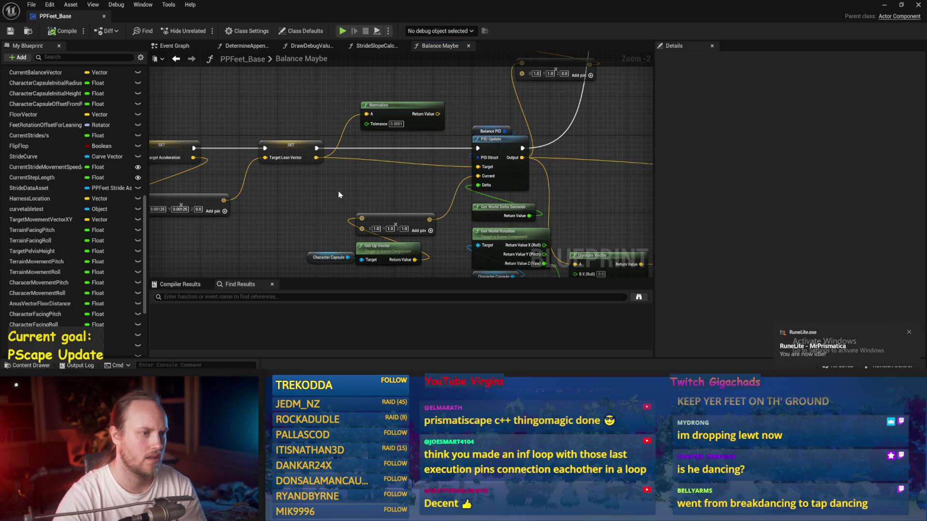
pyautogui.moveTo(565, 180); pyautogui.dragTo(543, 182)
pyautogui.click(903, 6)
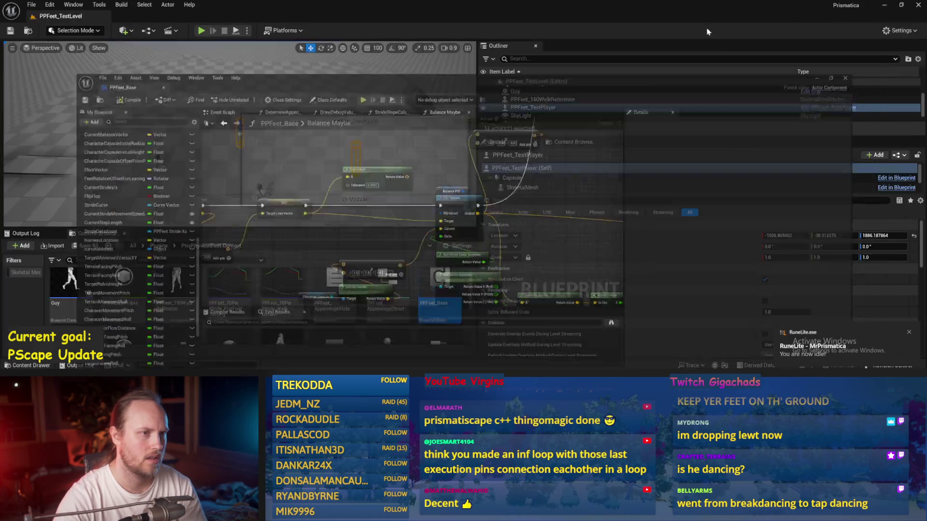
# Possess the player with F8, then reopen PPFeet_Base at its Balance Maybe graph
pyautogui.press('F8')
pyautogui.press('F8')
pyautogui.press('F8')
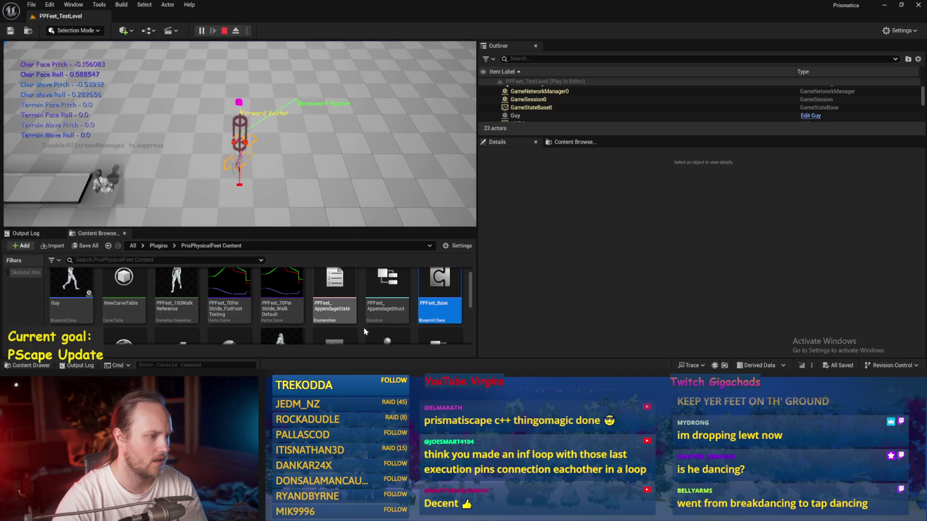
pyautogui.doubleClick(439, 287)
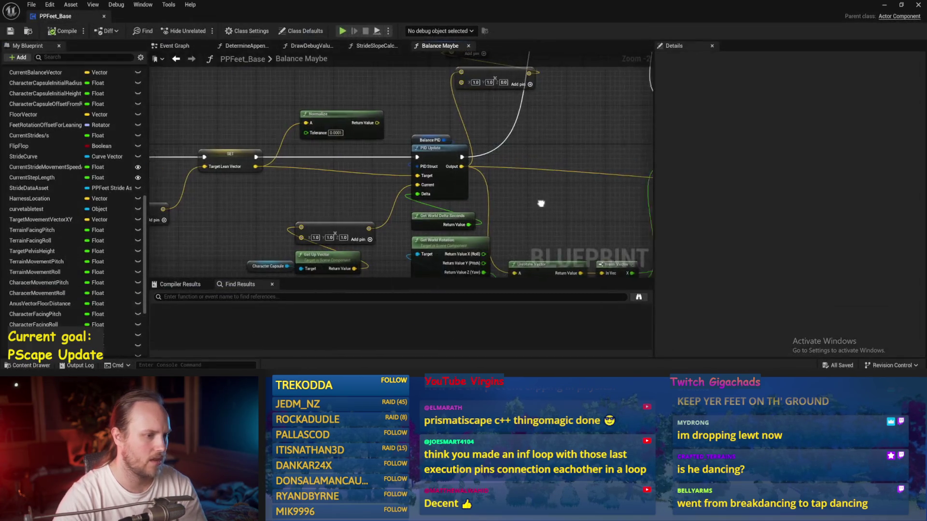
pyautogui.moveTo(540, 204); pyautogui.dragTo(433, 192)
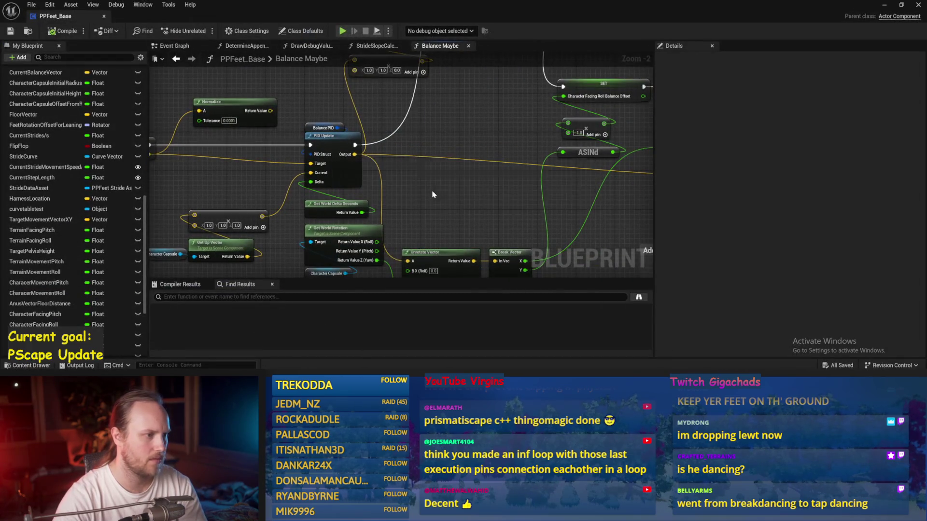
# In the Event Graph, set Current Step Length to 80 and save
pyautogui.scroll(-2, 364, 213)
pyautogui.click(175, 59)
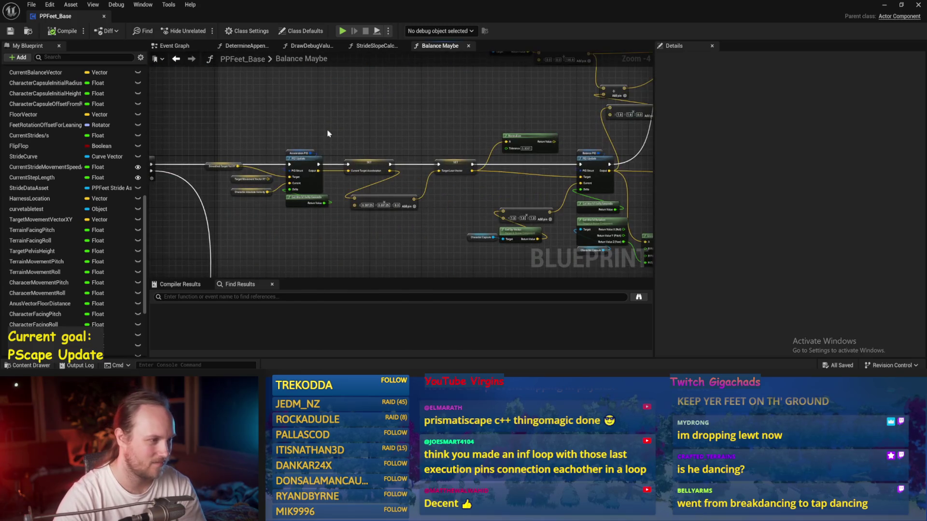
pyautogui.click(186, 49)
pyautogui.scroll(3, 468, 207)
pyautogui.moveTo(495, 158)
pyautogui.mouseDown()
pyautogui.moveTo(363, 131)
pyautogui.moveTo(386, 161)
pyautogui.moveTo(364, 145)
pyautogui.moveTo(318, 137)
pyautogui.mouseUp()
pyautogui.scroll(-1, 386, 160)
pyautogui.click(336, 185)
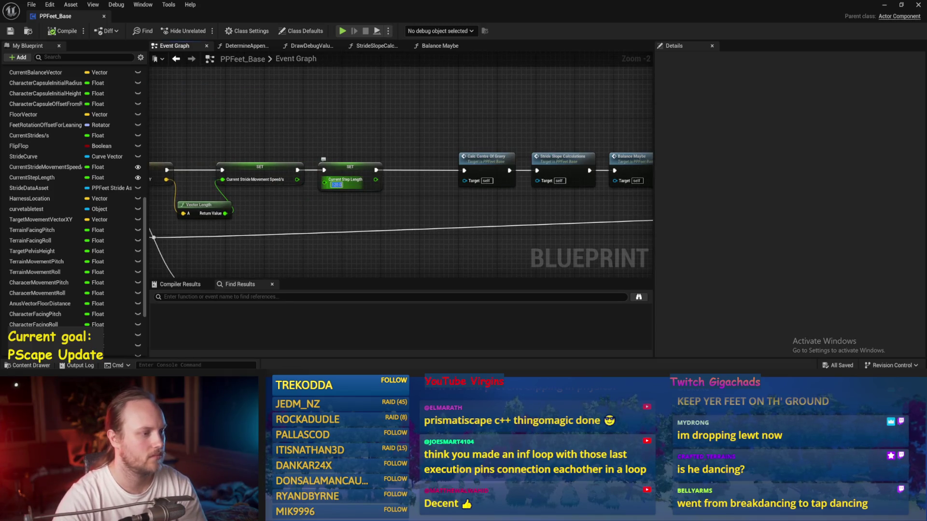
pyautogui.write('80')
pyautogui.press('Return')
pyautogui.hotkey('ctrl', 's')
# Open Move Appendages to Targets, then the Determine Appendage Targets function
pyautogui.moveTo(454, 227); pyautogui.dragTo(357, 212)
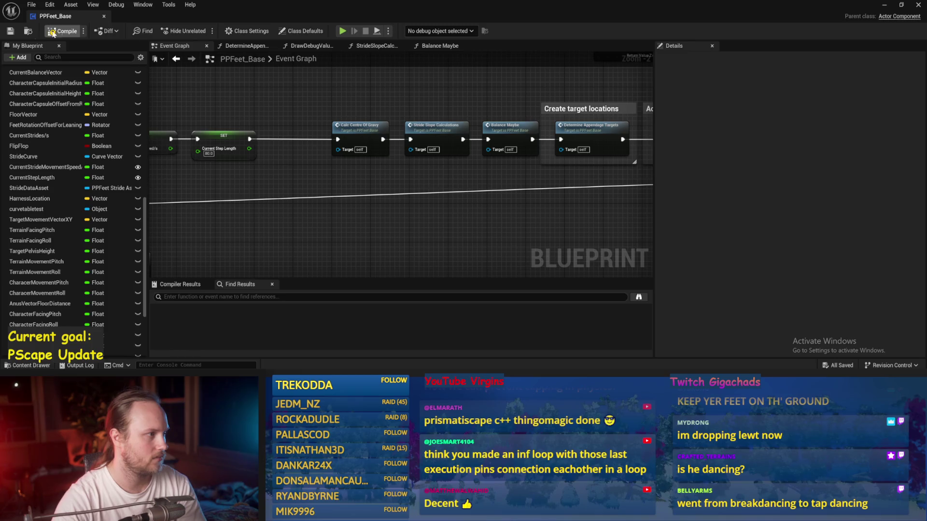
pyautogui.moveTo(534, 213); pyautogui.dragTo(356, 212)
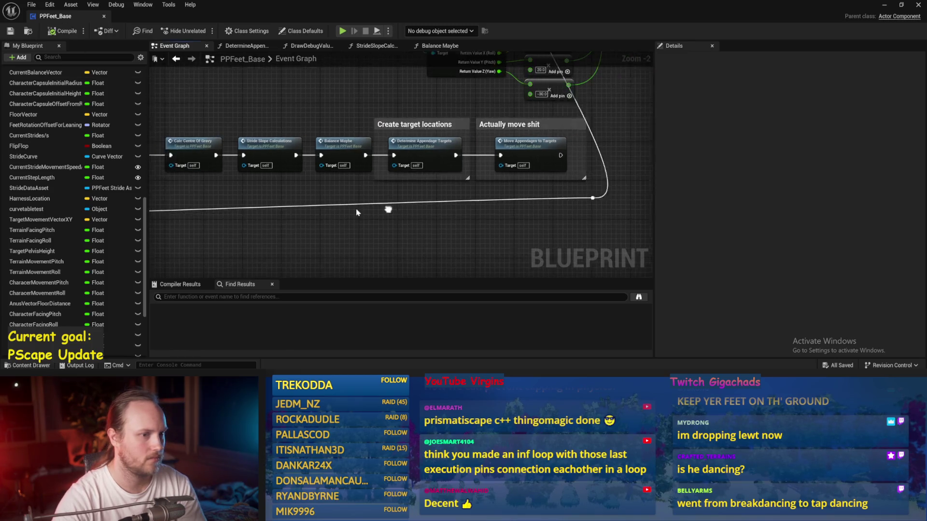
pyautogui.doubleClick(498, 146)
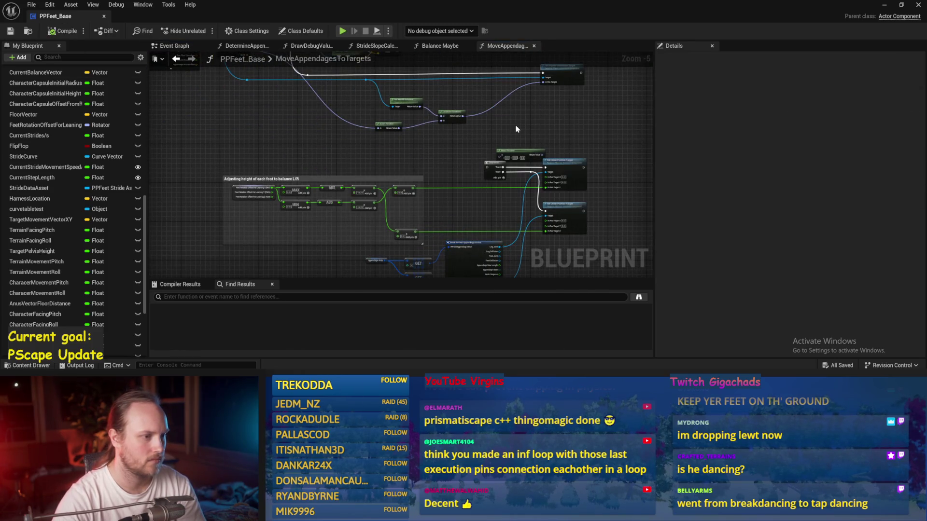
pyautogui.scroll(1, 412, 155)
pyautogui.moveTo(387, 138); pyautogui.dragTo(387, 271)
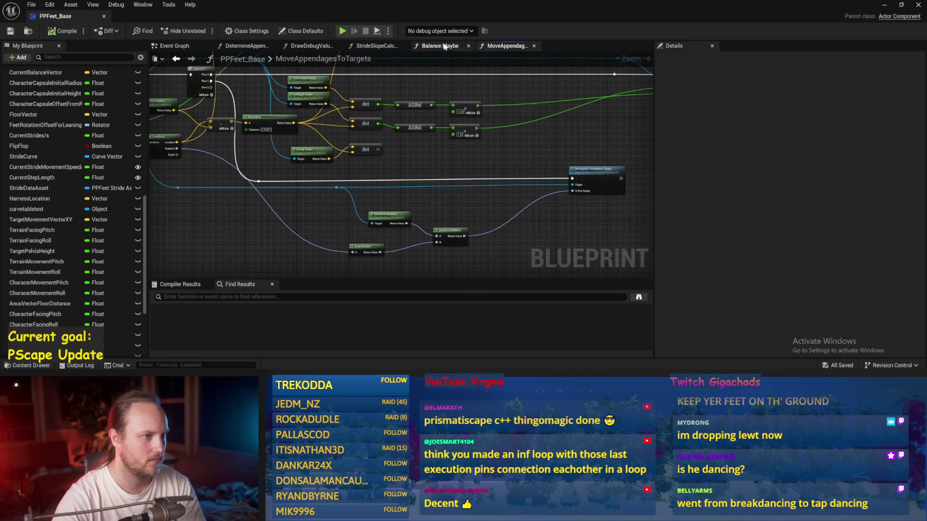
pyautogui.click(439, 46)
pyautogui.click(377, 46)
pyautogui.click(174, 46)
pyautogui.moveTo(212, 96); pyautogui.dragTo(273, 118)
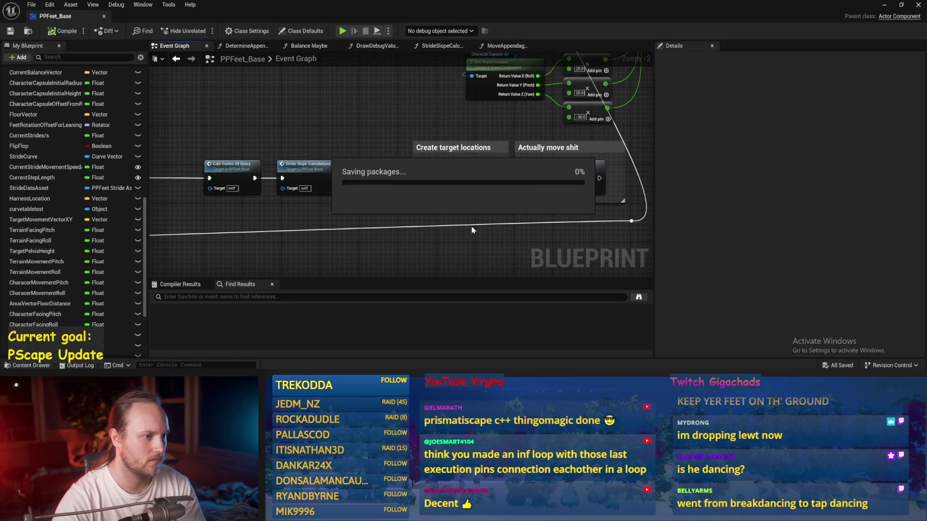
pyautogui.doubleClick(460, 175)
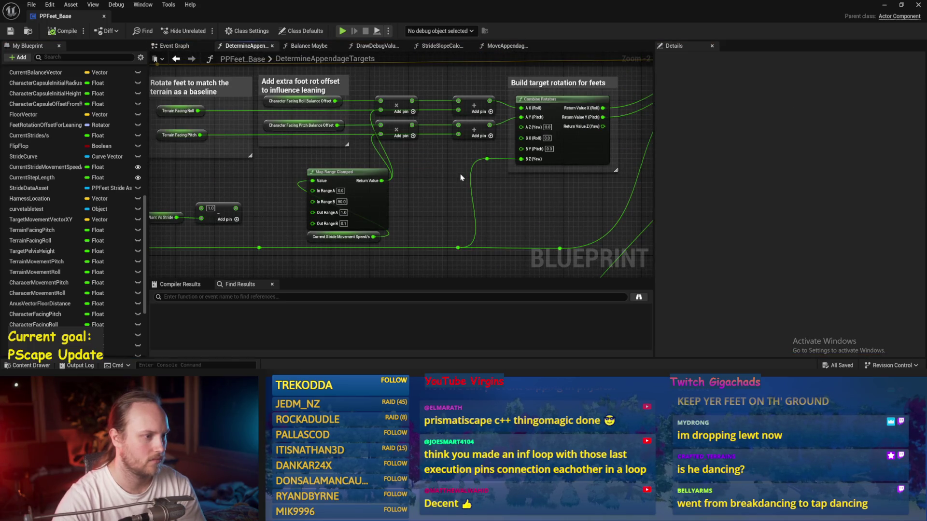
# Nudge the Map Range Clamped node and its input up slightly, then save
pyautogui.moveTo(376, 227)
pyautogui.mouseDown()
pyautogui.moveTo(417, 219)
pyautogui.moveTo(362, 199)
pyautogui.mouseUp()
pyautogui.click(365, 209)
pyautogui.click(434, 197)
pyautogui.scroll(1, 434, 197)
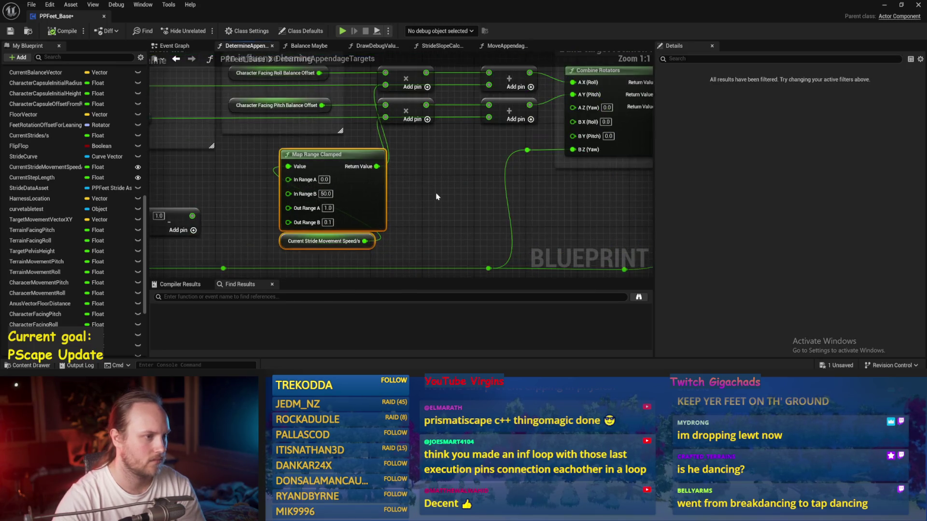
pyautogui.scroll(-1, 460, 208)
pyautogui.scroll(-1, 475, 196)
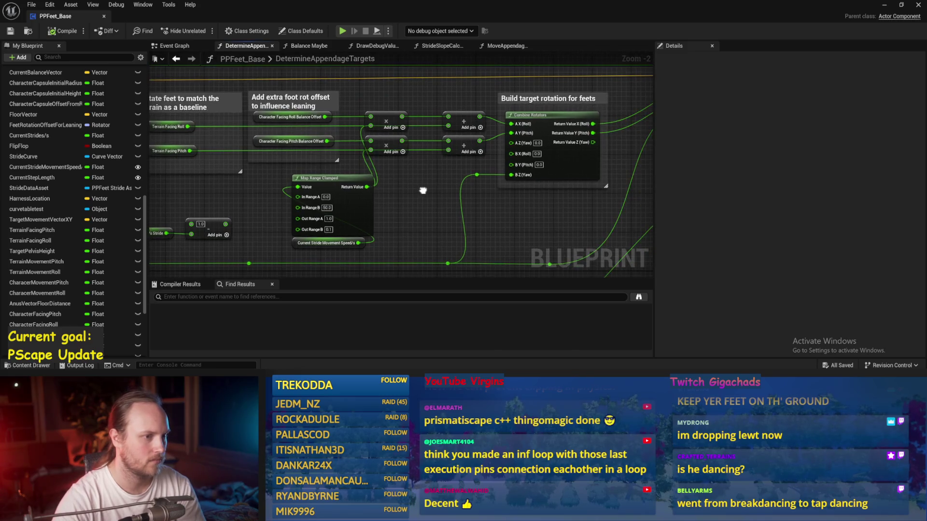
pyautogui.hotkey('ctrl', 's')
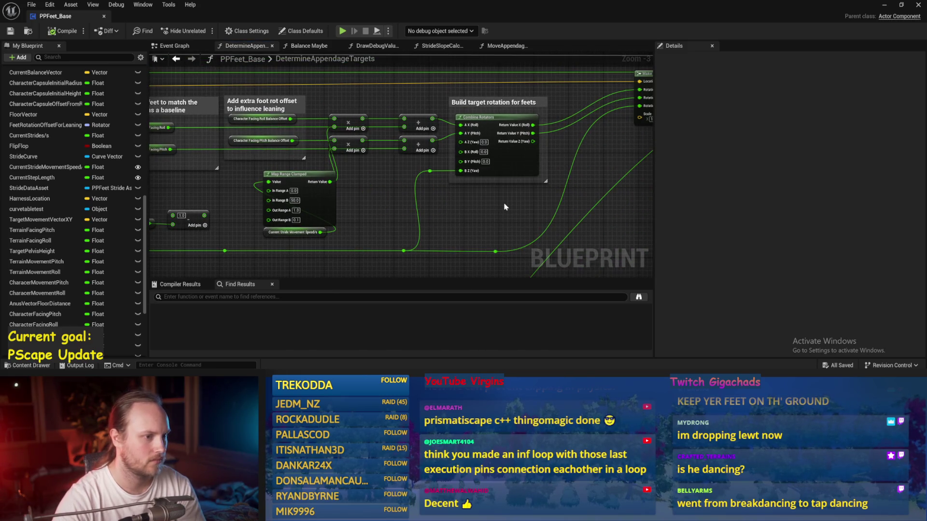
# Delete the Max Appendage Length and Anus Vector Floor Distance math nodes and save
pyautogui.moveTo(447, 226)
pyautogui.mouseDown()
pyautogui.moveTo(331, 178)
pyautogui.moveTo(403, 223)
pyautogui.mouseUp()
pyautogui.moveTo(476, 199)
pyautogui.mouseDown()
pyautogui.moveTo(414, 210)
pyautogui.moveTo(552, 187)
pyautogui.moveTo(496, 207)
pyautogui.moveTo(318, 234)
pyautogui.moveTo(411, 204)
pyautogui.mouseUp()
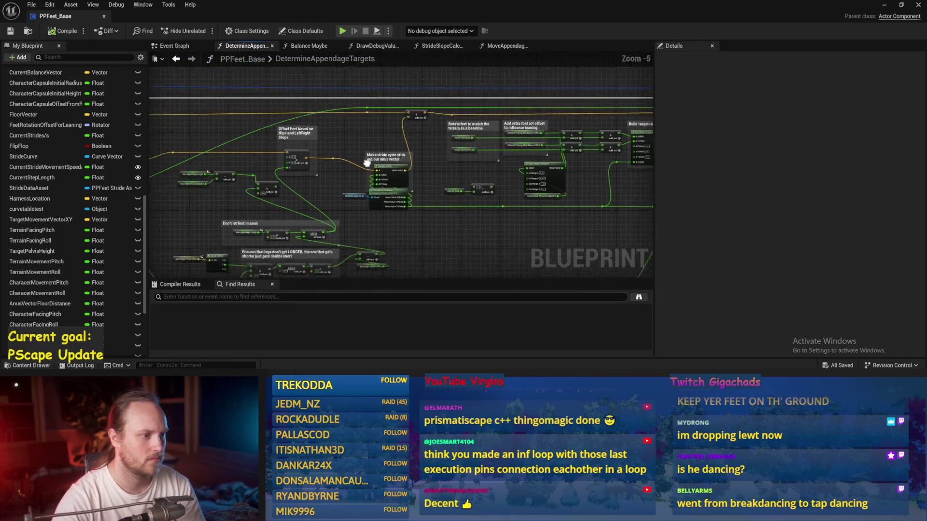
pyautogui.moveTo(329, 185); pyautogui.dragTo(412, 138)
pyautogui.moveTo(404, 241); pyautogui.dragTo(435, 228)
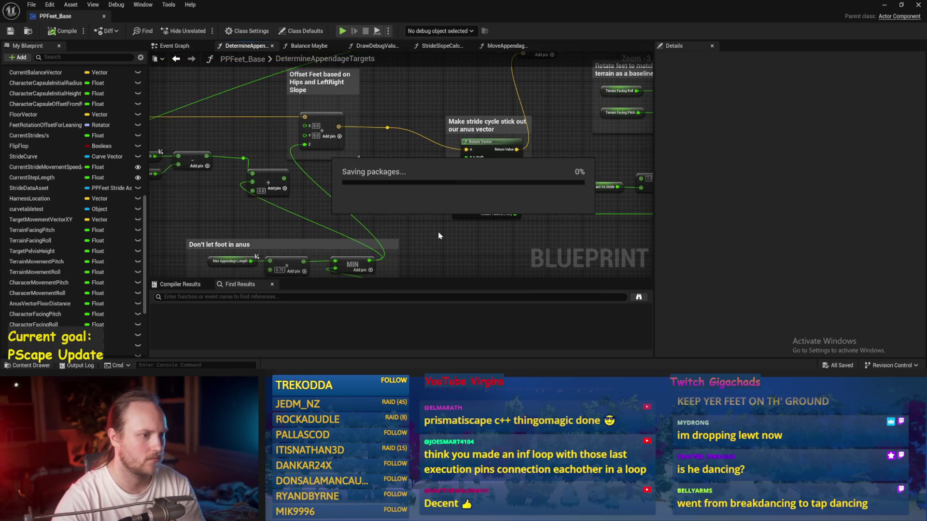
pyautogui.moveTo(402, 104)
pyautogui.mouseDown()
pyautogui.moveTo(544, 114)
pyautogui.moveTo(395, 155)
pyautogui.moveTo(393, 196)
pyautogui.moveTo(466, 130)
pyautogui.mouseUp()
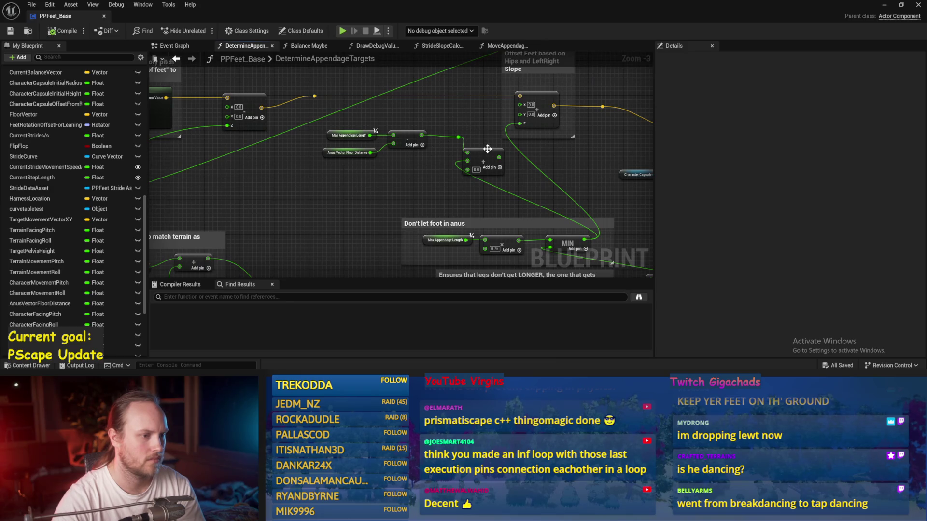
pyautogui.moveTo(511, 167); pyautogui.dragTo(319, 128)
pyautogui.press('Delete')
pyautogui.moveTo(529, 210)
pyautogui.mouseDown()
pyautogui.moveTo(453, 192)
pyautogui.moveTo(380, 128)
pyautogui.mouseUp()
pyautogui.hotkey('ctrl', 's')
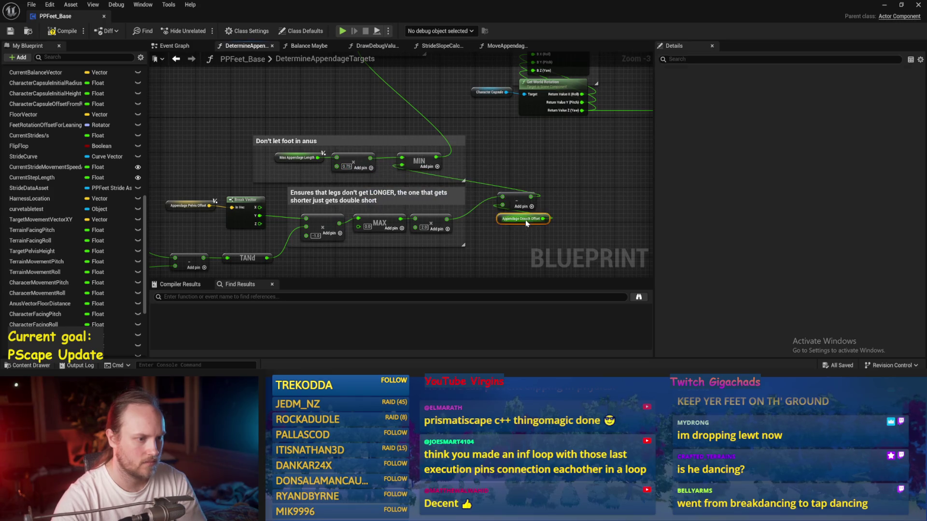
# Deselect and pan over to the leg-length comments, saving again
pyautogui.click(534, 169)
pyautogui.moveTo(534, 169)
pyautogui.mouseDown()
pyautogui.moveTo(496, 120)
pyautogui.moveTo(436, 122)
pyautogui.moveTo(435, 112)
pyautogui.mouseUp()
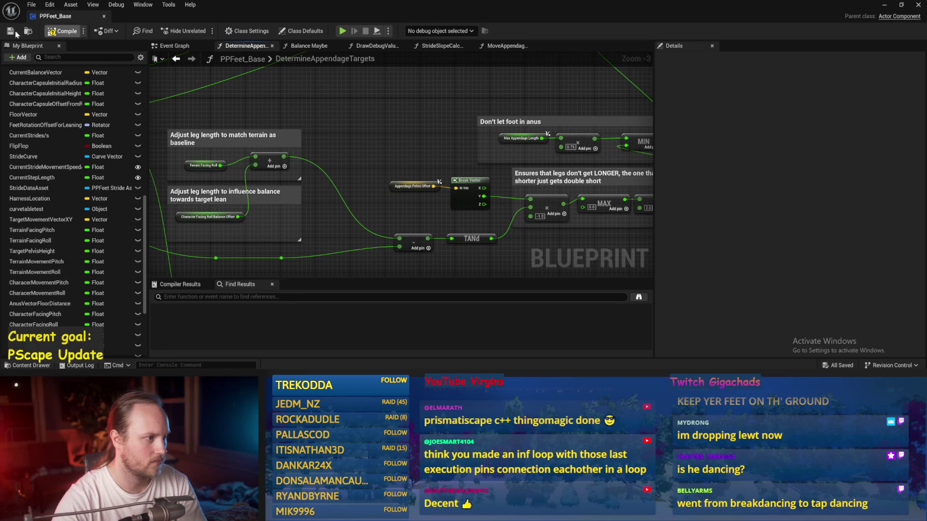
pyautogui.moveTo(356, 157); pyautogui.dragTo(434, 128)
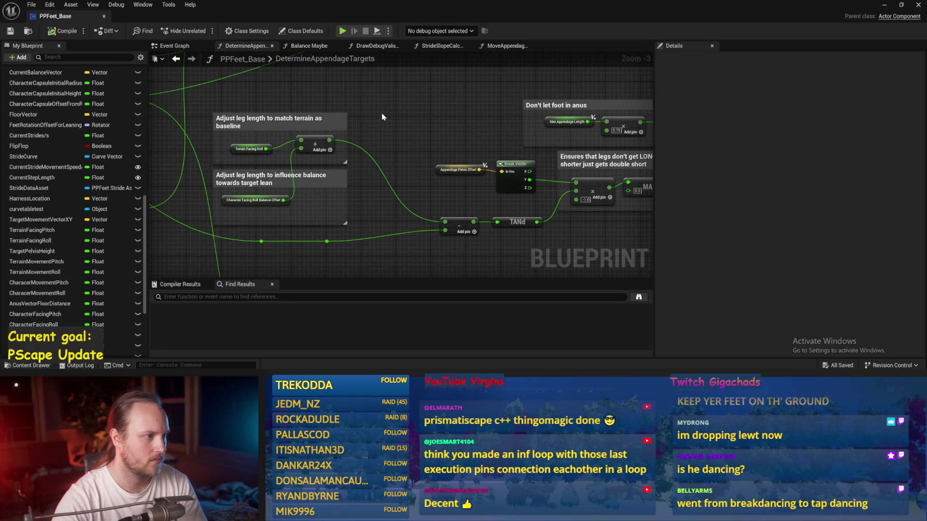
pyautogui.moveTo(371, 118); pyautogui.dragTo(447, 121)
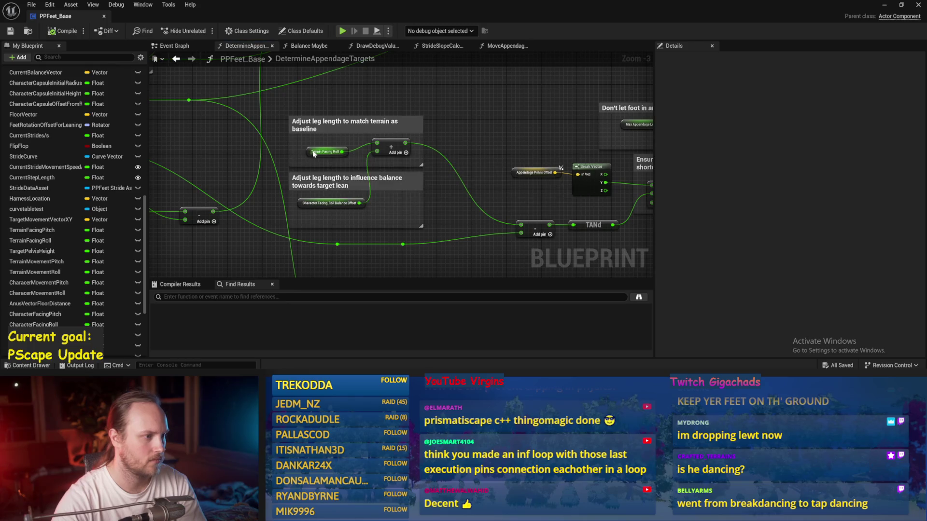
pyautogui.scroll(2, 446, 140)
pyautogui.hotkey('ctrl', 's')
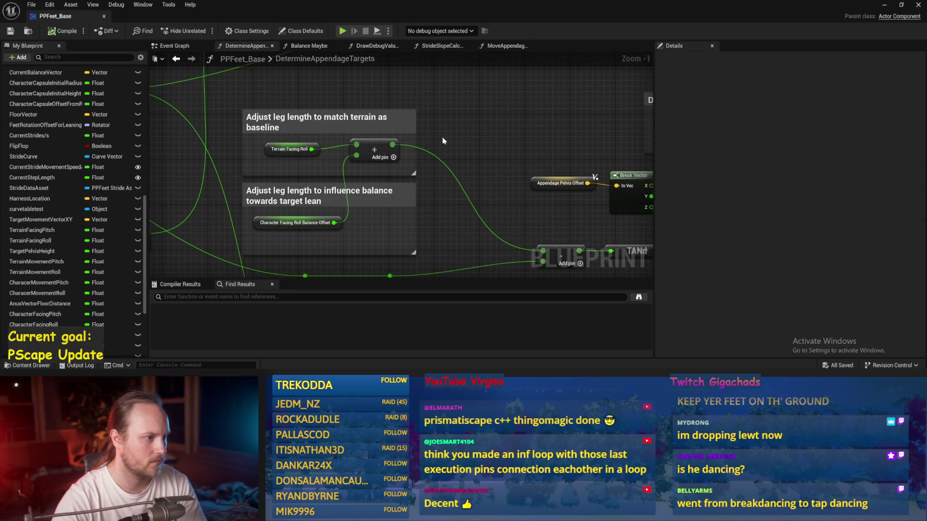
# Add 'L/R' to the top leg-length comment title and save
pyautogui.click(277, 119)
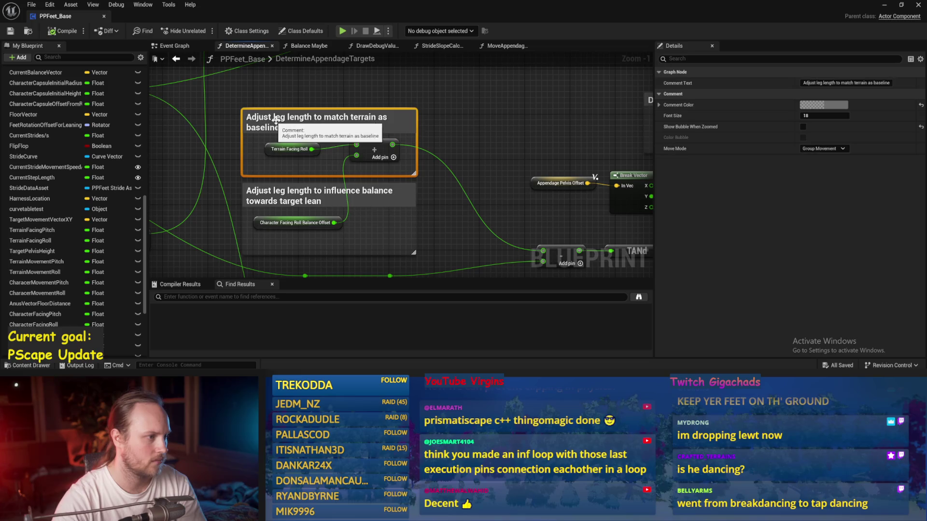
pyautogui.click(276, 117)
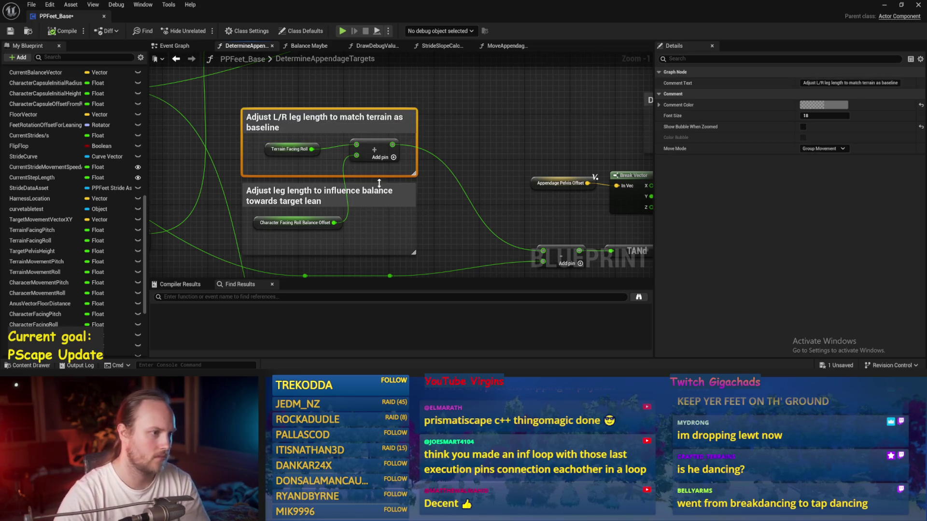
pyautogui.click(524, 140)
pyautogui.hotkey('ctrl', 's')
# Insert 'slope' after 'terrain' so the comment reads 'Adjust L/R leg length to match terrain slope as baseline', then save
pyautogui.click(387, 99)
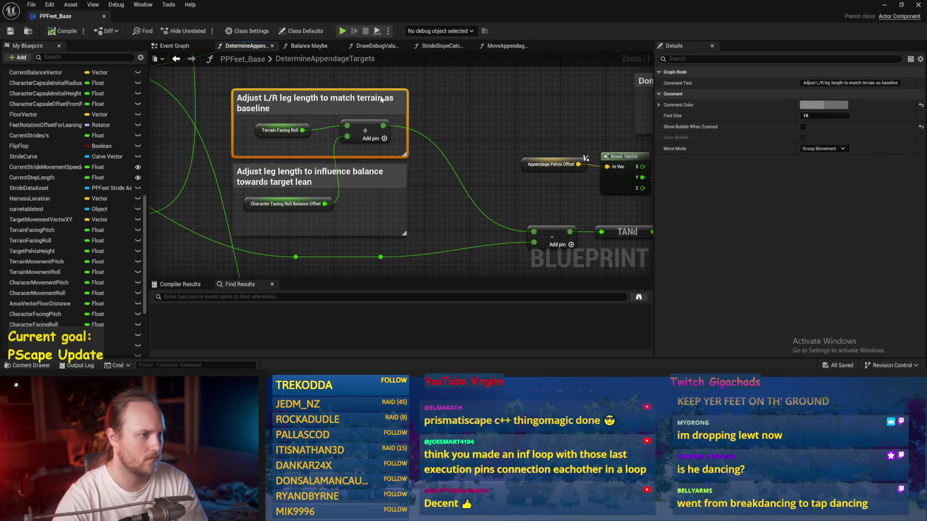
pyautogui.click(386, 99)
pyautogui.click(387, 99)
pyautogui.write('slope')
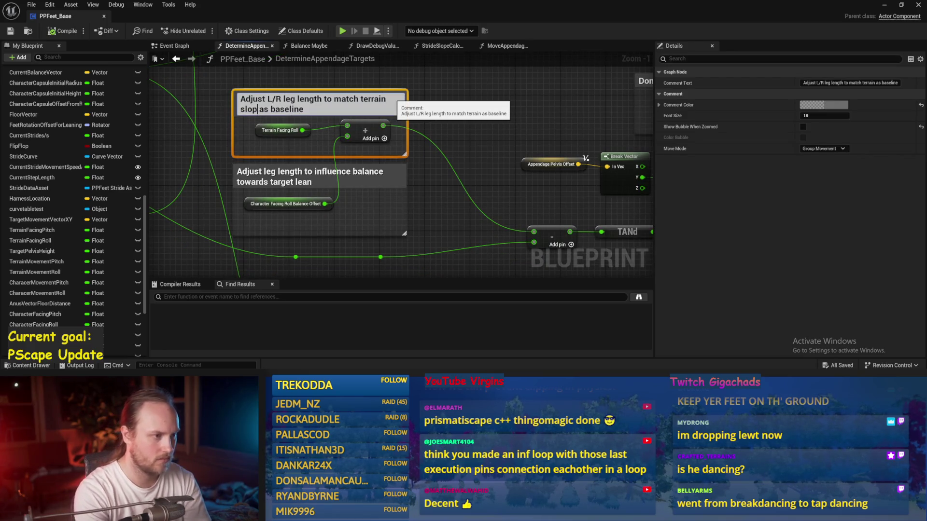
pyautogui.press('Return')
pyautogui.click(431, 103)
pyautogui.hotkey('ctrl', 's')
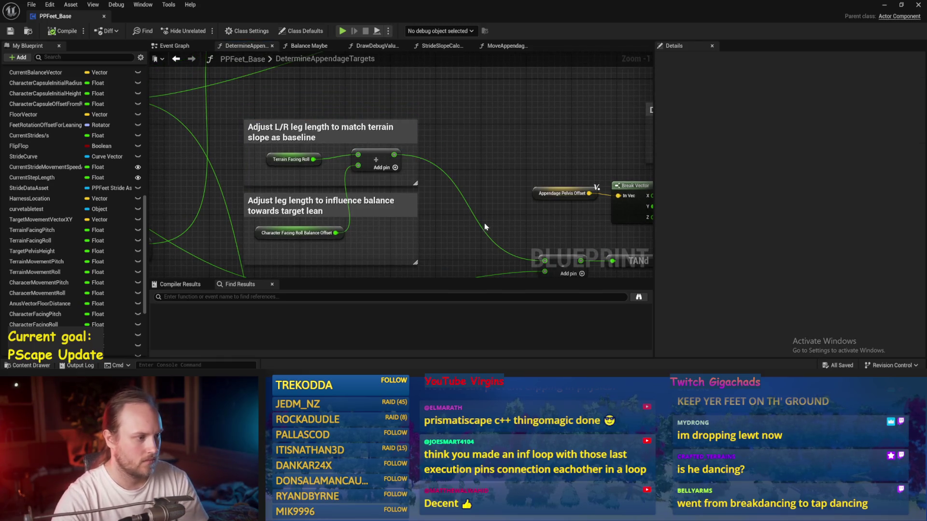
pyautogui.scroll(-1, 416, 186)
pyautogui.hotkey('ctrl', 's')
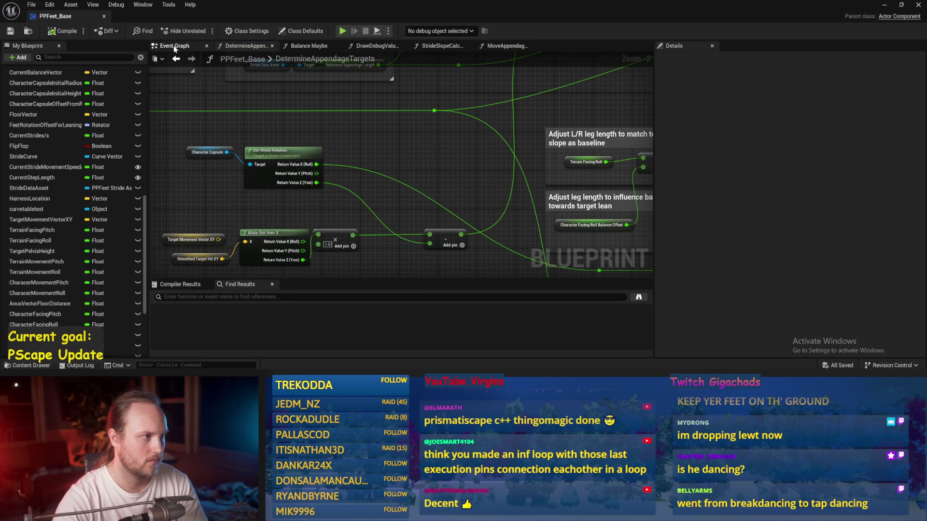
# In Balance Maybe, disconnect the exec wire into the first SET node, then compile and save
pyautogui.click(175, 46)
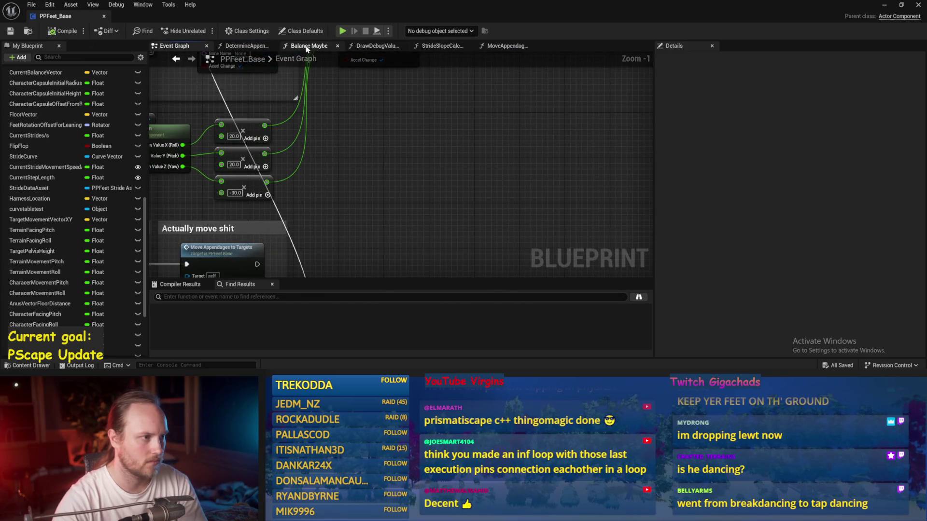
pyautogui.click(306, 47)
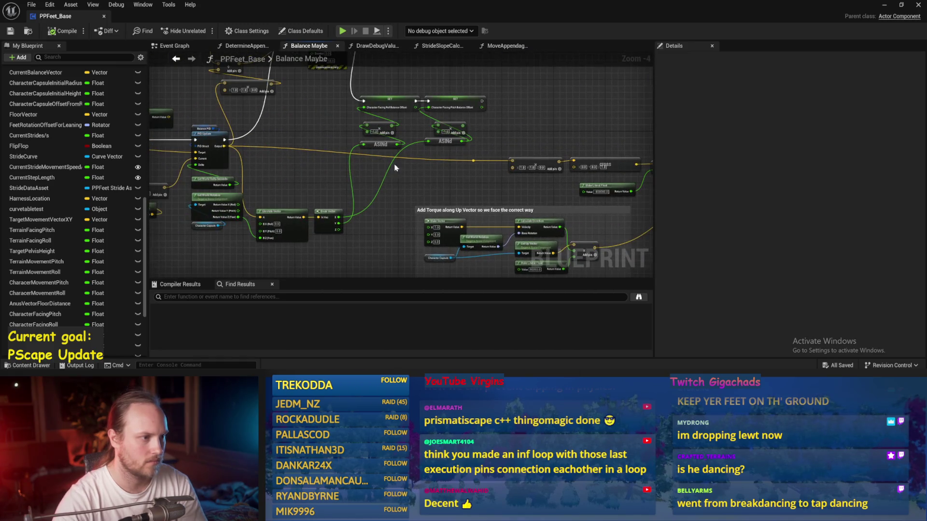
pyautogui.scroll(2, 338, 154)
pyautogui.keyDown('alt'); pyautogui.click(387, 157); pyautogui.keyUp('alt')
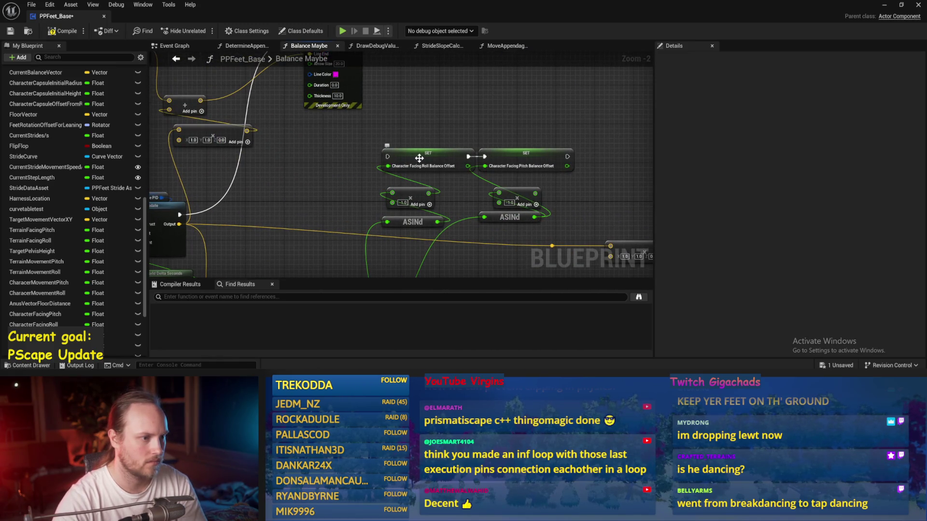
pyautogui.click(12, 31)
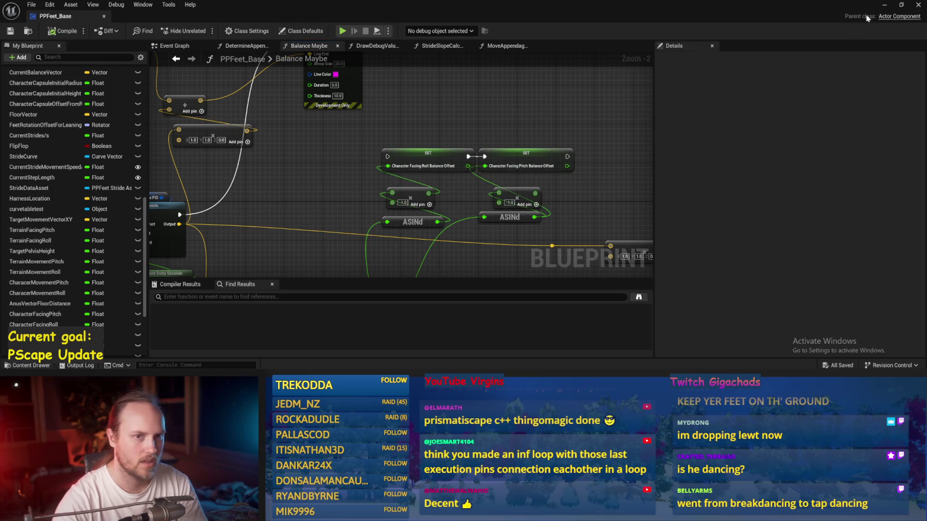
# Play-test the level, then stop and return to the PID Update node
pyautogui.click(885, 5)
pyautogui.click(201, 31)
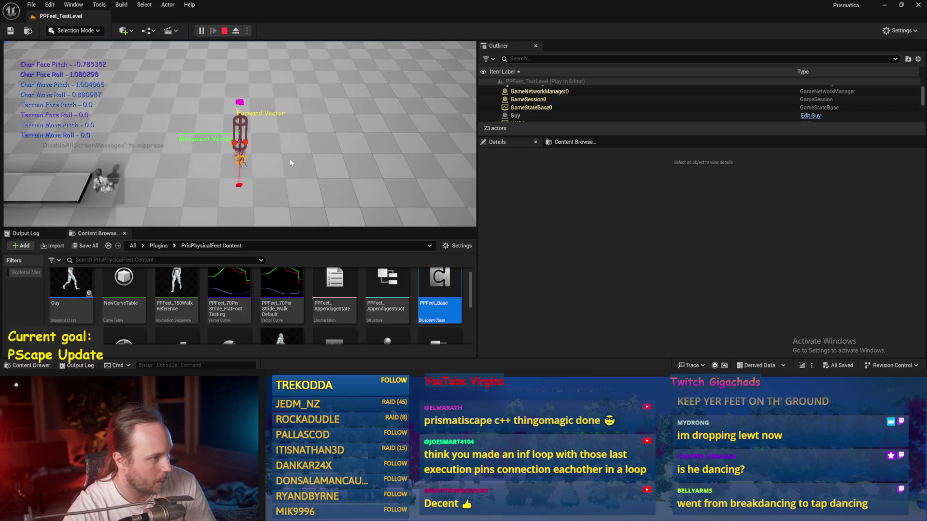
pyautogui.press('Escape')
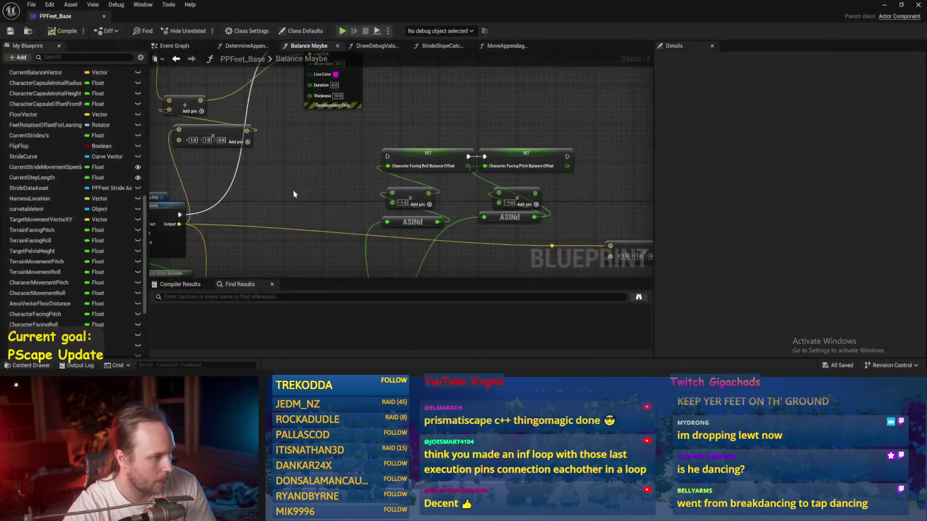
pyautogui.moveTo(293, 193)
pyautogui.mouseDown()
pyautogui.moveTo(374, 182)
pyautogui.moveTo(385, 161)
pyautogui.moveTo(463, 130)
pyautogui.mouseUp()
pyautogui.scroll(-3, 463, 130)
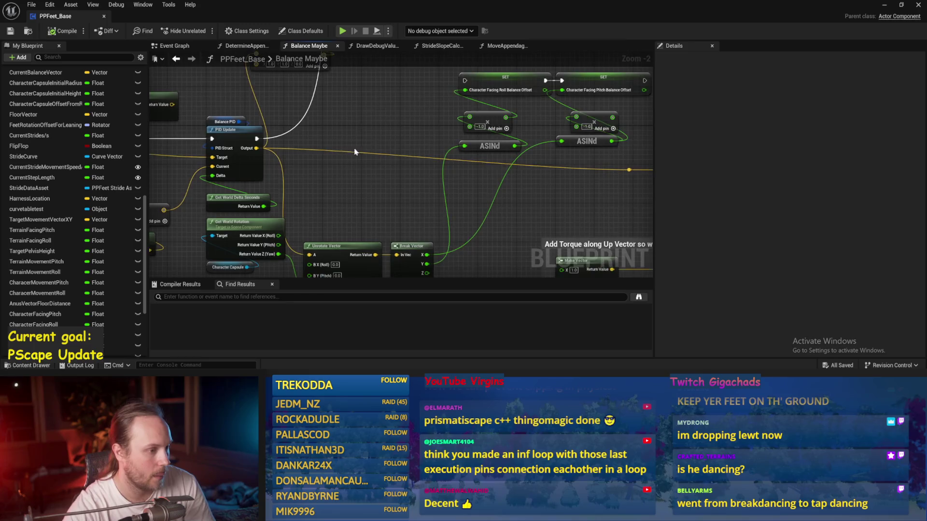
# In the Event Graph, add a Map Range Clamped node from the stride speed output
pyautogui.scroll(3, 351, 153)
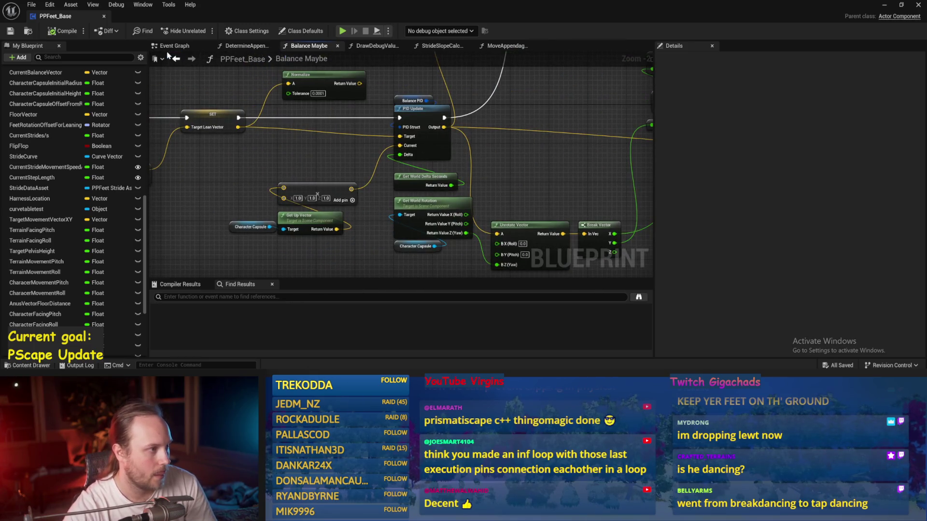
pyautogui.click(173, 46)
pyautogui.scroll(-3, 282, 206)
pyautogui.scroll(3, 377, 164)
pyautogui.moveTo(377, 164); pyautogui.dragTo(341, 193)
pyautogui.moveTo(411, 155); pyautogui.dragTo(422, 154)
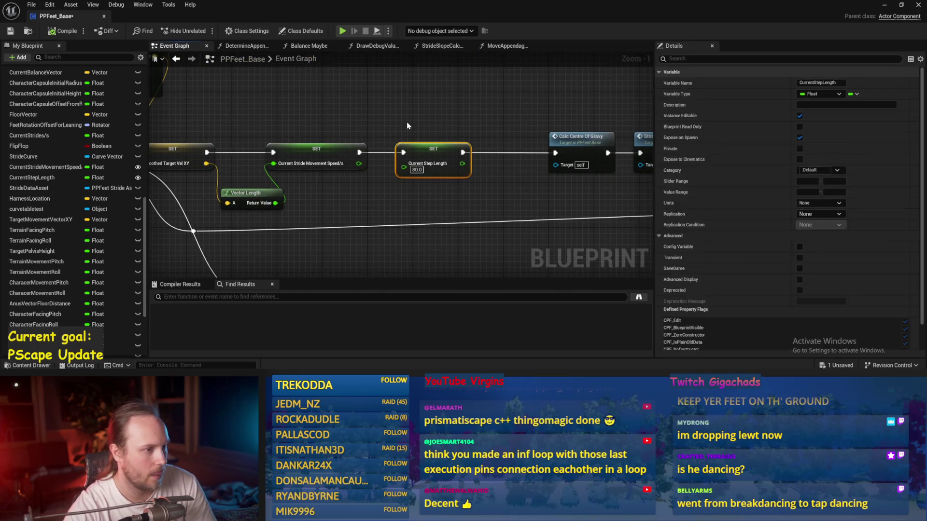
pyautogui.moveTo(359, 163); pyautogui.dragTo(381, 191)
pyautogui.write('map range')
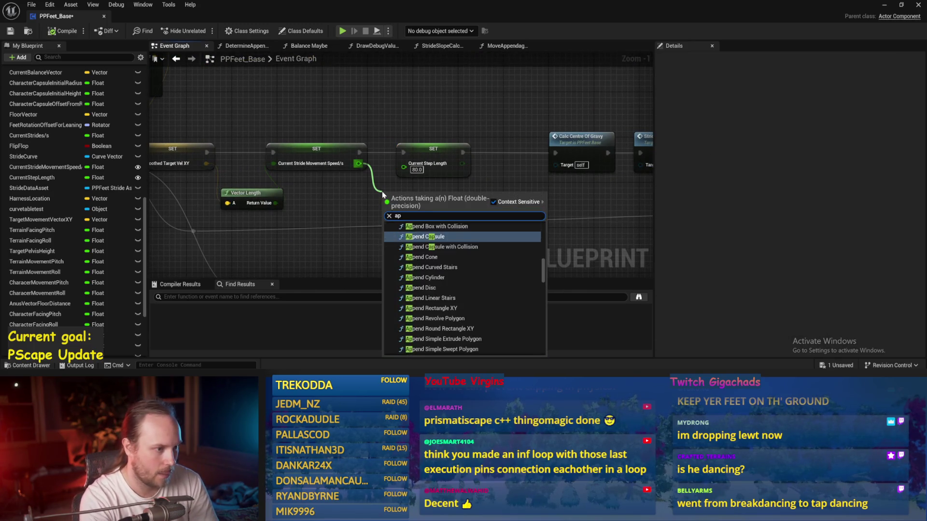
pyautogui.press('Return')
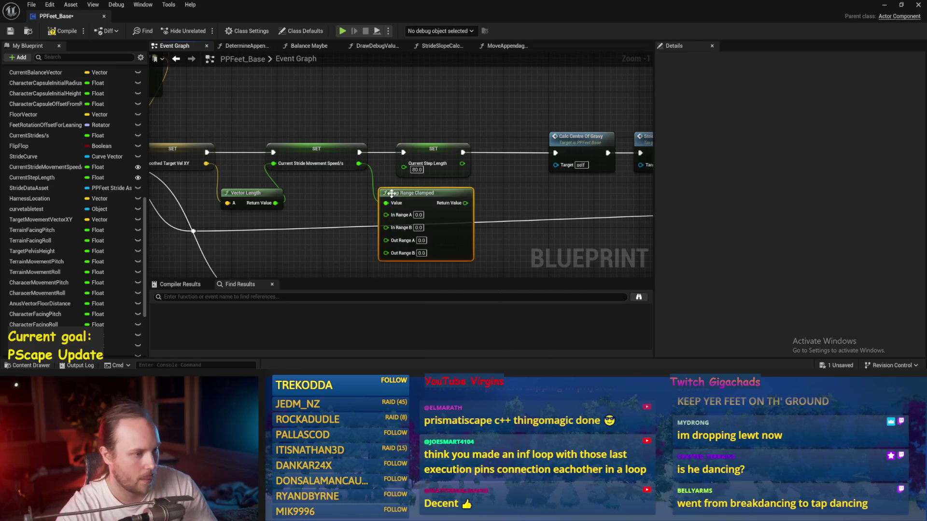
# Set the Map Range Clamped In Range to 100–400 and Out Range to 40–120
pyautogui.scroll(1, 331, 178)
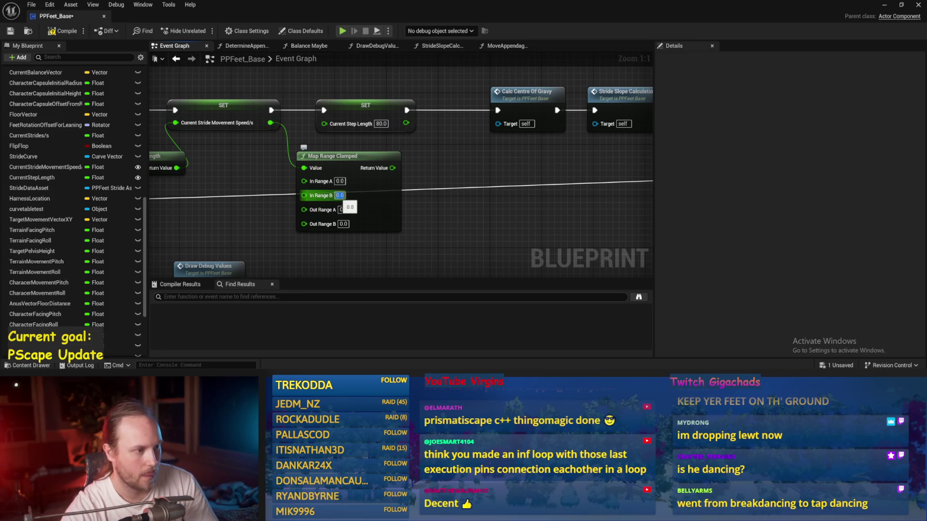
pyautogui.write('00')
pyautogui.press('Return')
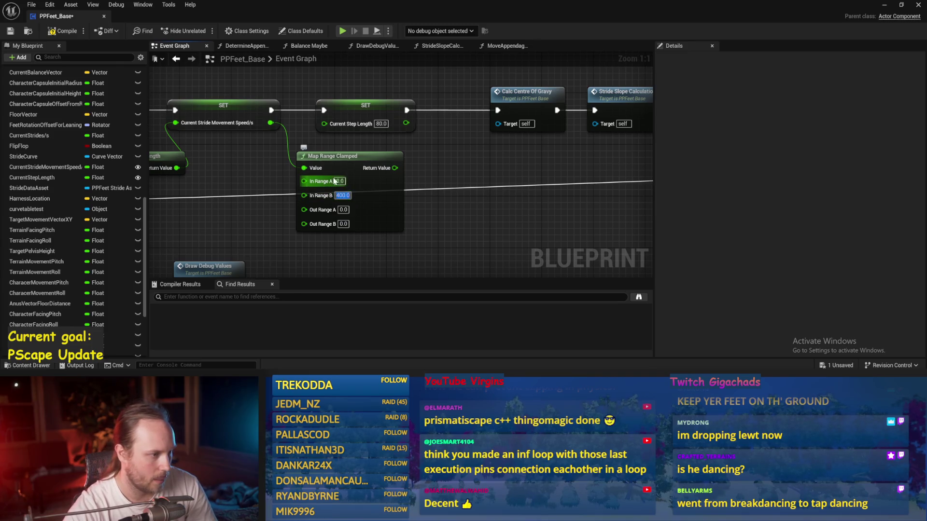
pyautogui.click(340, 181)
pyautogui.write('1')
pyautogui.press('Return')
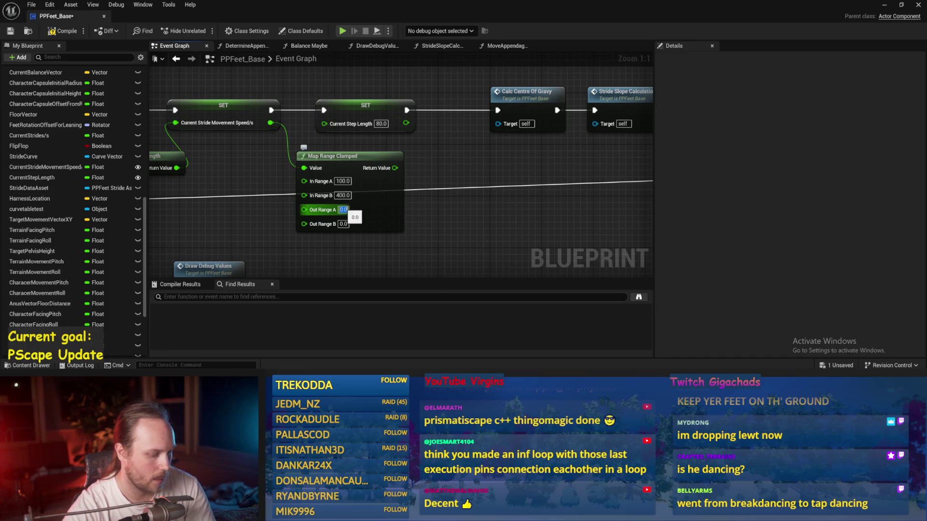
pyautogui.write('40')
pyautogui.write('0')
pyautogui.press('Return')
# Wire the mapped value into the Current Step Length SET, then compile and save the blueprint
pyautogui.moveTo(399, 168)
pyautogui.mouseDown()
pyautogui.moveTo(431, 185)
pyautogui.moveTo(341, 121)
pyautogui.moveTo(324, 123)
pyautogui.mouseUp()
pyautogui.click(61, 31)
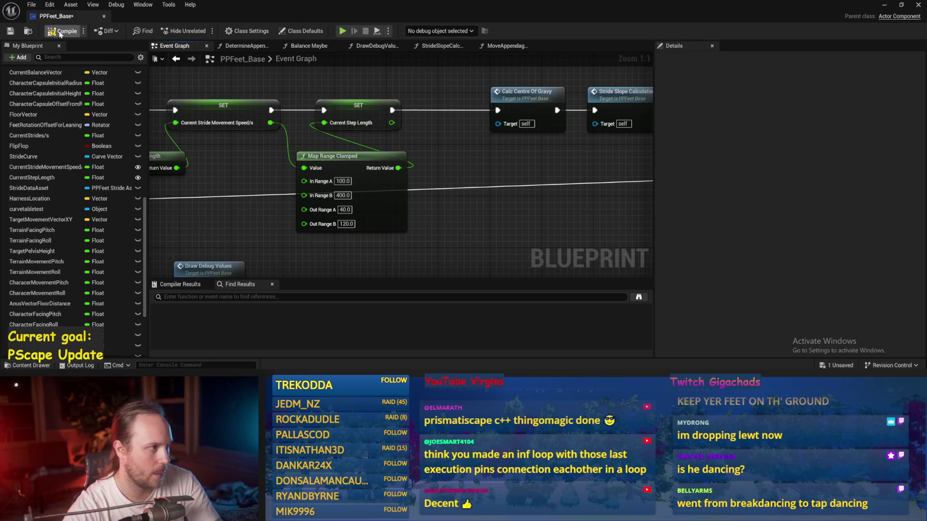
pyautogui.click(10, 31)
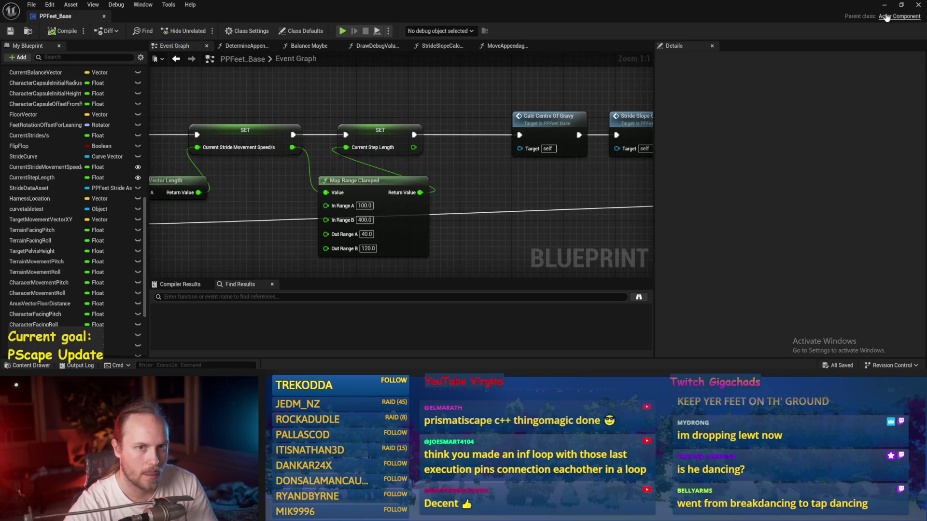
pyautogui.click(883, 4)
# Simulate and play PPFeet_TestLevel to test step length, stop with Esc, and reopen PPFeet_Base
pyautogui.click(233, 31)
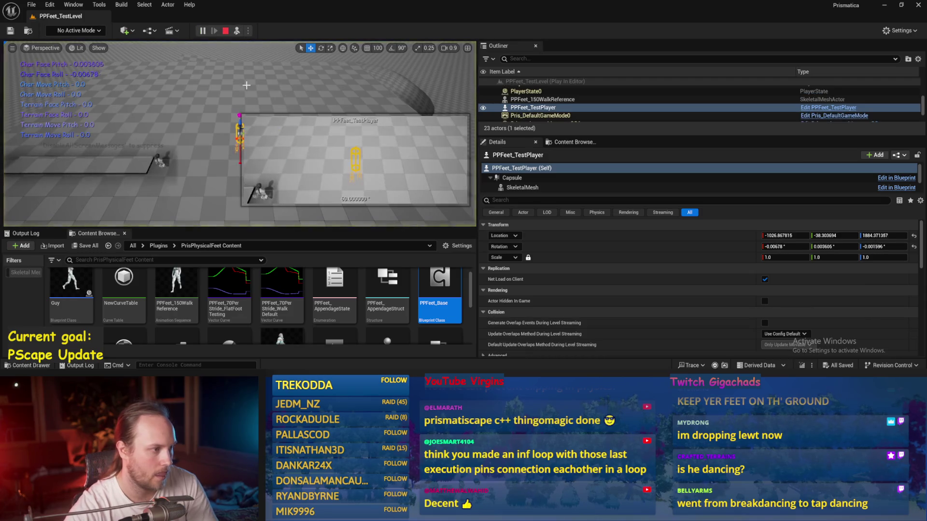
pyautogui.click(202, 31)
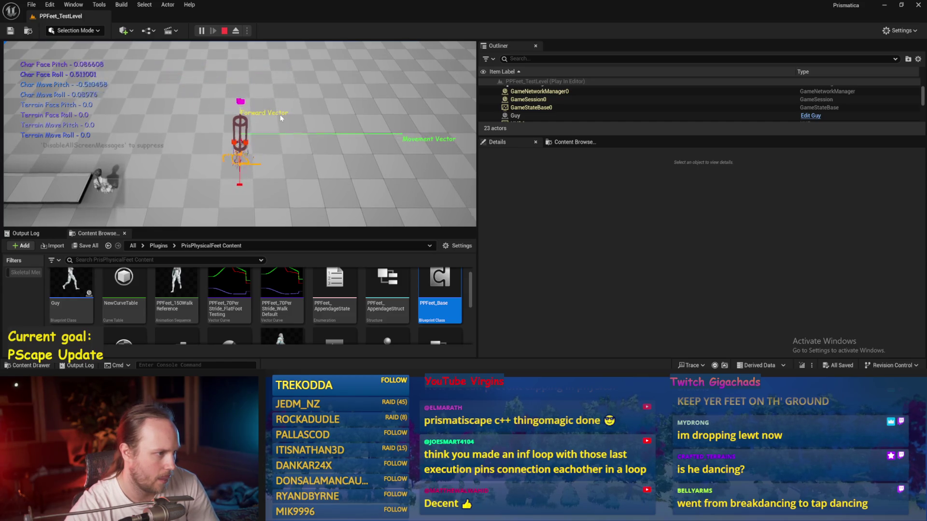
pyautogui.press('Escape')
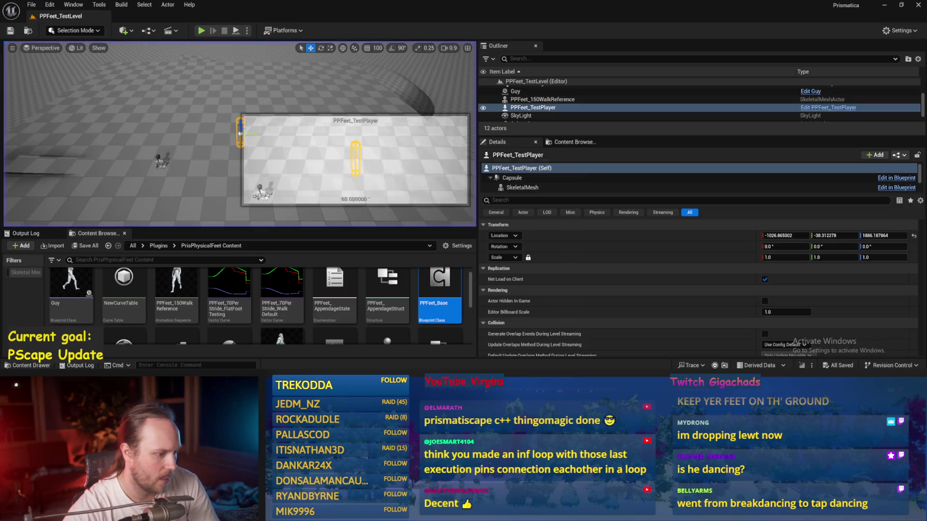
pyautogui.doubleClick(440, 294)
# Look through the StrideSlopeCalc and MoveAppendagesToTargets graphs, then go to Balance Maybe
pyautogui.moveTo(418, 90)
pyautogui.mouseDown()
pyautogui.moveTo(316, 118)
pyautogui.moveTo(266, 58)
pyautogui.moveTo(404, 198)
pyautogui.moveTo(550, 280)
pyautogui.mouseUp()
pyautogui.scroll(-3, 266, 59)
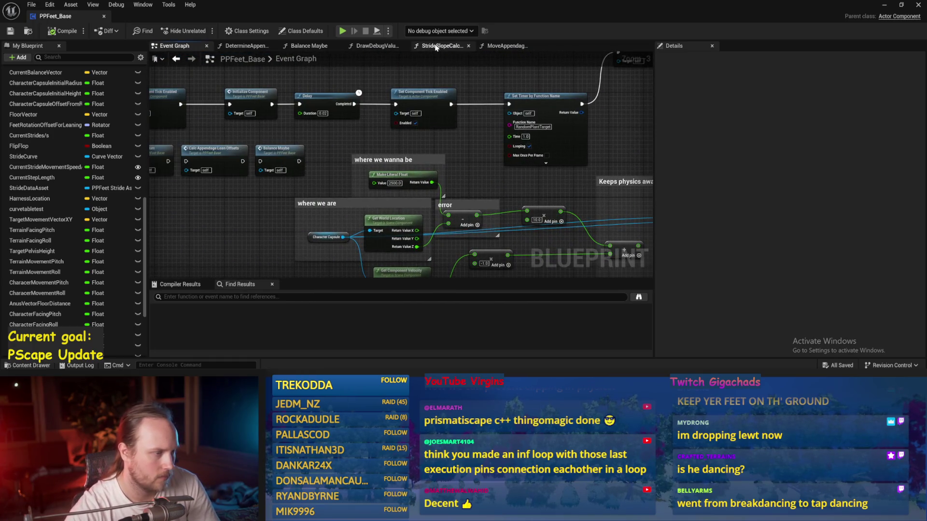
pyautogui.click(436, 47)
pyautogui.click(504, 46)
pyautogui.scroll(2, 491, 208)
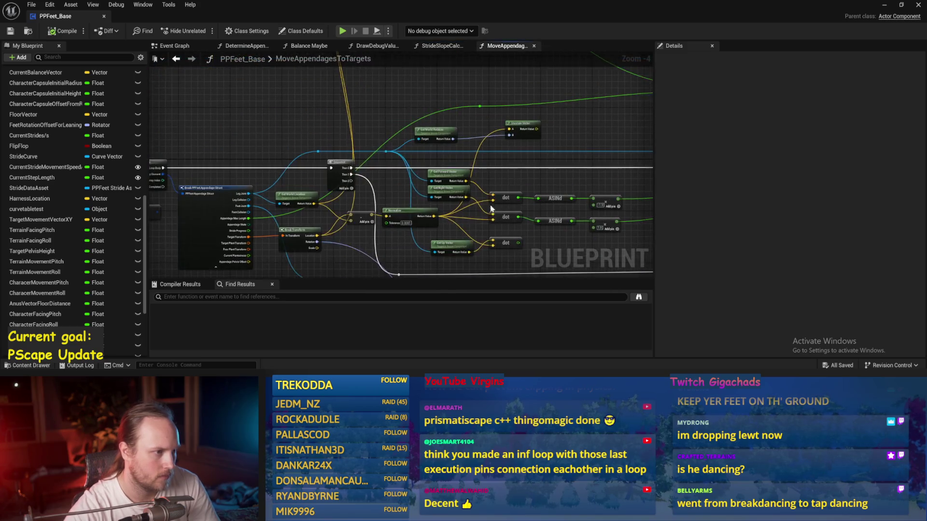
pyautogui.click(309, 46)
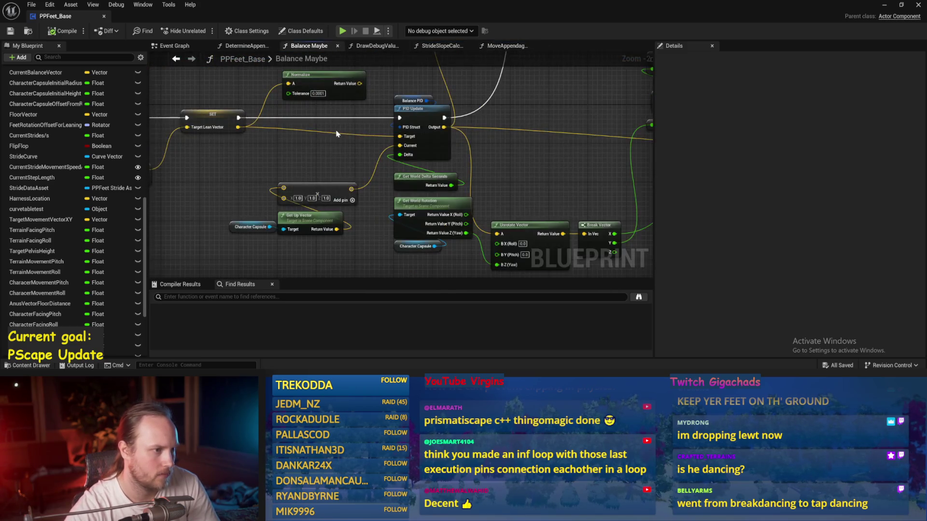
# Reposition the Target Movement Vector XY and Character Absolute Velocity nodes near Acceleration PID and save
pyautogui.moveTo(387, 191)
pyautogui.mouseDown()
pyautogui.moveTo(399, 182)
pyautogui.moveTo(365, 170)
pyautogui.moveTo(407, 114)
pyautogui.moveTo(459, 103)
pyautogui.mouseUp()
pyautogui.scroll(2, 241, 141)
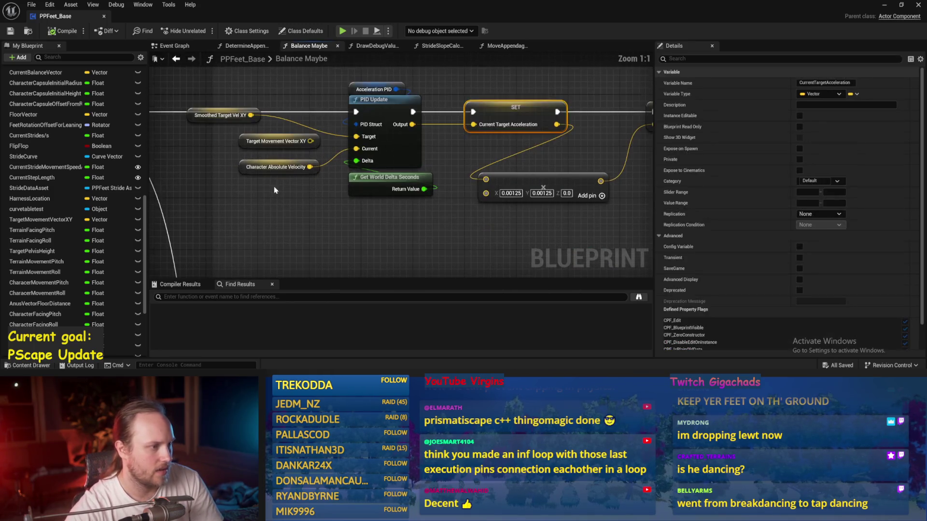
pyautogui.moveTo(242, 141); pyautogui.dragTo(247, 207)
pyautogui.click(271, 167)
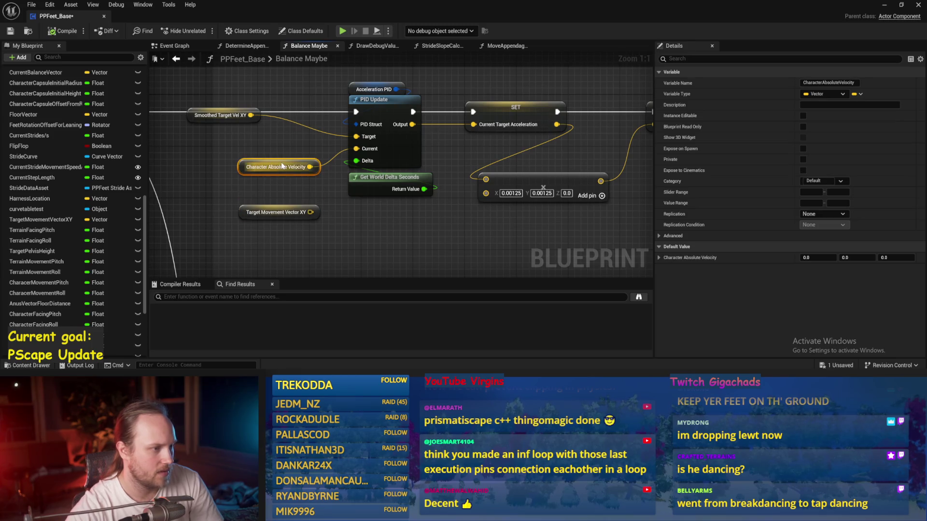
pyautogui.scroll(-2, 378, 155)
pyautogui.click(378, 155)
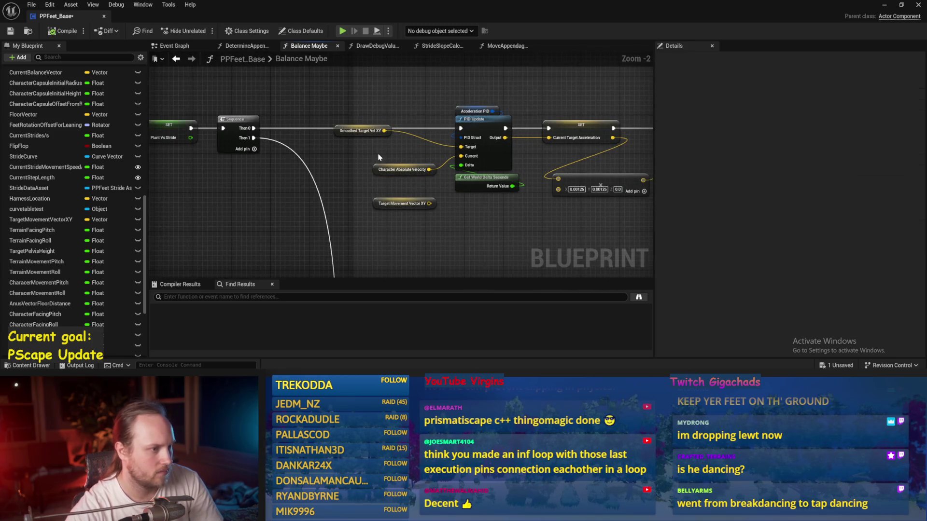
pyautogui.moveTo(393, 184); pyautogui.dragTo(327, 179)
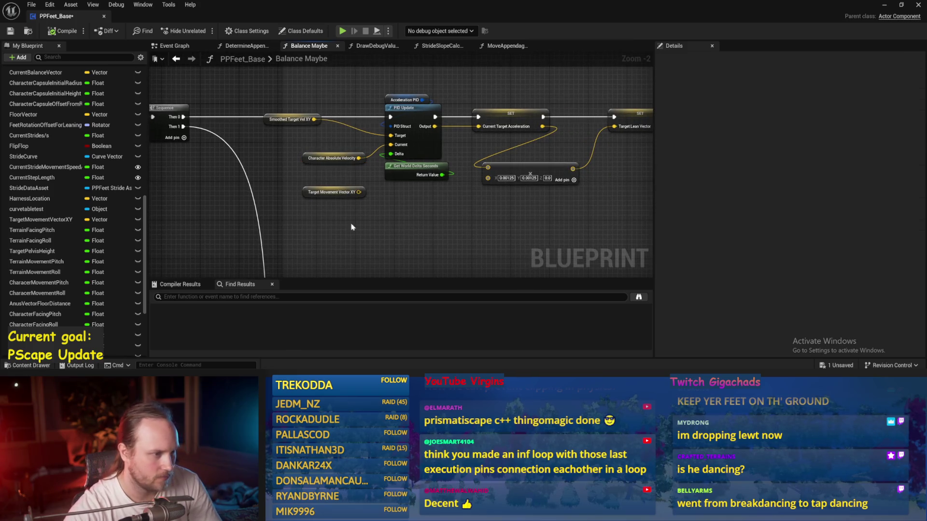
pyautogui.scroll(2, 408, 214)
pyautogui.moveTo(304, 140); pyautogui.dragTo(285, 147)
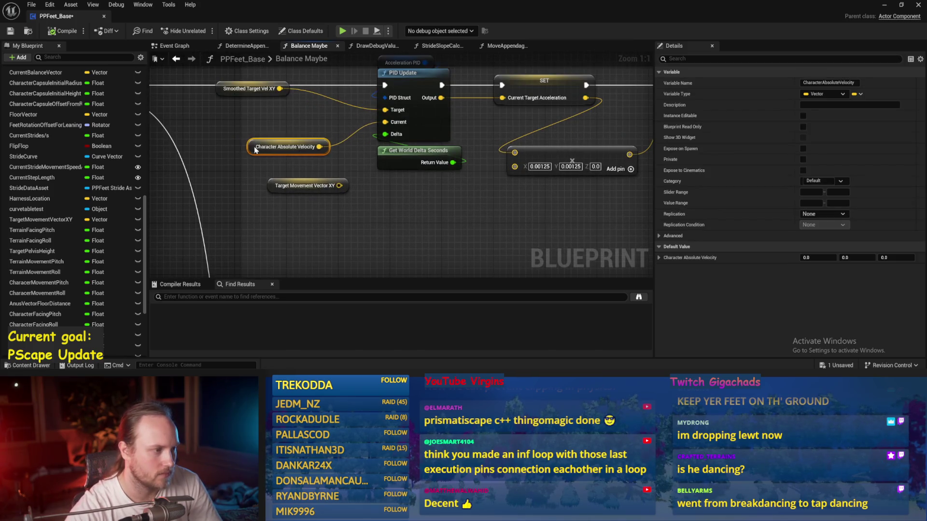
pyautogui.click(270, 226)
pyautogui.moveTo(270, 227); pyautogui.dragTo(309, 251)
pyautogui.click(11, 31)
# Move the Smoothed Target Vel XY node into place and save the blueprint
pyautogui.moveTo(299, 133); pyautogui.dragTo(244, 156)
pyautogui.click(243, 156)
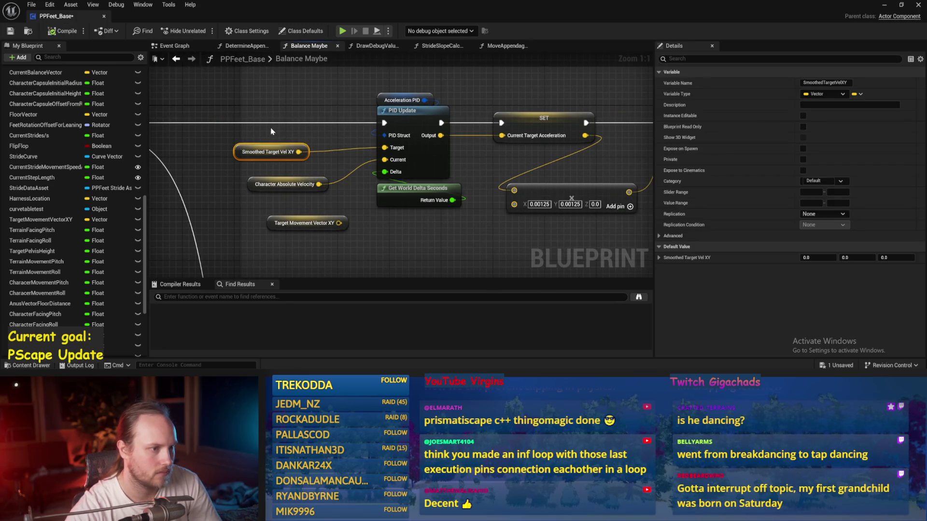
pyautogui.moveTo(288, 133); pyautogui.dragTo(251, 132)
pyautogui.click(253, 134)
pyautogui.hotkey('ctrl', 's')
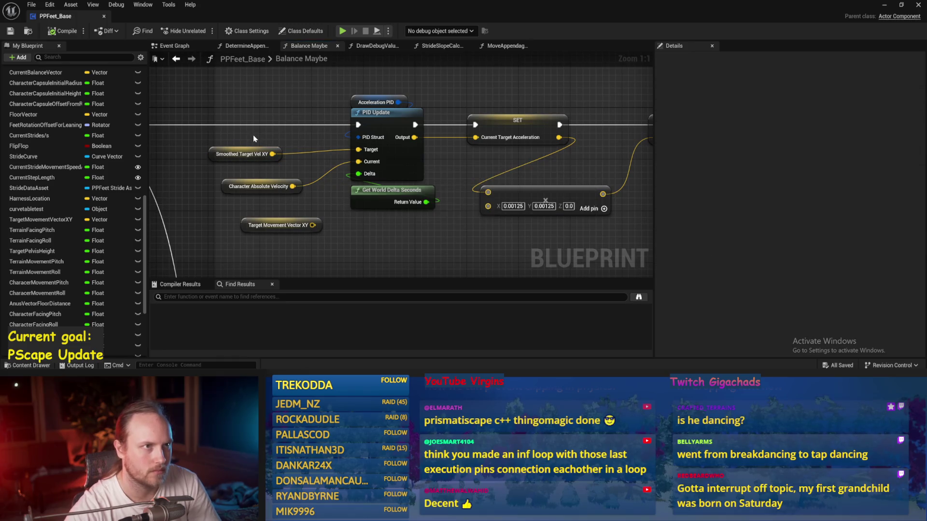
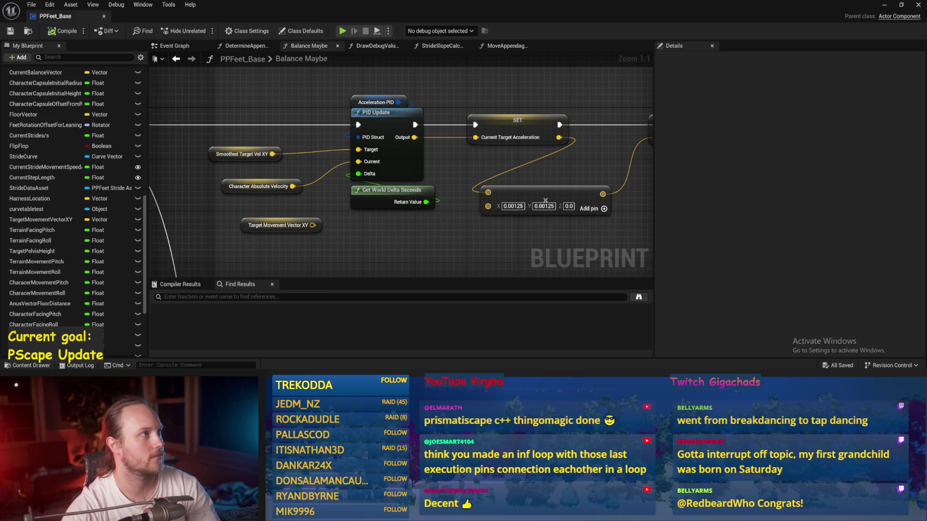
# In Balance Maybe, move the 0.00125 Make Vector node further right
pyautogui.moveTo(487, 240)
pyautogui.mouseDown()
pyautogui.moveTo(438, 188)
pyautogui.moveTo(378, 231)
pyautogui.moveTo(508, 216)
pyautogui.mouseUp()
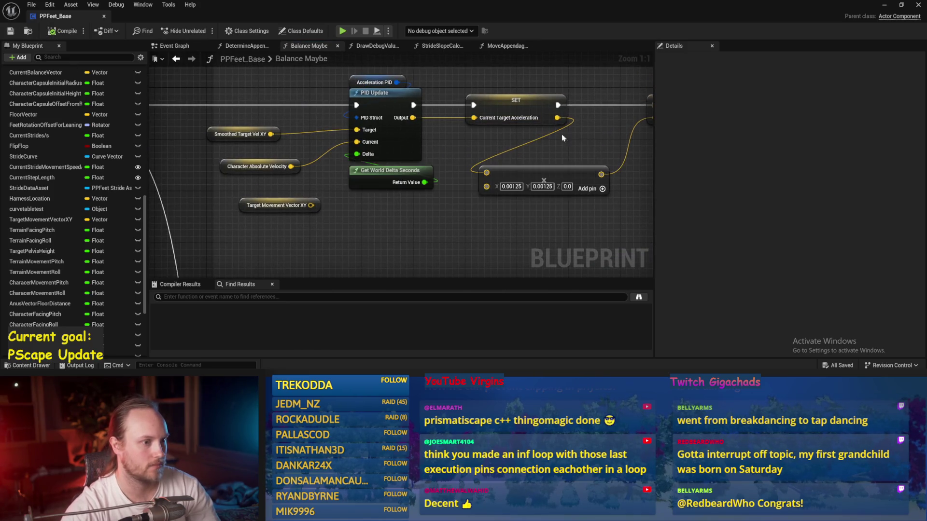
pyautogui.moveTo(569, 151)
pyautogui.mouseDown()
pyautogui.moveTo(434, 144)
pyautogui.moveTo(475, 156)
pyautogui.mouseUp()
pyautogui.click(424, 164)
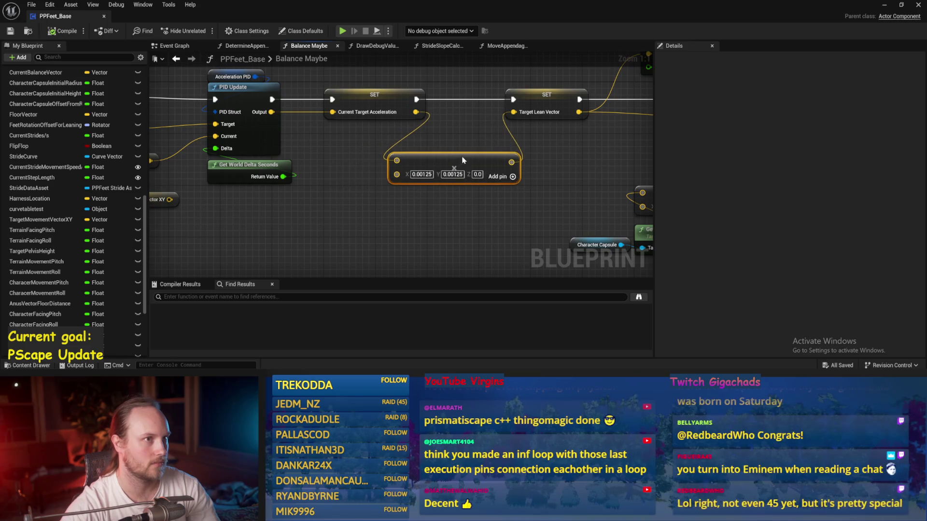
pyautogui.moveTo(473, 123); pyautogui.dragTo(404, 131)
pyautogui.click(406, 131)
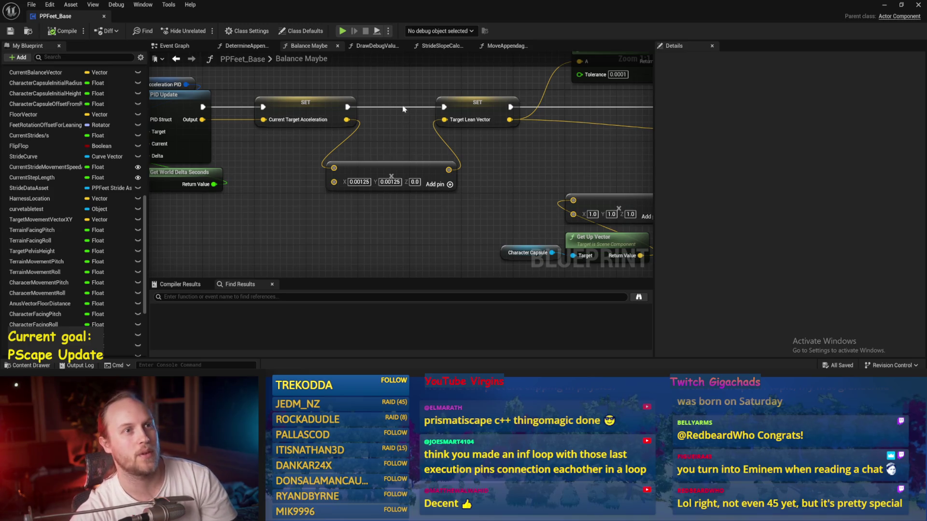
# Shift the Target Lean Vector SET node right, then save and compile PPFeet_Base
pyautogui.moveTo(403, 110)
pyautogui.mouseDown()
pyautogui.moveTo(399, 166)
pyautogui.moveTo(529, 206)
pyautogui.moveTo(349, 155)
pyautogui.moveTo(427, 155)
pyautogui.mouseUp()
pyautogui.moveTo(295, 161)
pyautogui.mouseDown()
pyautogui.moveTo(420, 156)
pyautogui.moveTo(357, 141)
pyautogui.mouseUp()
pyautogui.hotkey('ctrl', 's')
pyautogui.click(372, 160)
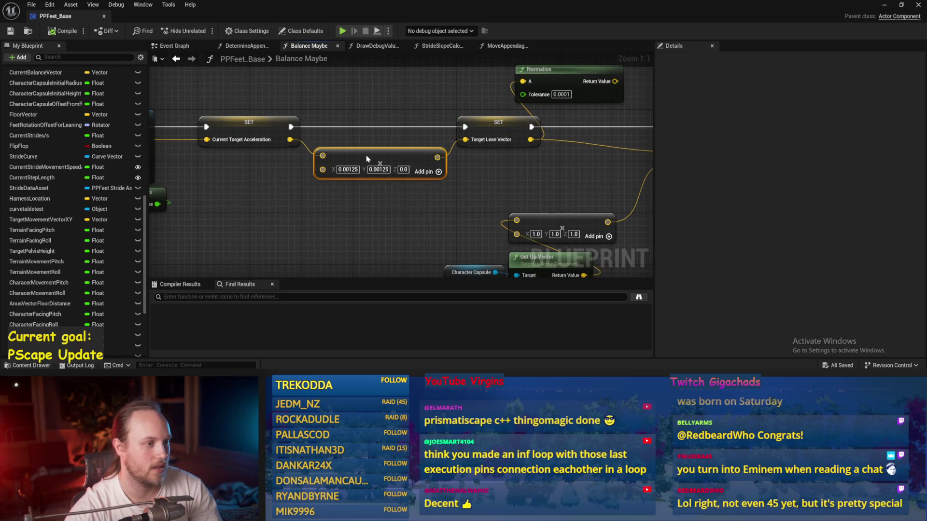
pyautogui.click(47, 31)
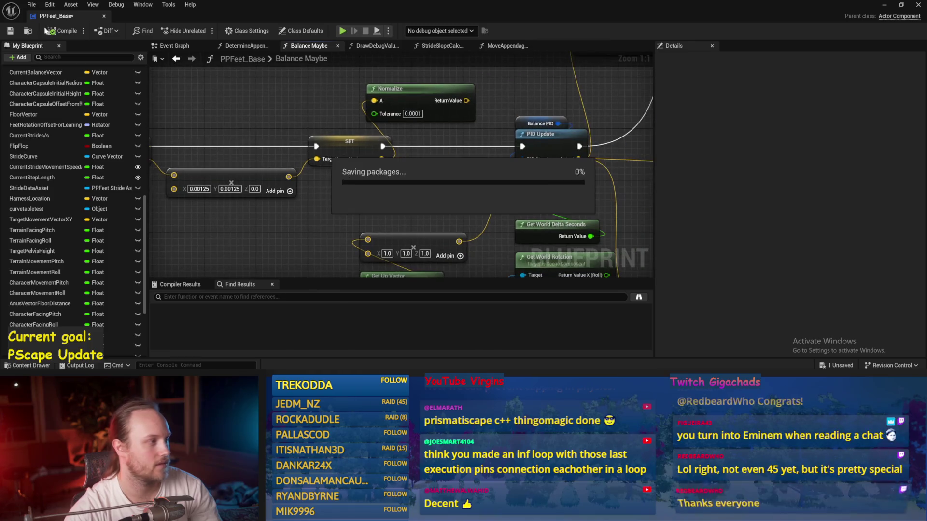
# Change the Make Vector feeding Draw Debug Arrow from 1.0, 1.0 to X 100, Y 100
pyautogui.scroll(-2, 285, 127)
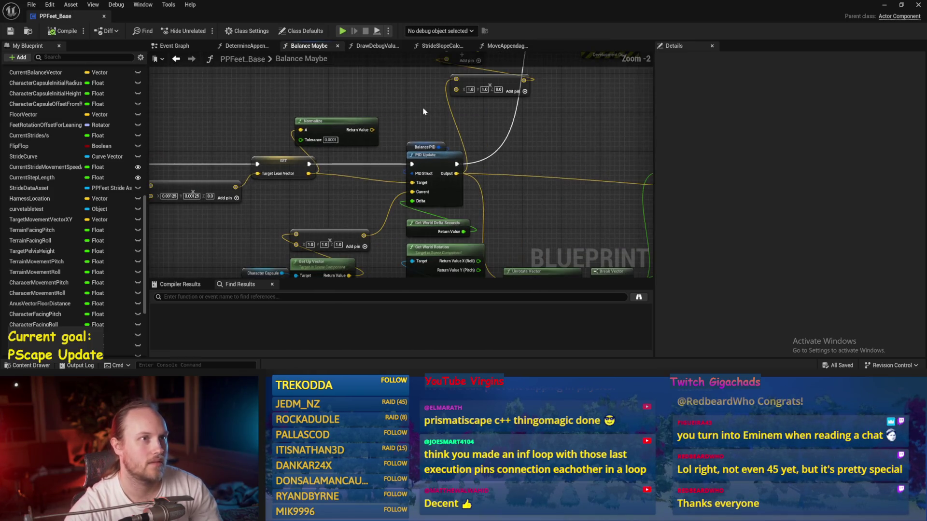
pyautogui.moveTo(562, 133)
pyautogui.mouseDown()
pyautogui.moveTo(432, 118)
pyautogui.moveTo(500, 104)
pyautogui.moveTo(498, 121)
pyautogui.moveTo(468, 137)
pyautogui.moveTo(449, 218)
pyautogui.moveTo(447, 174)
pyautogui.mouseUp()
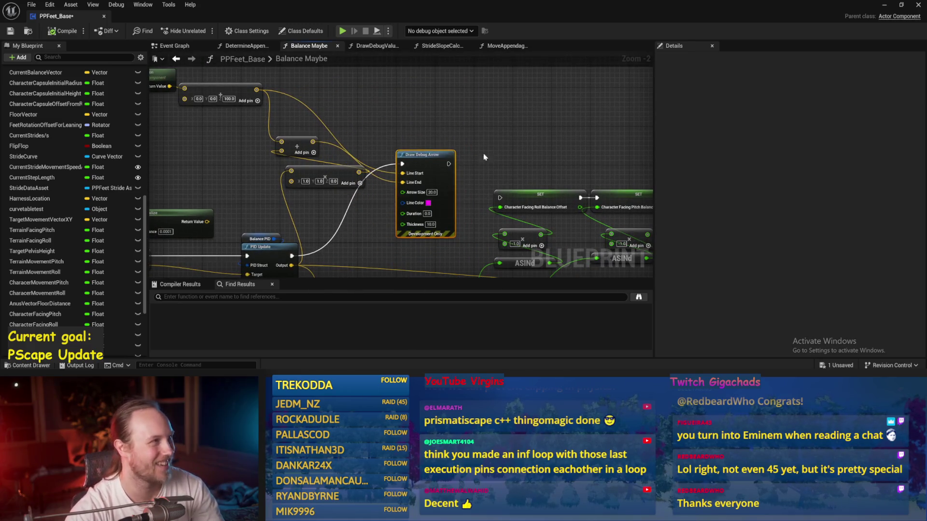
pyautogui.rightClick(338, 159)
pyautogui.moveTo(296, 187)
pyautogui.mouseDown()
pyautogui.moveTo(371, 171)
pyautogui.moveTo(285, 118)
pyautogui.mouseUp()
pyautogui.moveTo(383, 146); pyautogui.dragTo(430, 179)
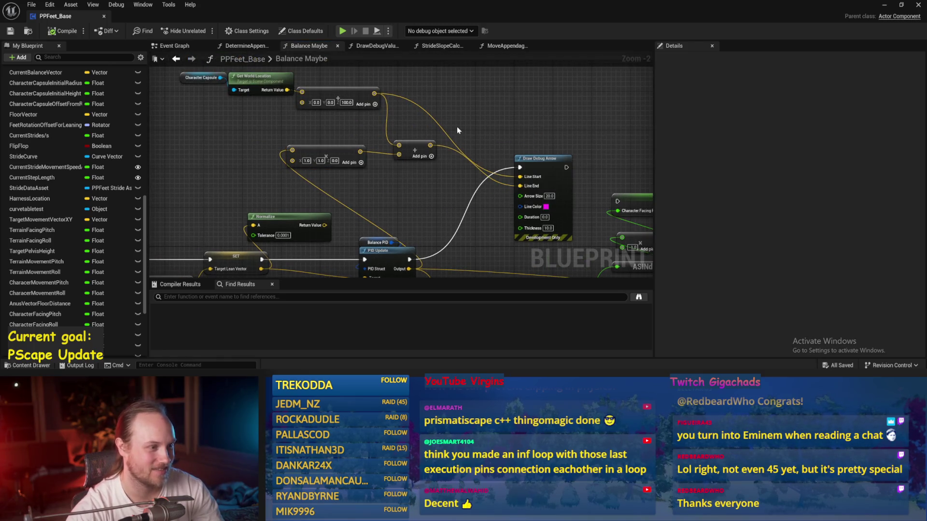
pyautogui.click(306, 160)
pyautogui.write('100')
pyautogui.press('Tab')
pyautogui.write('100')
pyautogui.press('Return')
# Tidy the Draw Debug Arrow node, save, and start playing PPFeet_TestLevel
pyautogui.moveTo(436, 142); pyautogui.dragTo(342, 117)
pyautogui.moveTo(448, 134); pyautogui.dragTo(463, 119)
pyautogui.moveTo(537, 144); pyautogui.dragTo(427, 115)
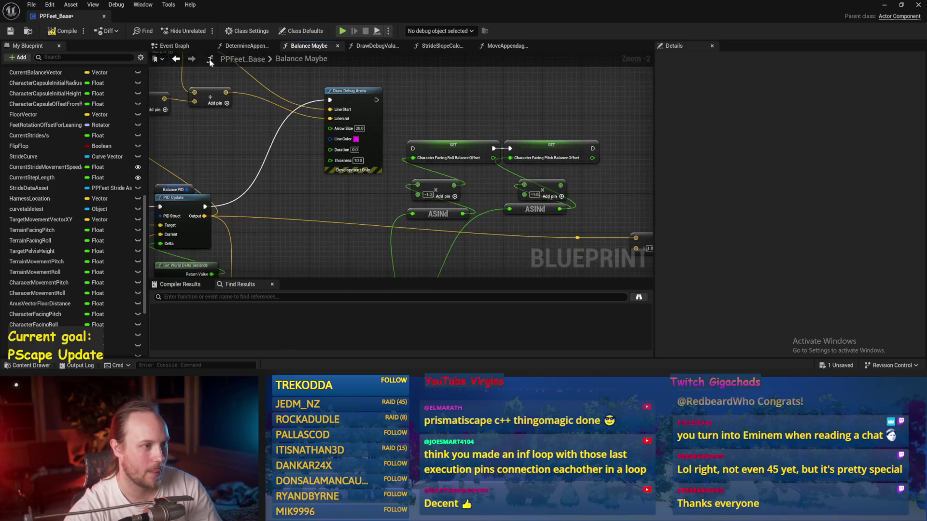
pyautogui.hotkey('ctrl', 's')
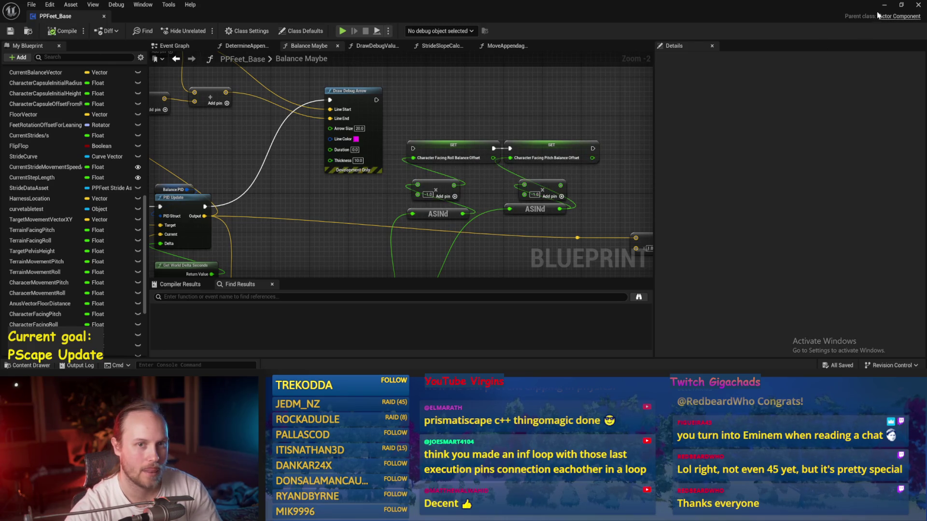
pyautogui.click(884, 5)
pyautogui.hotkey('alt', 'p')
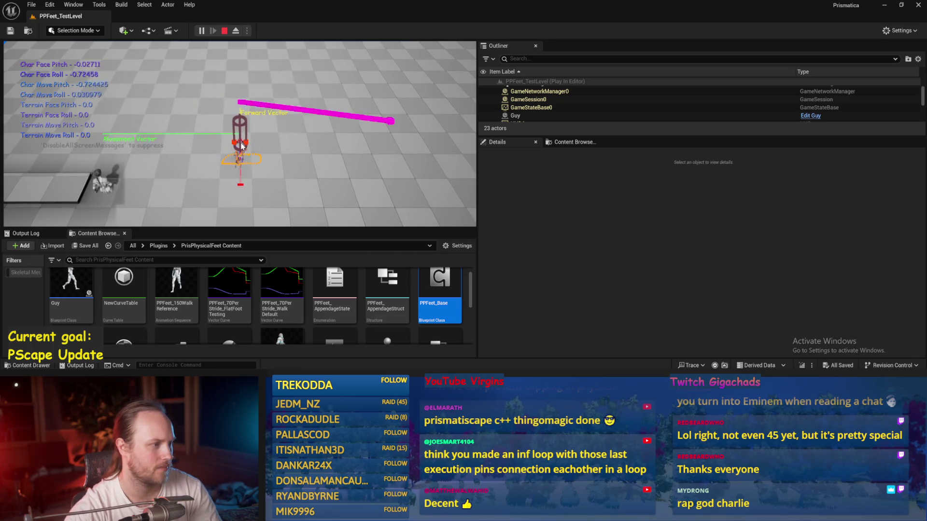
# Stop the play test and review the Balance PID and Acceleration PID settings in PPFeet_Base
pyautogui.press('Escape')
pyautogui.doubleClick(439, 292)
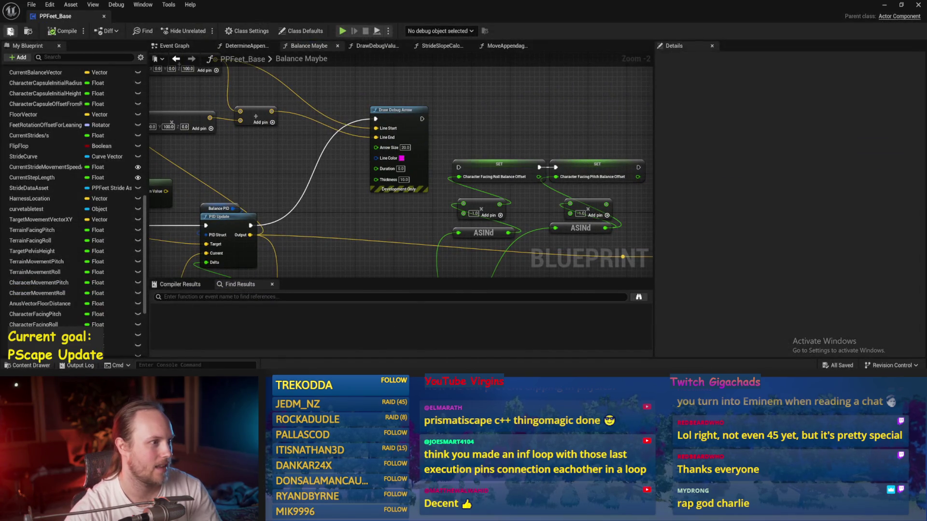
pyautogui.click(389, 206)
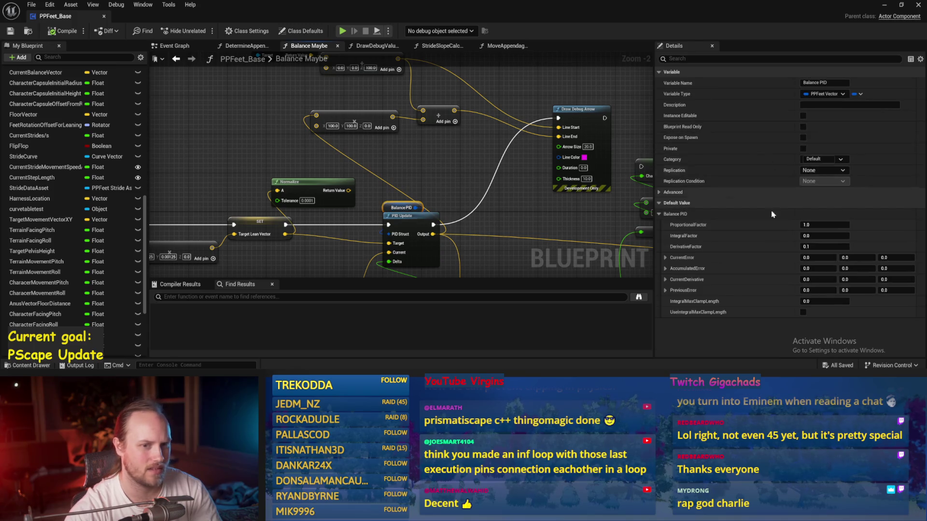
pyautogui.moveTo(489, 205)
pyautogui.mouseDown()
pyautogui.moveTo(523, 149)
pyautogui.moveTo(355, 118)
pyautogui.moveTo(375, 145)
pyautogui.mouseUp()
pyautogui.click(367, 154)
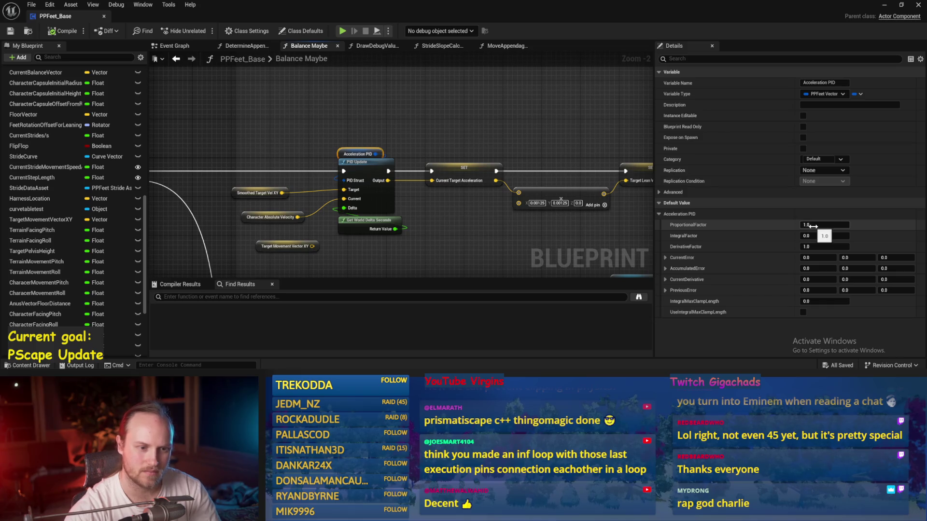
# Save and compile PPFeet_Base, then play the test level again
pyautogui.moveTo(527, 127); pyautogui.dragTo(452, 110)
pyautogui.hotkey('ctrl', 's')
pyautogui.click(63, 31)
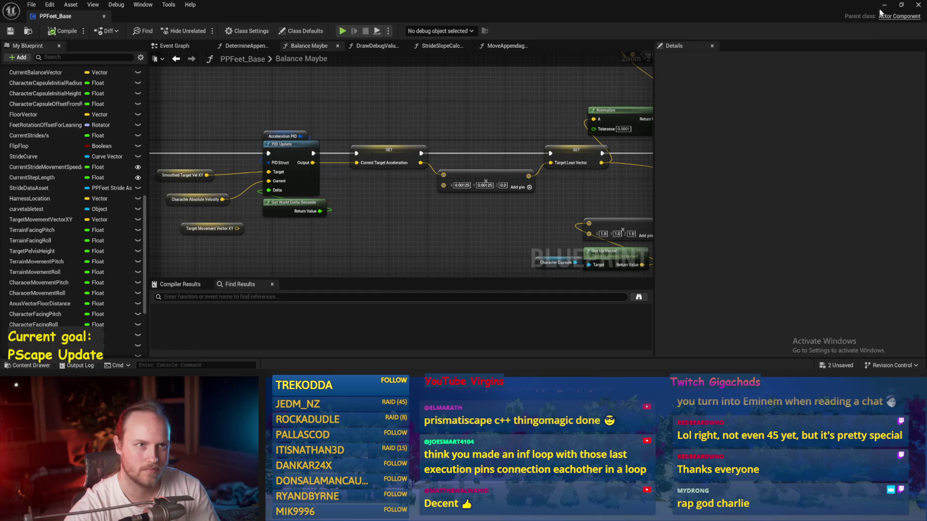
pyautogui.click(884, 5)
pyautogui.click(201, 31)
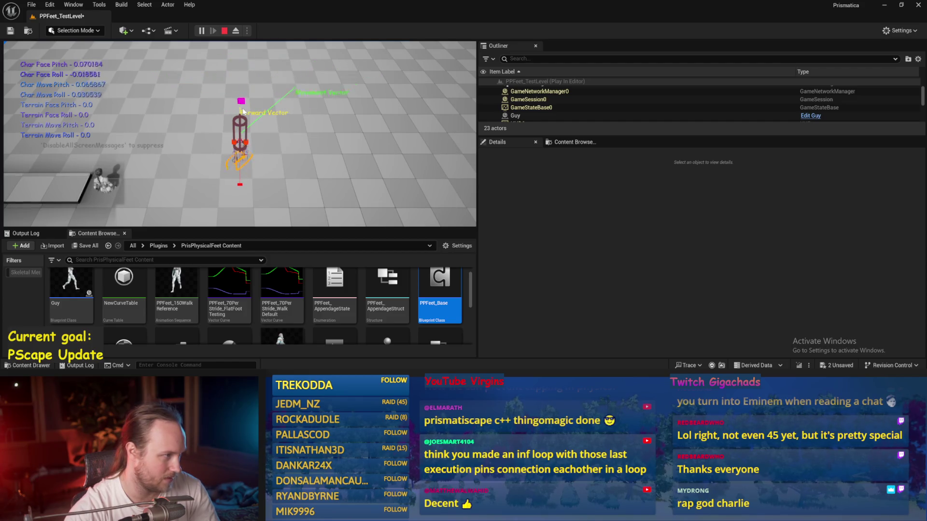
# Stop the play test and inspect the Current Target Acceleration SET node in PPFeet_Base
pyautogui.press('Escape')
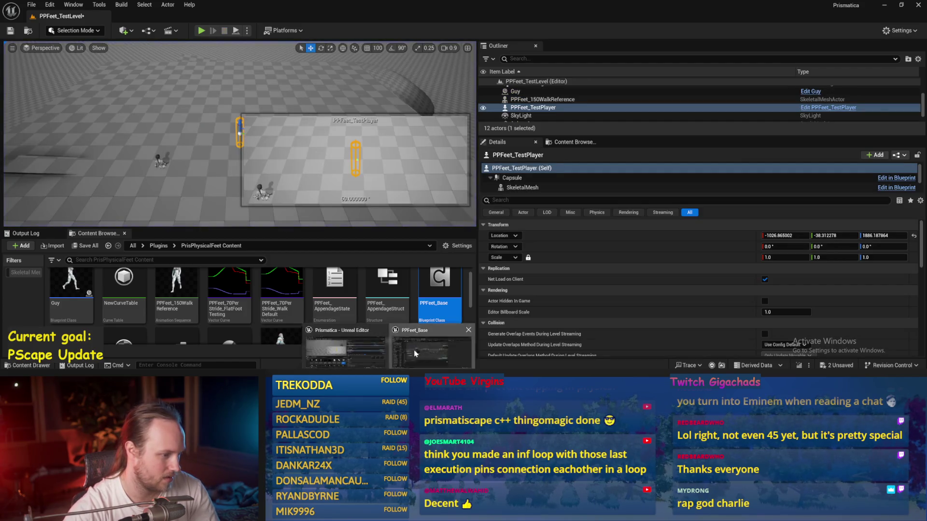
pyautogui.click(415, 354)
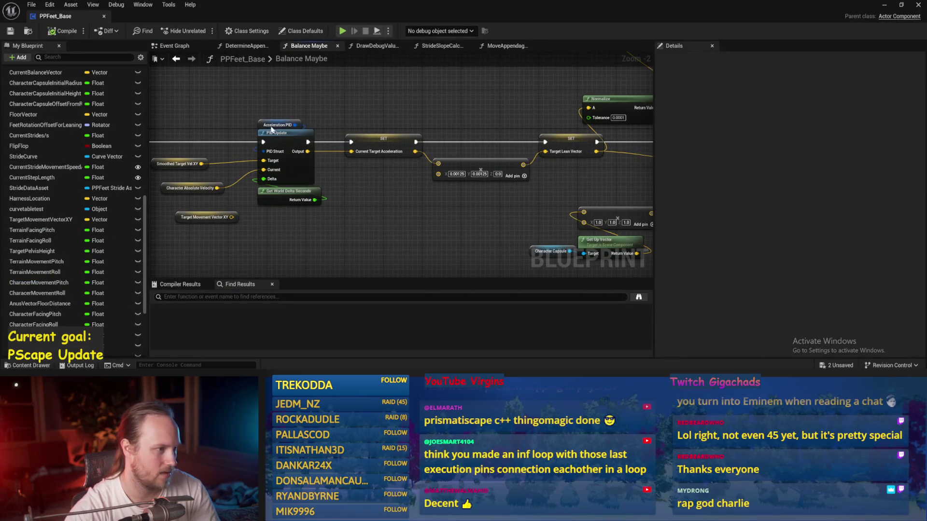
pyautogui.click(338, 129)
pyautogui.click(410, 191)
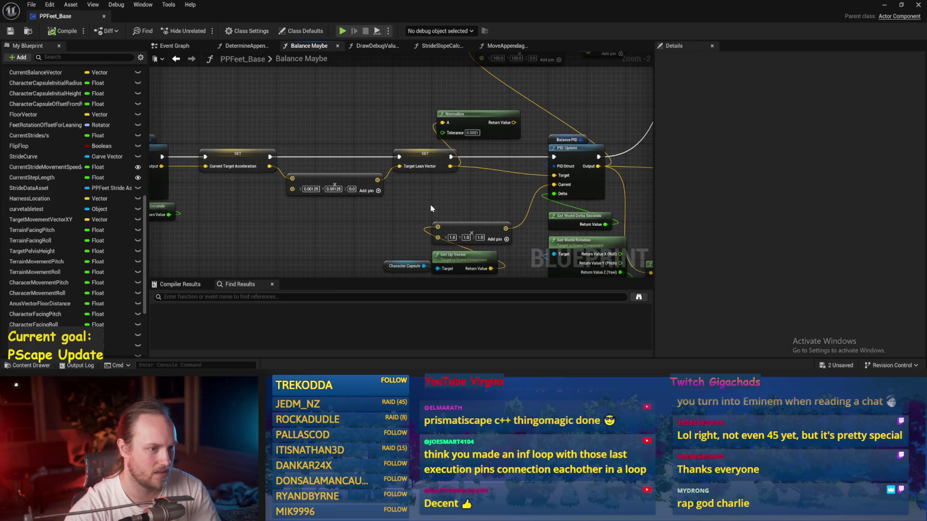
# Wire Draw Debug Arrow's exec output into the Character Facing Roll Balance Offset SET, then replay
pyautogui.moveTo(445, 202); pyautogui.dragTo(277, 203)
pyautogui.moveTo(494, 167)
pyautogui.mouseDown()
pyautogui.moveTo(498, 189)
pyautogui.moveTo(554, 140)
pyautogui.mouseUp()
pyautogui.moveTo(487, 123)
pyautogui.mouseDown()
pyautogui.moveTo(435, 151)
pyautogui.moveTo(488, 124)
pyautogui.moveTo(465, 169)
pyautogui.moveTo(418, 163)
pyautogui.mouseUp()
pyautogui.moveTo(408, 75); pyautogui.dragTo(445, 124)
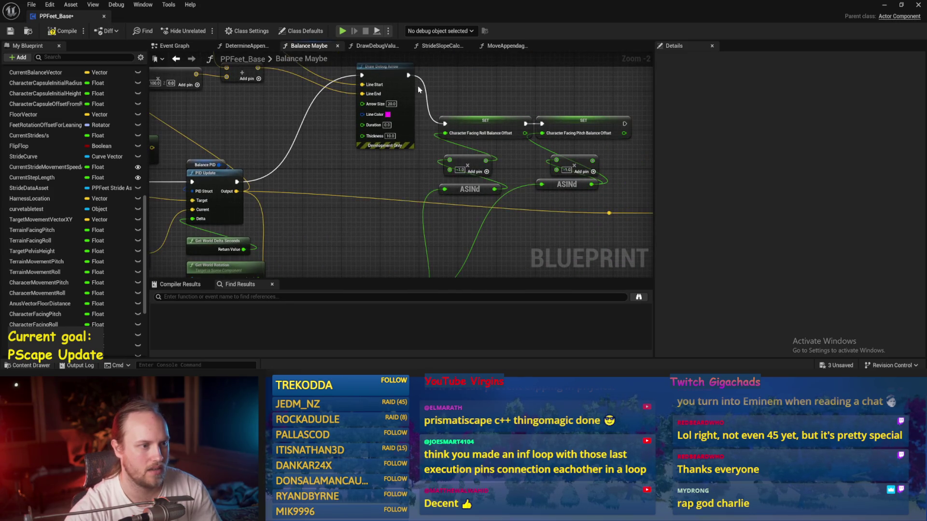
pyautogui.click(884, 6)
pyautogui.hotkey('alt', 'p')
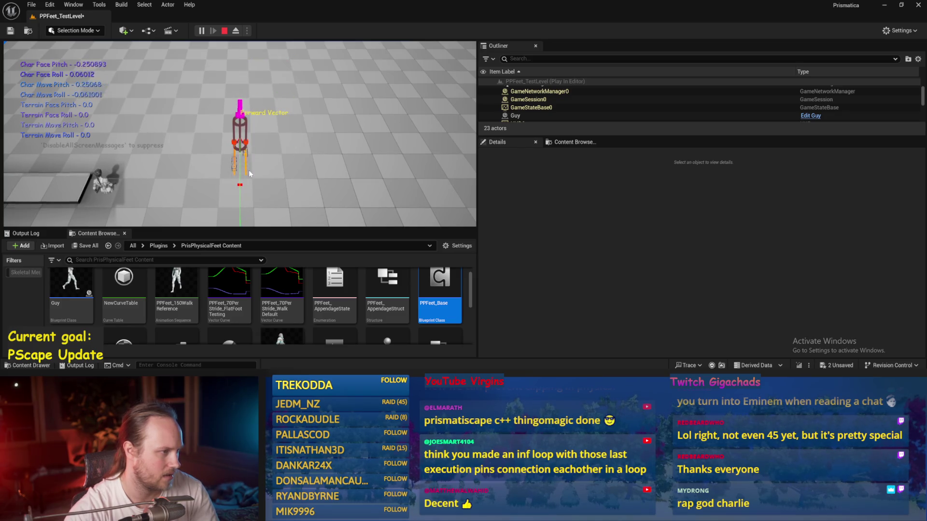
# Eject from play and tilt the test player's capsule forward about 18 degrees
pyautogui.click(236, 31)
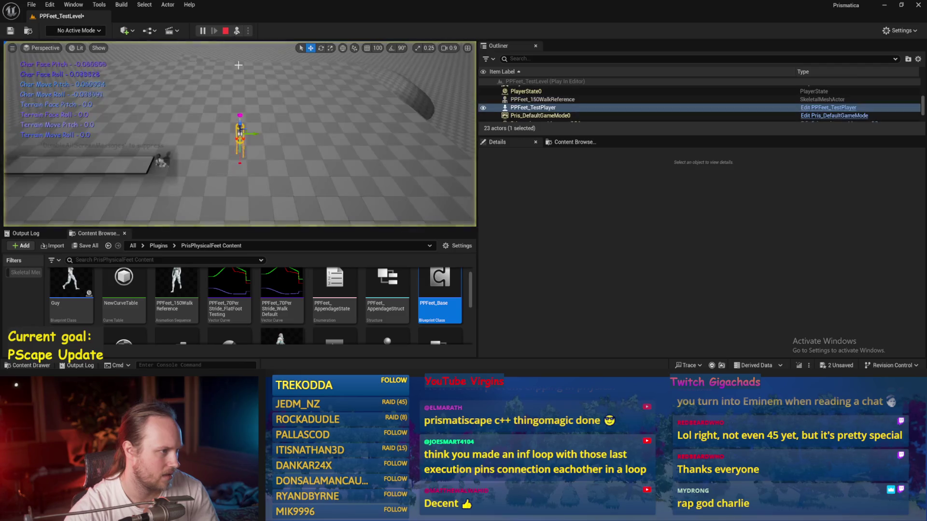
pyautogui.press('f')
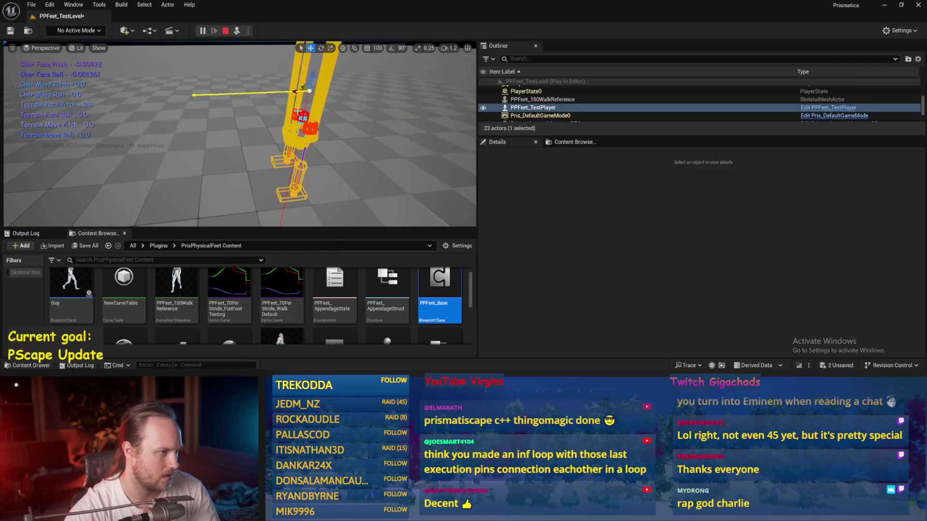
pyautogui.press('e')
pyautogui.moveTo(239, 108); pyautogui.dragTo(214, 103)
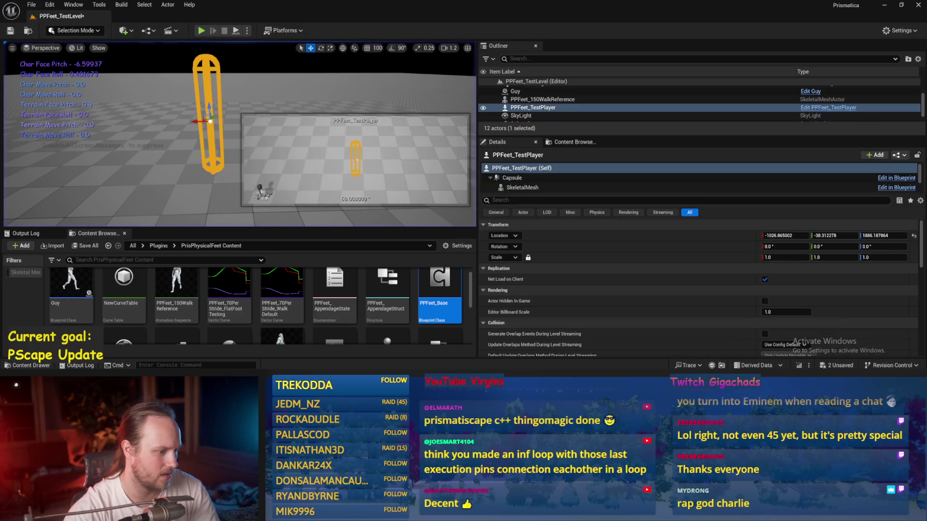
# Open PPFeet_Base and inspect the Balance PID update in Balance Maybe
pyautogui.doubleClick(440, 289)
pyautogui.moveTo(269, 186); pyautogui.dragTo(356, 163)
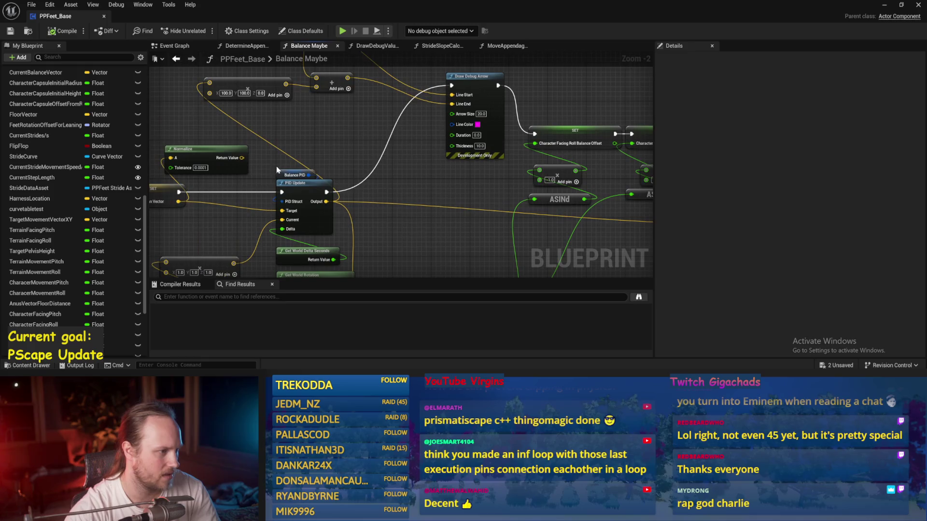
pyautogui.click(295, 174)
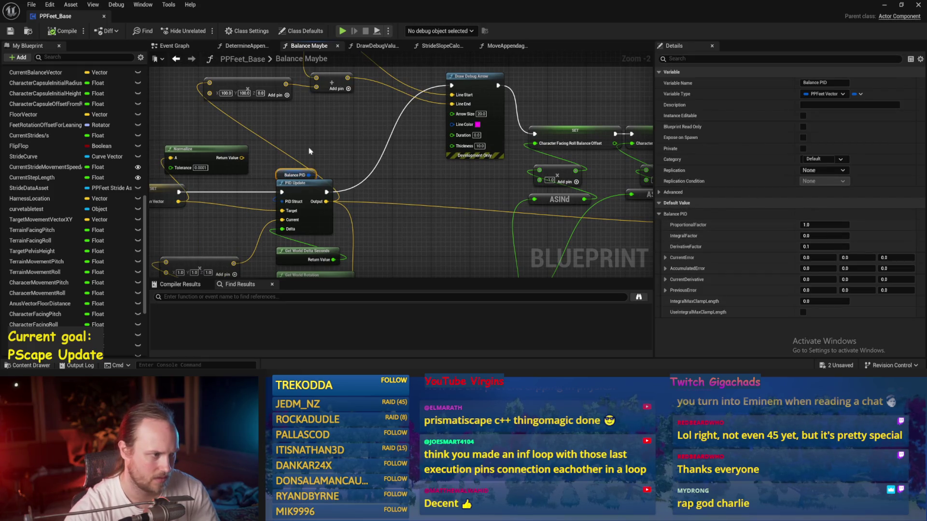
pyautogui.scroll(-1, 347, 156)
pyautogui.click(335, 161)
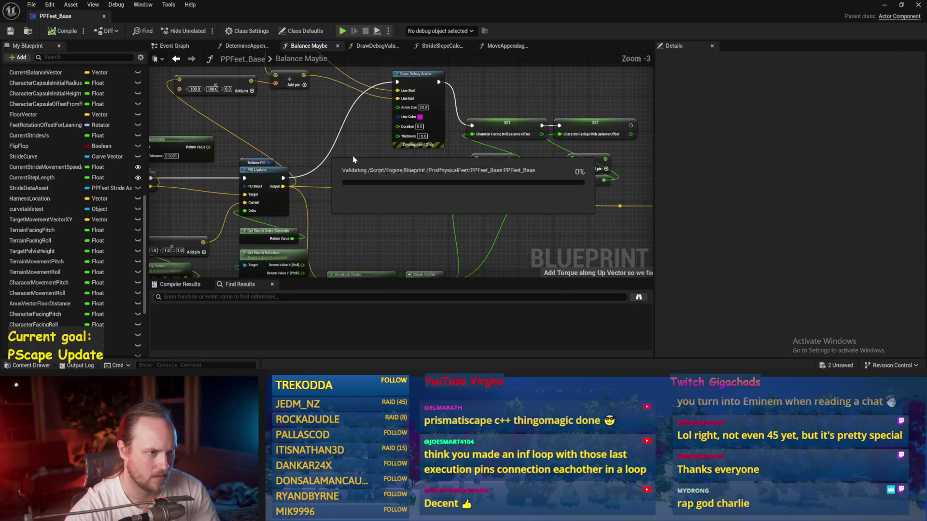
pyautogui.moveTo(332, 162)
pyautogui.mouseDown()
pyautogui.moveTo(368, 149)
pyautogui.moveTo(381, 162)
pyautogui.moveTo(409, 157)
pyautogui.moveTo(446, 124)
pyautogui.moveTo(420, 156)
pyautogui.mouseUp()
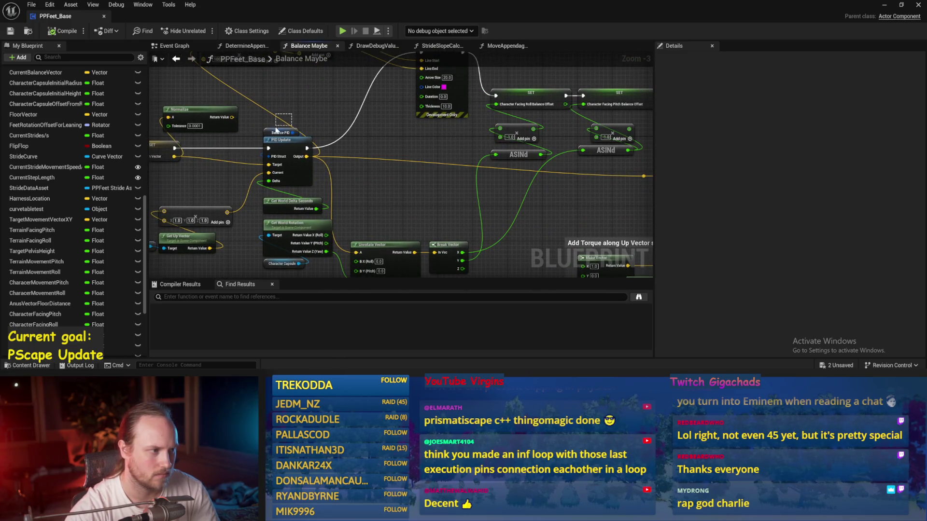
# Recheck Balance PID, then review the Acceleration PID update and Character Absolute Velocity details
pyautogui.click(277, 131)
pyautogui.moveTo(233, 136); pyautogui.dragTo(447, 128)
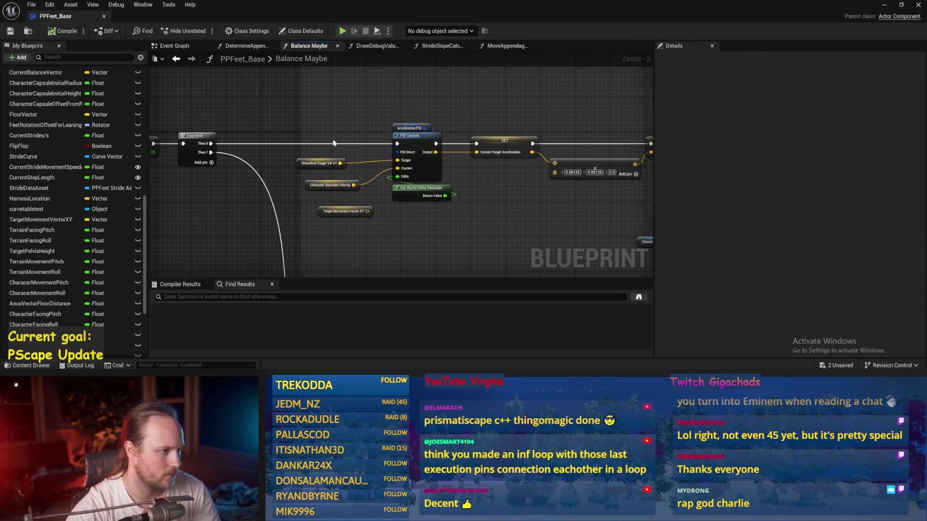
pyautogui.scroll(2, 333, 142)
pyautogui.click(333, 197)
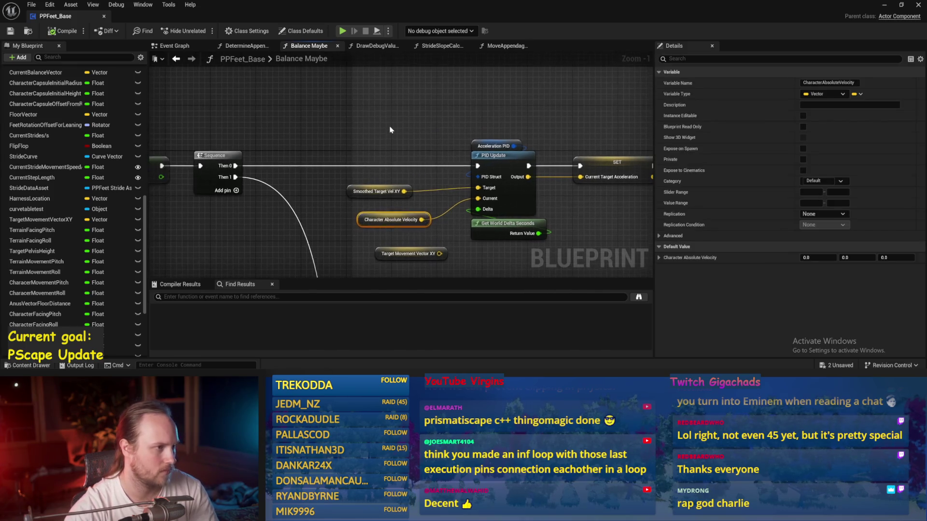
pyautogui.click(390, 130)
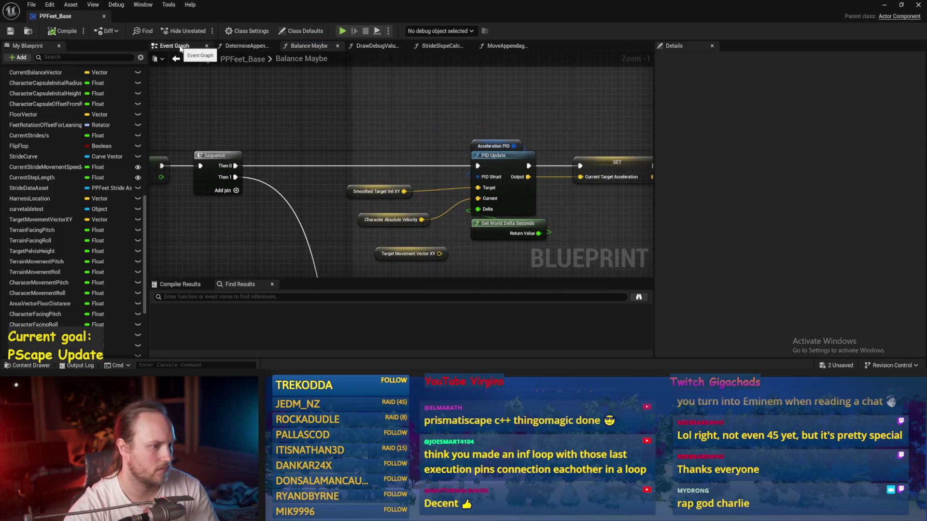
# Save from the Event Graph and open the Calc Centre Of Gravy function to its velocity setters
pyautogui.click(180, 49)
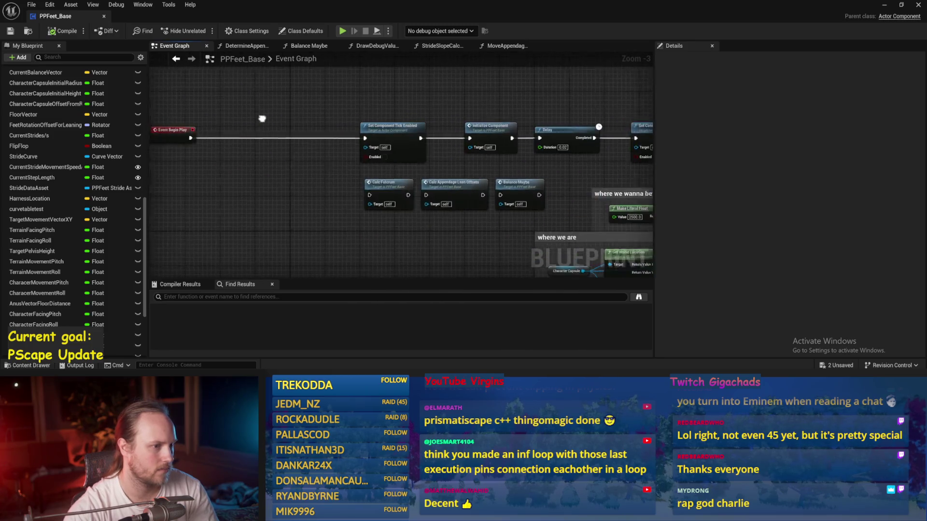
pyautogui.hotkey('ctrl', 's')
pyautogui.moveTo(297, 159); pyautogui.dragTo(314, 131)
pyautogui.moveTo(376, 137); pyautogui.dragTo(325, 122)
pyautogui.scroll(2, 325, 122)
pyautogui.doubleClick(364, 130)
pyautogui.scroll(3, 385, 135)
pyautogui.moveTo(512, 209)
pyautogui.mouseDown()
pyautogui.moveTo(393, 124)
pyautogui.moveTo(481, 106)
pyautogui.moveTo(502, 119)
pyautogui.moveTo(580, 113)
pyautogui.mouseUp()
# Shift the Character Centre Of Gravy and Character Absolute Velocity setters right to make room
pyautogui.moveTo(586, 177); pyautogui.dragTo(422, 213)
pyautogui.click(449, 178)
pyautogui.moveTo(449, 178); pyautogui.dragTo(502, 177)
pyautogui.moveTo(267, 147)
pyautogui.mouseDown()
pyautogui.moveTo(409, 142)
pyautogui.moveTo(499, 164)
pyautogui.mouseUp()
pyautogui.click(445, 164)
pyautogui.moveTo(402, 131); pyautogui.dragTo(470, 117)
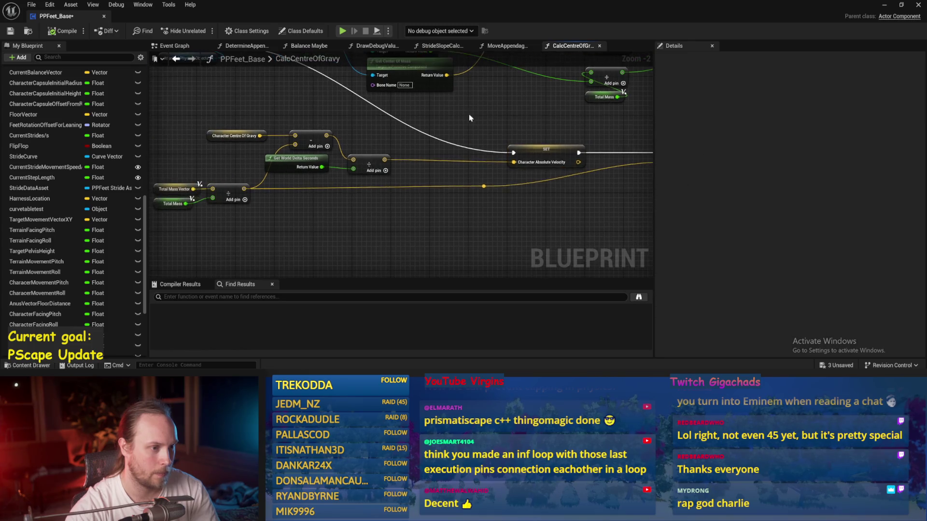
# Add a Character Absolute Velocity getter feeding a new VInterp To node
pyautogui.rightClick(406, 146)
pyautogui.write('chara')
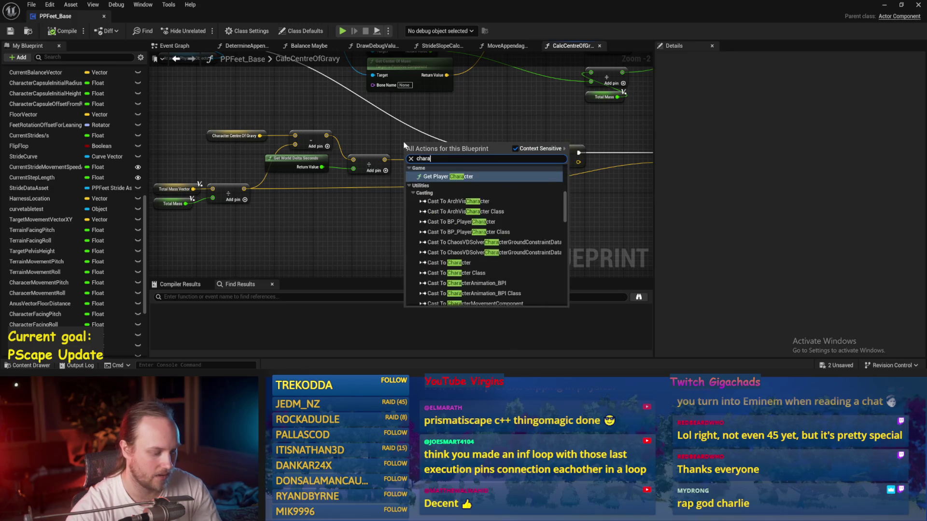
pyautogui.write(' abs')
pyautogui.press('Return')
pyautogui.moveTo(408, 142)
pyautogui.mouseDown()
pyautogui.moveTo(385, 113)
pyautogui.moveTo(459, 133)
pyautogui.mouseUp()
pyautogui.write('vint')
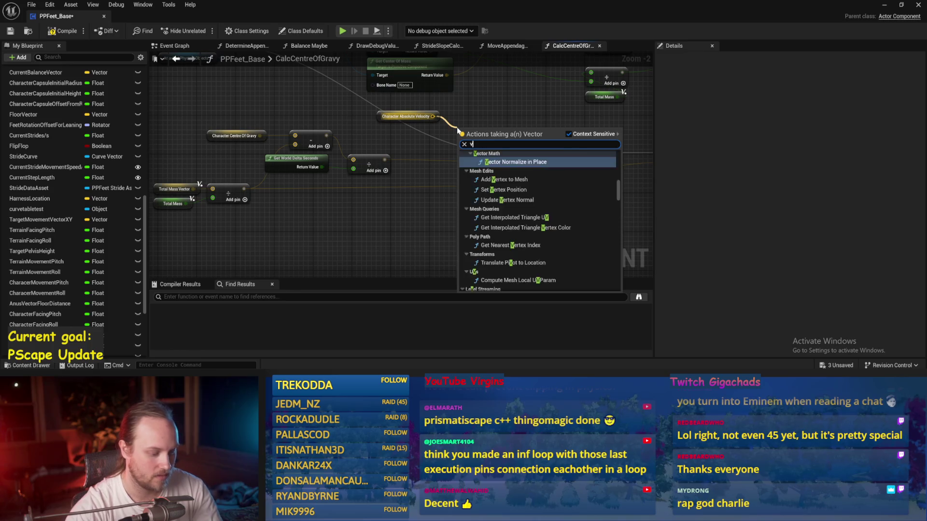
pyautogui.click(490, 169)
# Wire the divided velocity into VInterp To Target and its output into the velocity setter, then save
pyautogui.scroll(1, 464, 144)
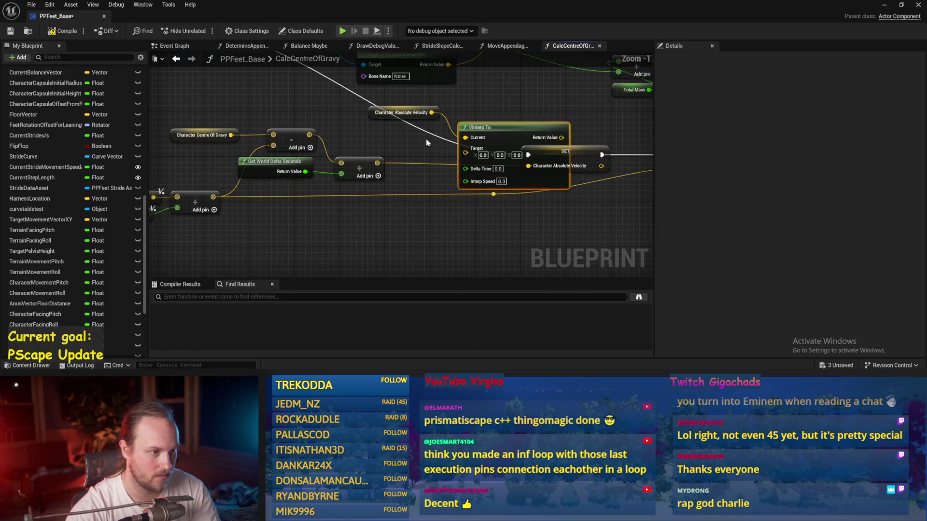
pyautogui.moveTo(502, 128); pyautogui.dragTo(496, 110)
pyautogui.moveTo(367, 169)
pyautogui.mouseDown()
pyautogui.moveTo(384, 164)
pyautogui.moveTo(348, 156)
pyautogui.moveTo(459, 140)
pyautogui.mouseUp()
pyautogui.moveTo(494, 115); pyautogui.dragTo(464, 115)
pyautogui.moveTo(364, 151); pyautogui.dragTo(426, 132)
pyautogui.moveTo(506, 121); pyautogui.dragTo(530, 164)
pyautogui.press('Escape')
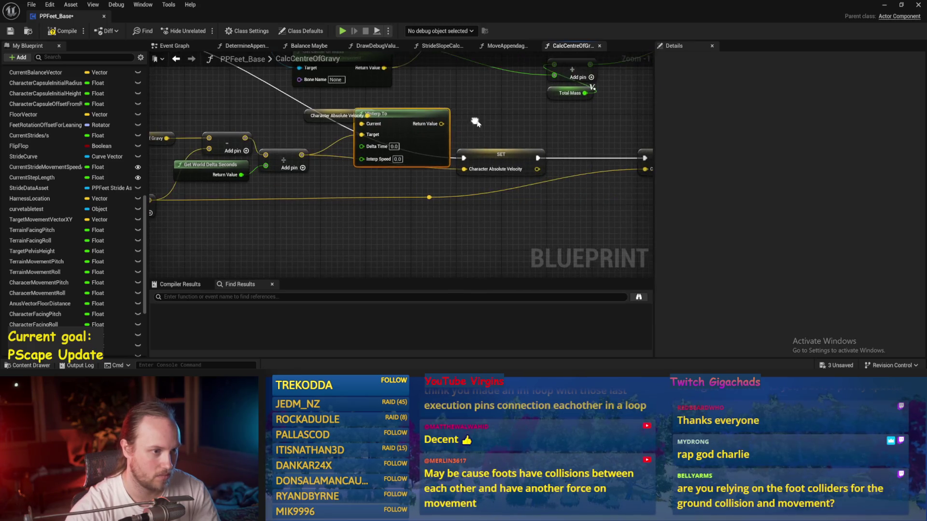
pyautogui.moveTo(441, 124)
pyautogui.mouseDown()
pyautogui.moveTo(464, 169)
pyautogui.moveTo(560, 166)
pyautogui.mouseUp()
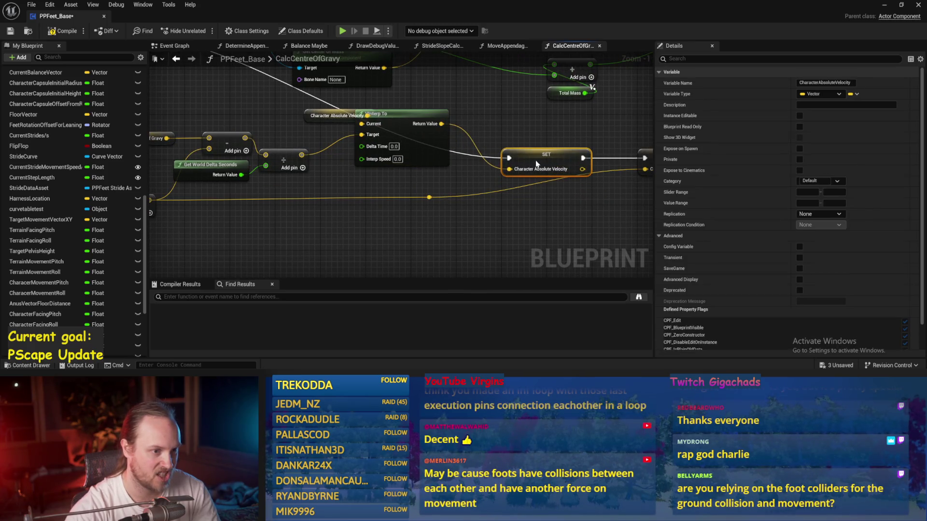
pyautogui.moveTo(463, 139); pyautogui.dragTo(497, 161)
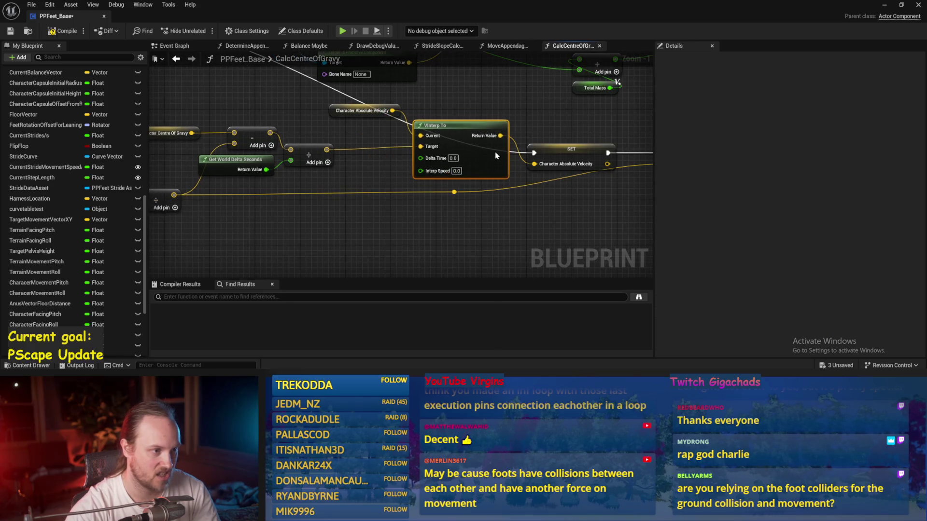
pyautogui.hotkey('ctrl', 's')
# Feed Get World Delta Seconds into Delta Time and set Interp Speed to 10
pyautogui.moveTo(395, 137); pyautogui.dragTo(355, 148)
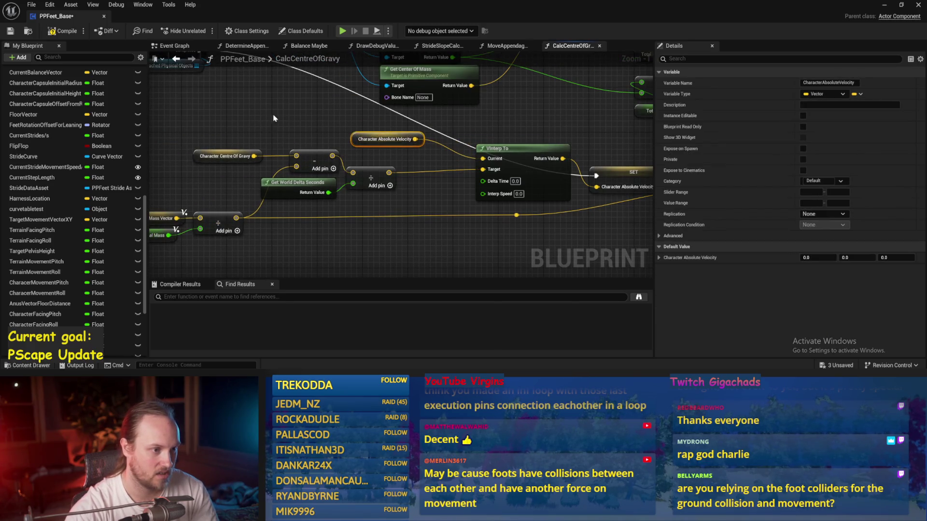
pyautogui.click(423, 211)
pyautogui.rightClick(424, 211)
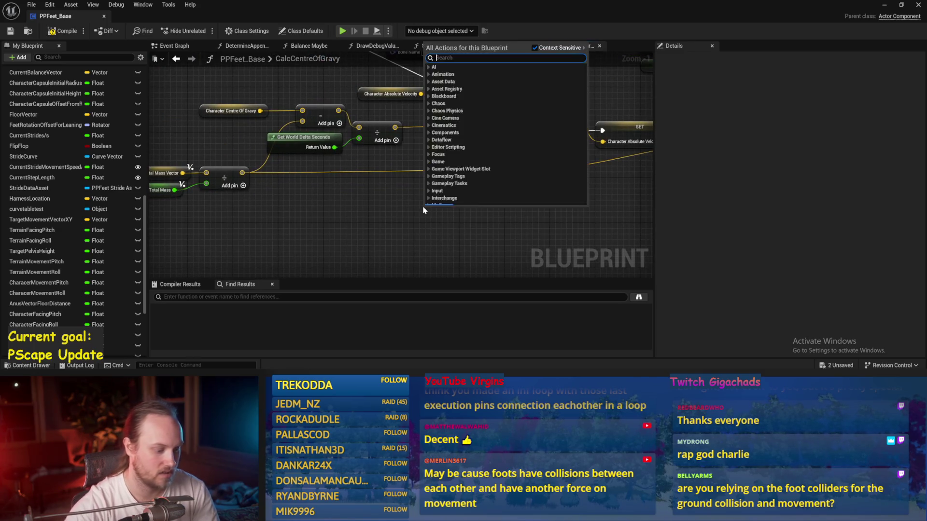
pyautogui.write('delta')
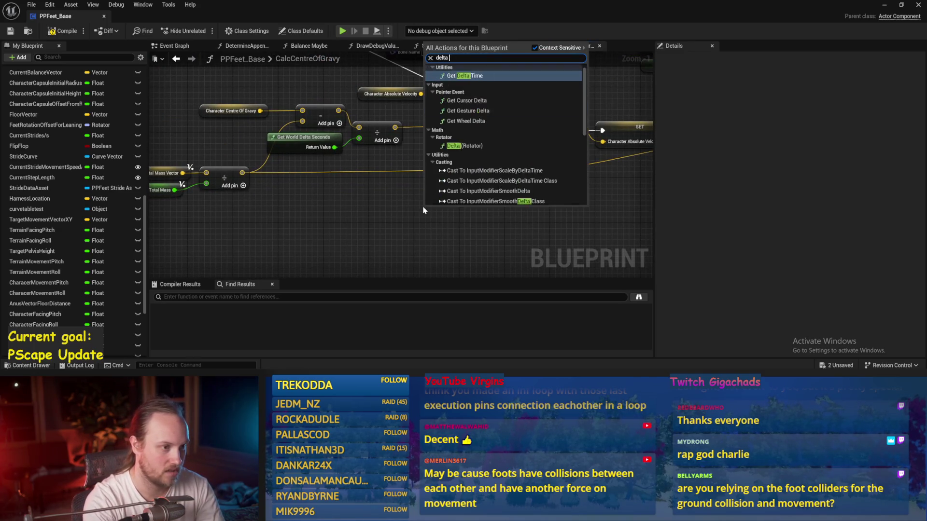
pyautogui.click(464, 186)
pyautogui.moveTo(488, 221); pyautogui.dragTo(489, 135)
pyautogui.write('10')
pyautogui.press('Return')
# Review the rest of the function and return to the test level
pyautogui.moveTo(594, 200); pyautogui.dragTo(458, 201)
pyautogui.scroll(-3, 563, 216)
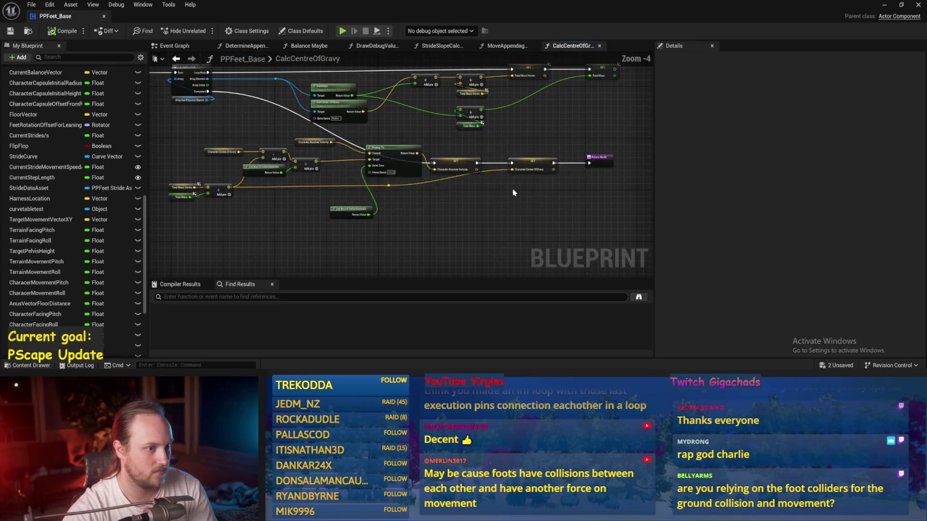
pyautogui.click(884, 4)
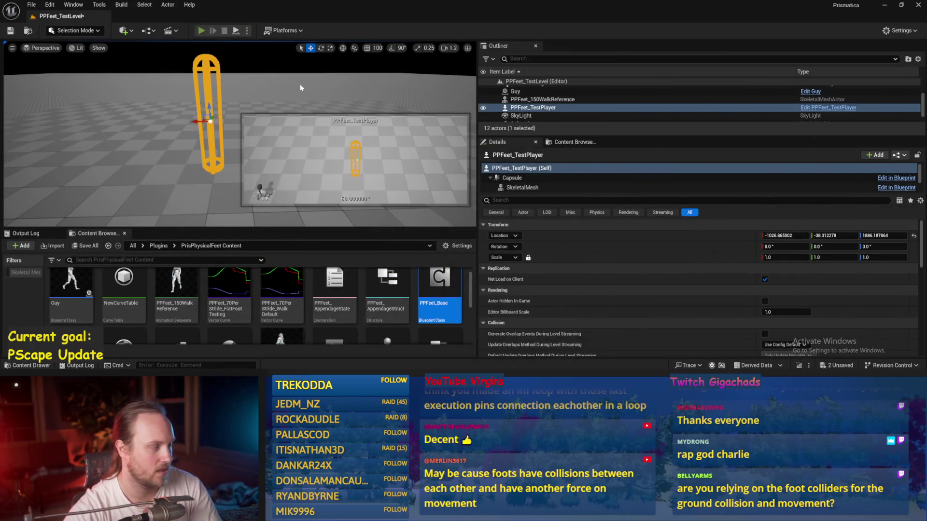
# Play-test the level, then save and compile PPFeet_Base
pyautogui.hotkey('alt', 'p')
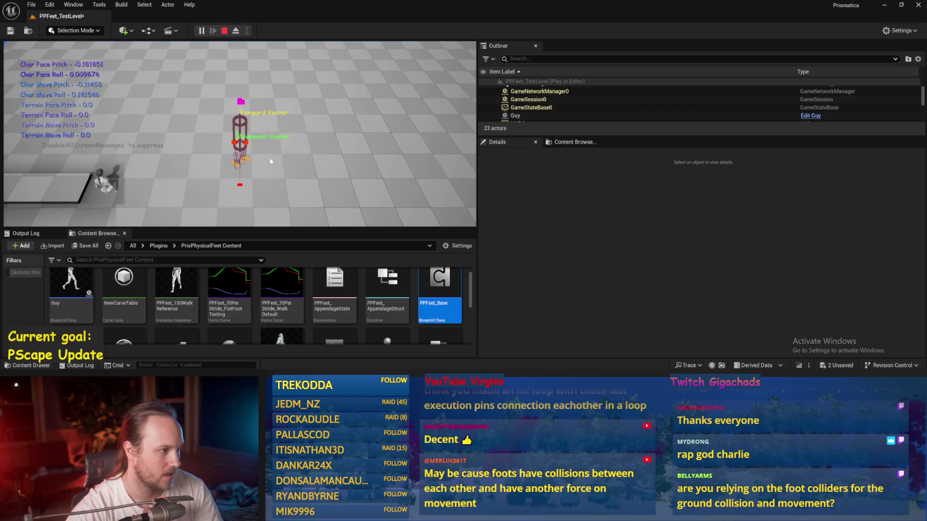
pyautogui.press('Escape')
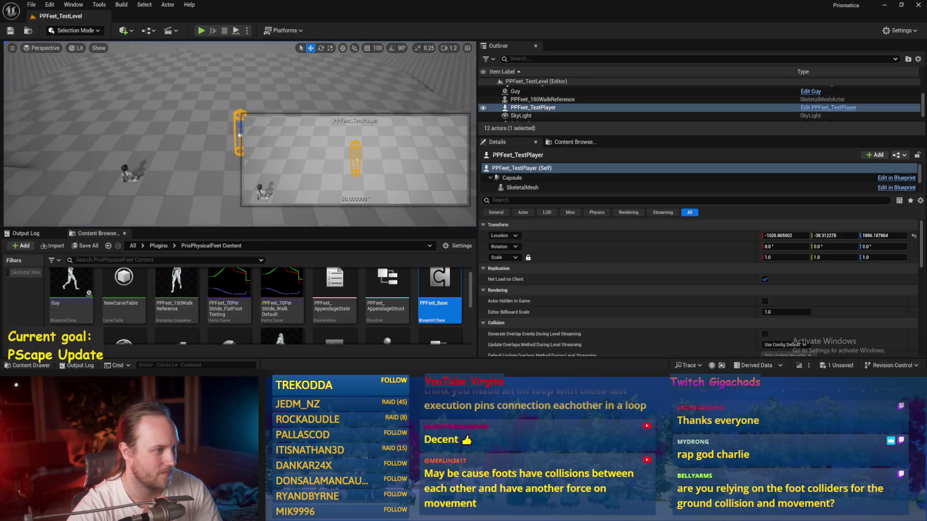
pyautogui.hotkey('alt', 'Tab')
pyautogui.hotkey('ctrl', 's')
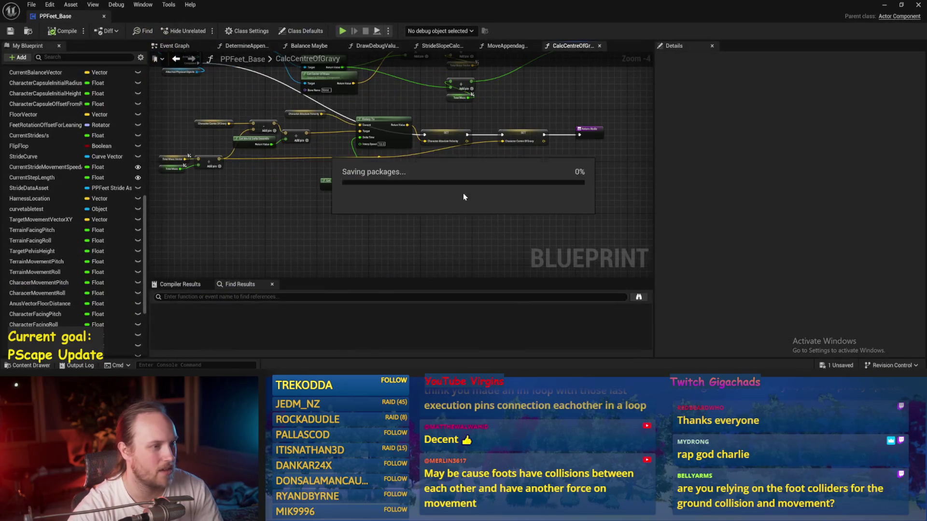
pyautogui.scroll(2, 457, 208)
pyautogui.moveTo(555, 186); pyautogui.dragTo(453, 213)
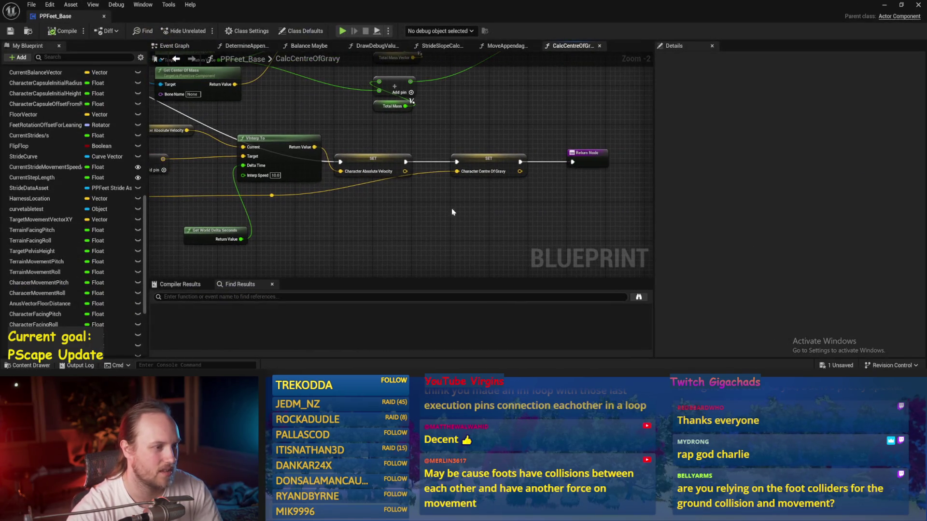
pyautogui.moveTo(485, 158); pyautogui.dragTo(385, 135)
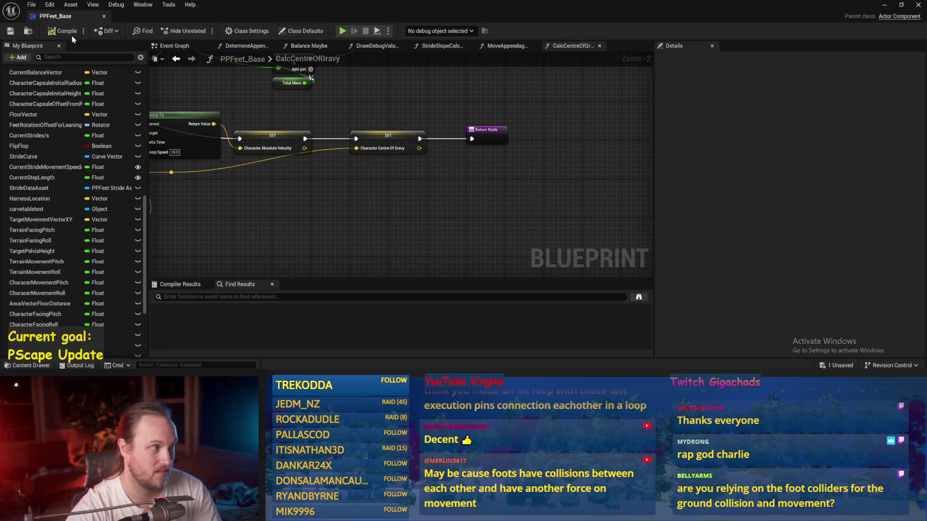
pyautogui.click(8, 31)
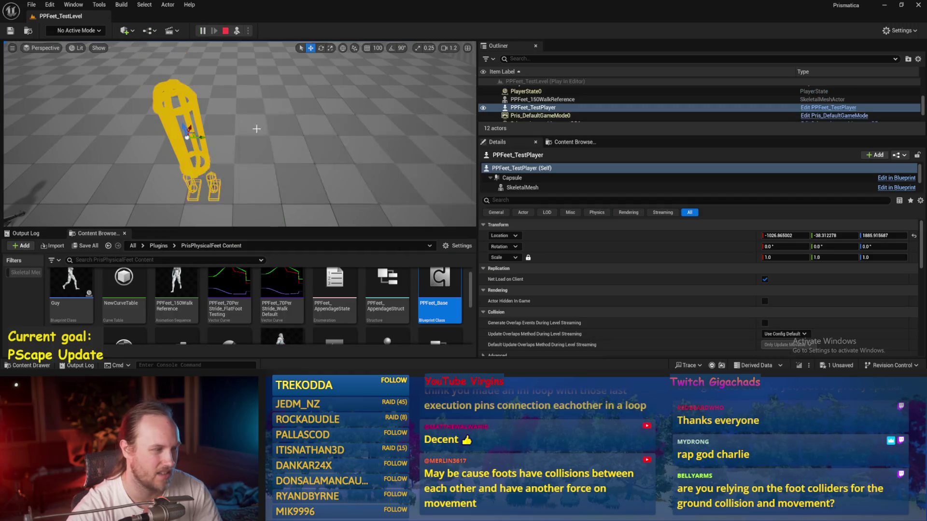
# Dismiss the viewport actor options and restart the play test
pyautogui.rightClick(259, 92)
pyautogui.rightClick(107, 92)
pyautogui.click(303, 108)
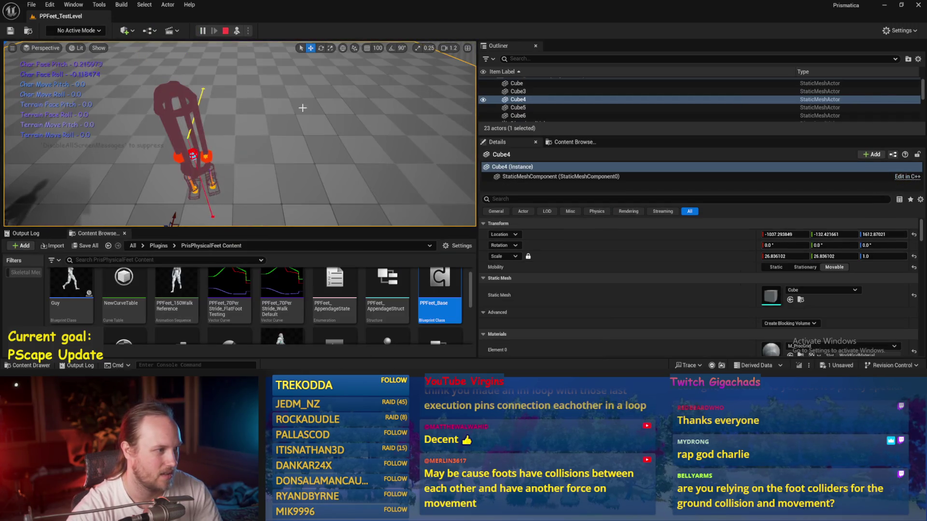
pyautogui.click(225, 31)
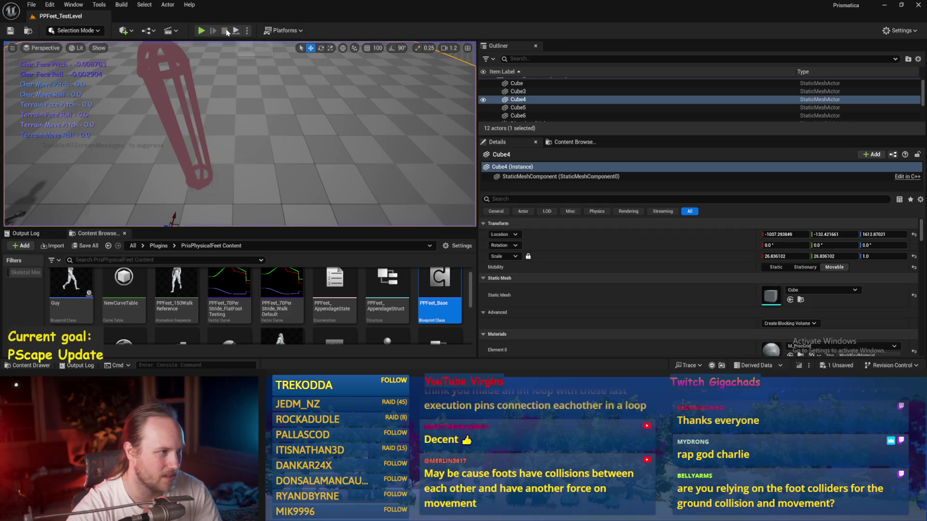
pyautogui.click(202, 31)
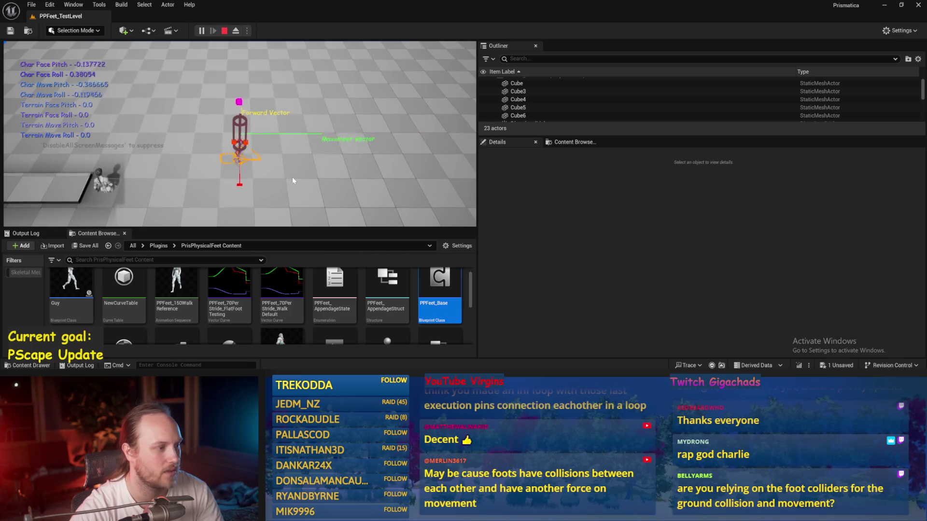
# End the play session and use File > Save All to save every unsaved asset
pyautogui.press('Escape')
pyautogui.click(31, 5)
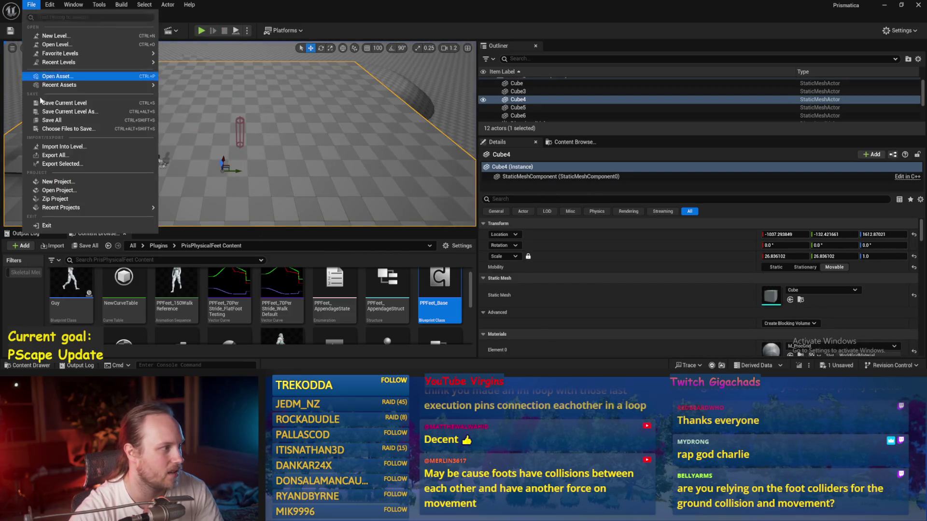
pyautogui.click(45, 117)
pyautogui.scroll(2, 215, 158)
pyautogui.press('g')
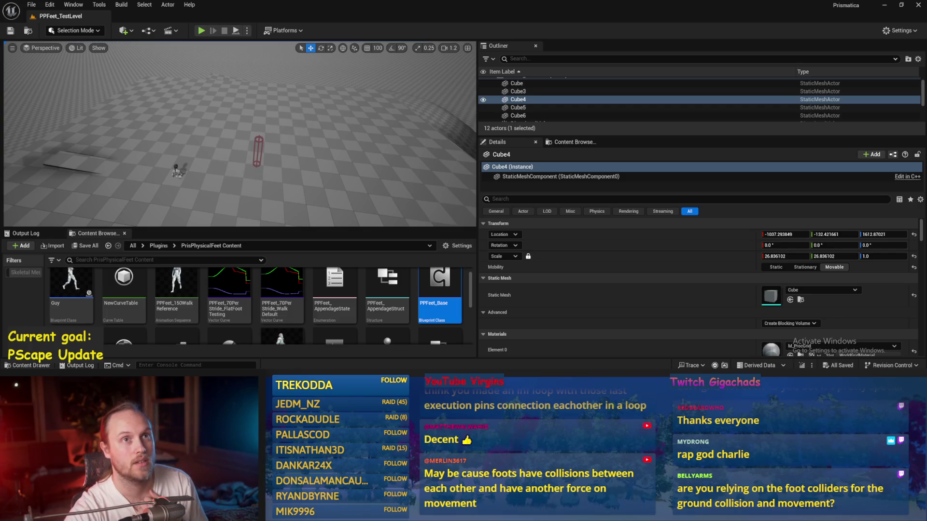
pyautogui.moveTo(385, 188); pyautogui.dragTo(235, 181)
pyautogui.hotkey('ctrl', 's')
pyautogui.doubleClick(439, 290)
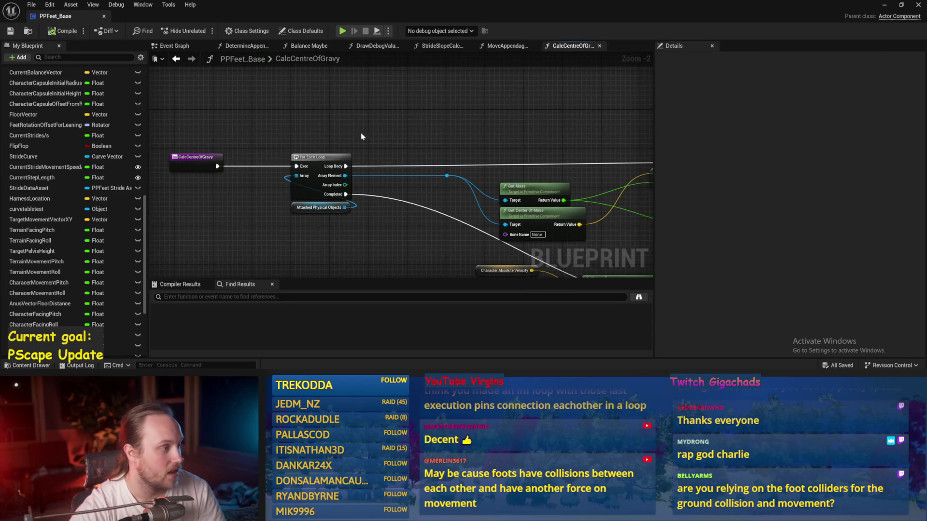
# Add Get AppendageArray, a GET for element 0, and a Break PPFeet Appendage Struct
pyautogui.scroll(5, 73, 193)
pyautogui.moveTo(29, 174); pyautogui.dragTo(307, 98)
pyautogui.rightClick(316, 67)
pyautogui.moveTo(29, 174); pyautogui.dragTo(306, 138)
pyautogui.click(251, 140)
pyautogui.click(333, 201)
pyautogui.scroll(2, 350, 142)
pyautogui.moveTo(366, 139)
pyautogui.mouseDown()
pyautogui.moveTo(447, 141)
pyautogui.moveTo(310, 118)
pyautogui.mouseUp()
pyautogui.write('break')
pyautogui.press('Return')
# Add a Set Disable Collision node targeting the struct's Leg Joint and position it
pyautogui.moveTo(387, 151)
pyautogui.mouseDown()
pyautogui.moveTo(481, 155)
pyautogui.moveTo(511, 125)
pyautogui.mouseUp()
pyautogui.write('disable')
pyautogui.press('Return')
pyautogui.scroll(1, 467, 116)
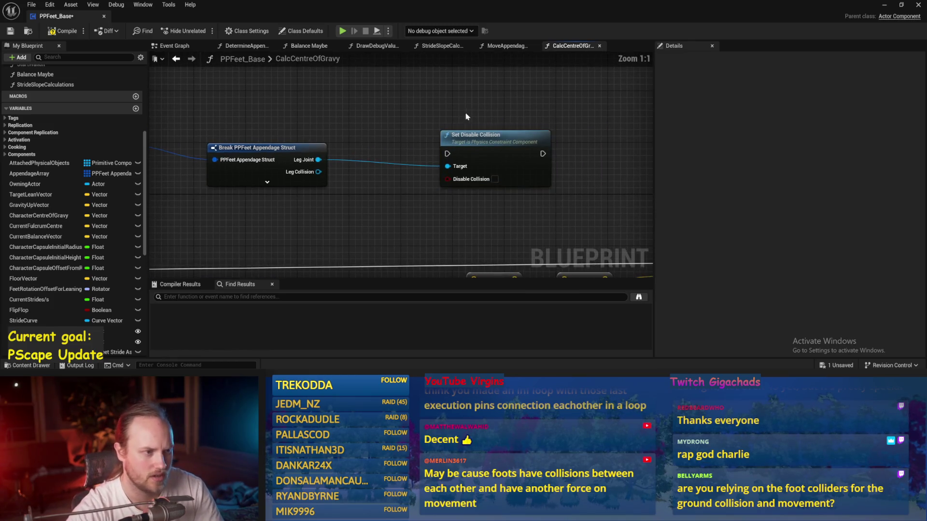
pyautogui.moveTo(485, 143); pyautogui.dragTo(465, 117)
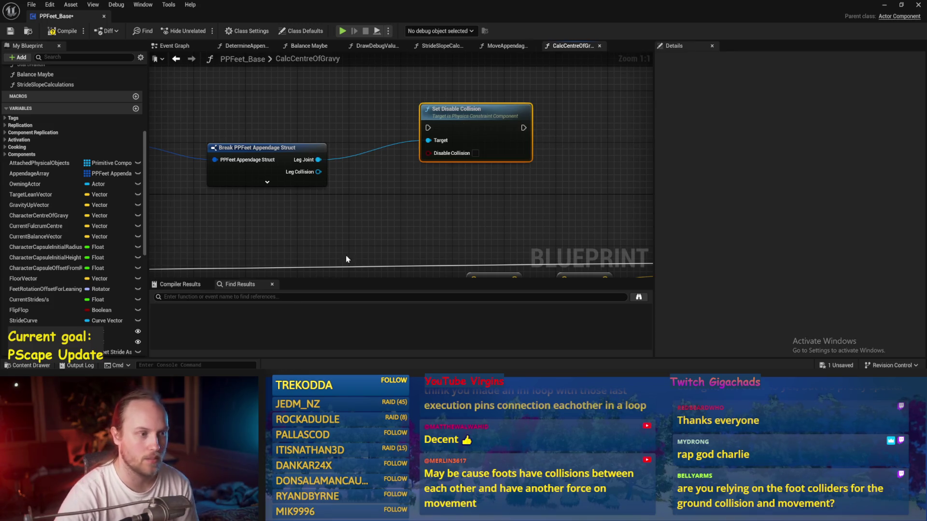
pyautogui.click(391, 141)
# Compile and save the PPFeet_Base blueprint
pyautogui.click(48, 32)
pyautogui.click(10, 31)
pyautogui.moveTo(292, 110); pyautogui.dragTo(313, 140)
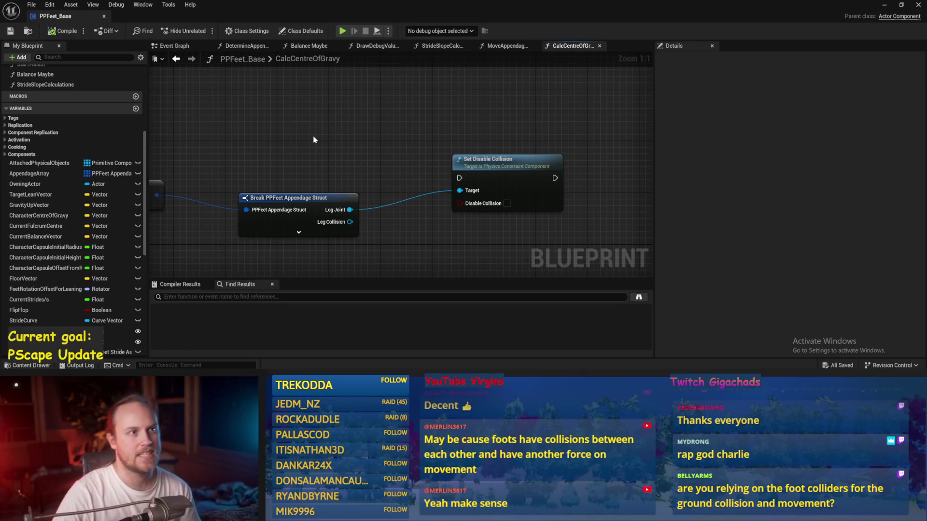
# Review the GET, Leg Joint and Set Disable Collision nodes, then recompile the blueprint
pyautogui.moveTo(293, 158); pyautogui.dragTo(344, 168)
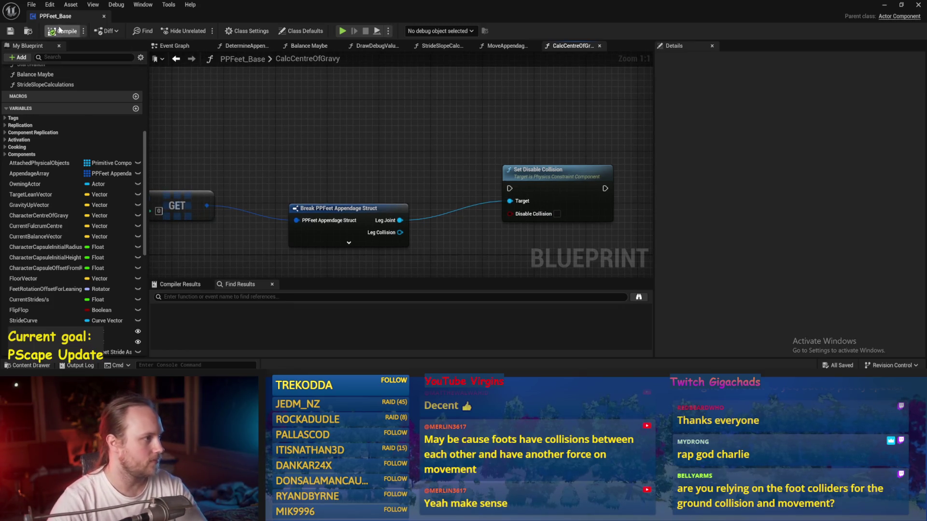
pyautogui.moveTo(315, 119); pyautogui.dragTo(317, 146)
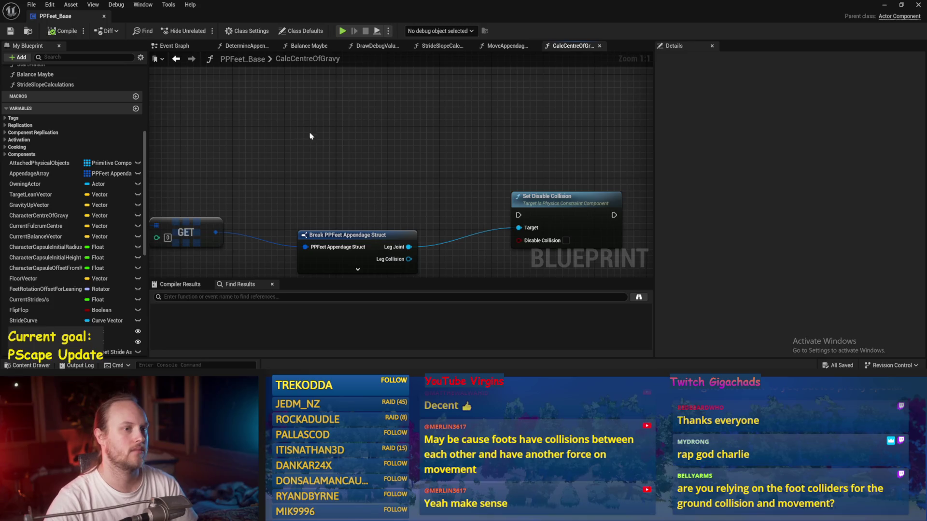
pyautogui.moveTo(372, 187); pyautogui.dragTo(343, 155)
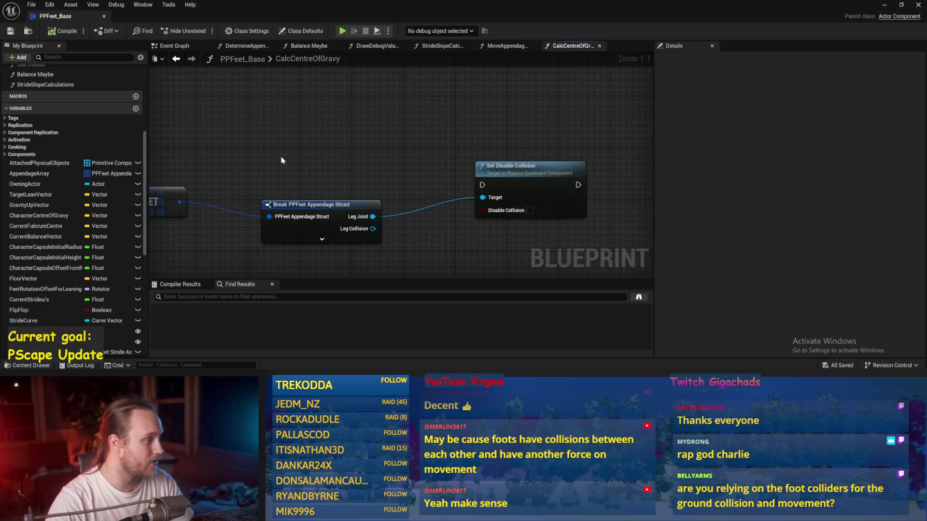
pyautogui.moveTo(282, 157); pyautogui.dragTo(376, 150)
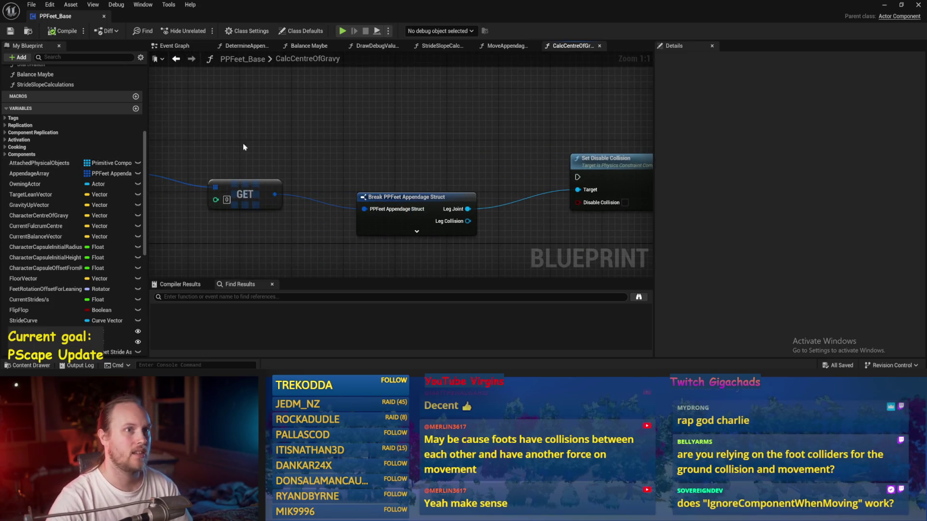
pyautogui.moveTo(242, 151); pyautogui.dragTo(316, 114)
pyautogui.moveTo(386, 100); pyautogui.dragTo(277, 145)
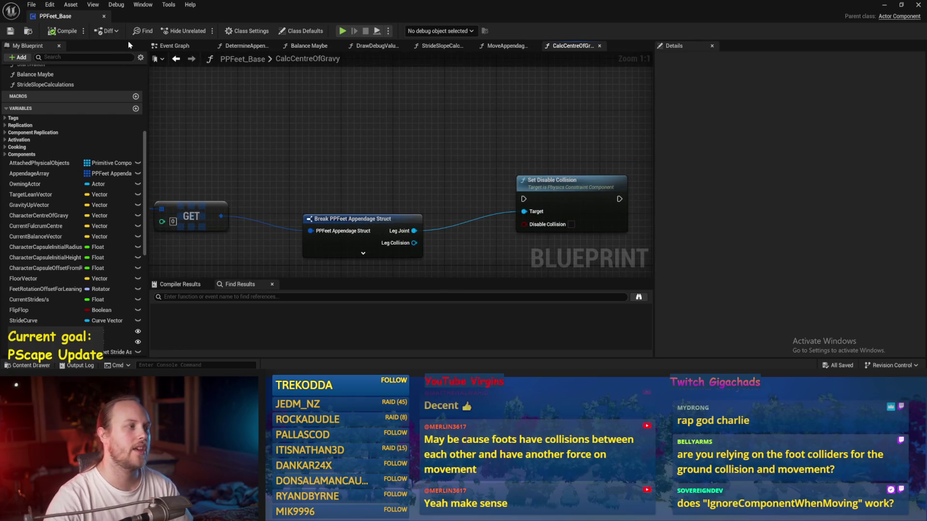
pyautogui.click(63, 31)
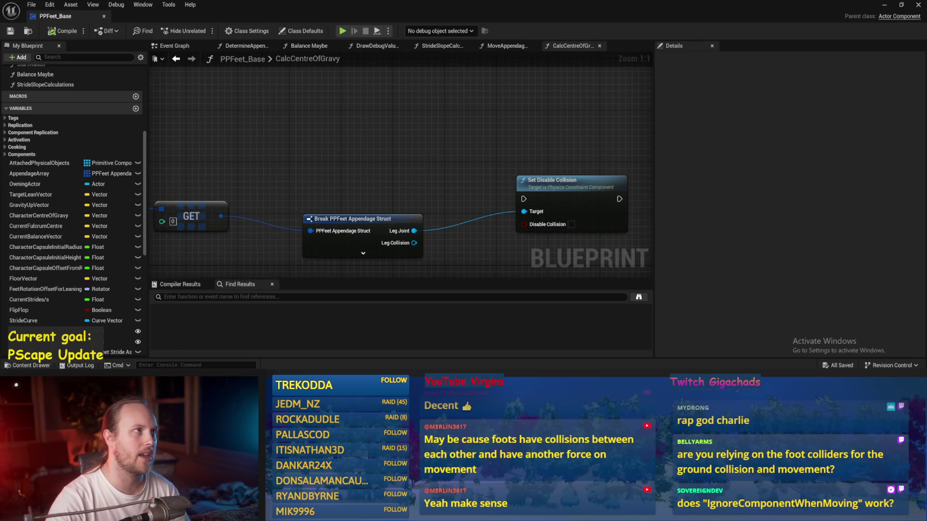